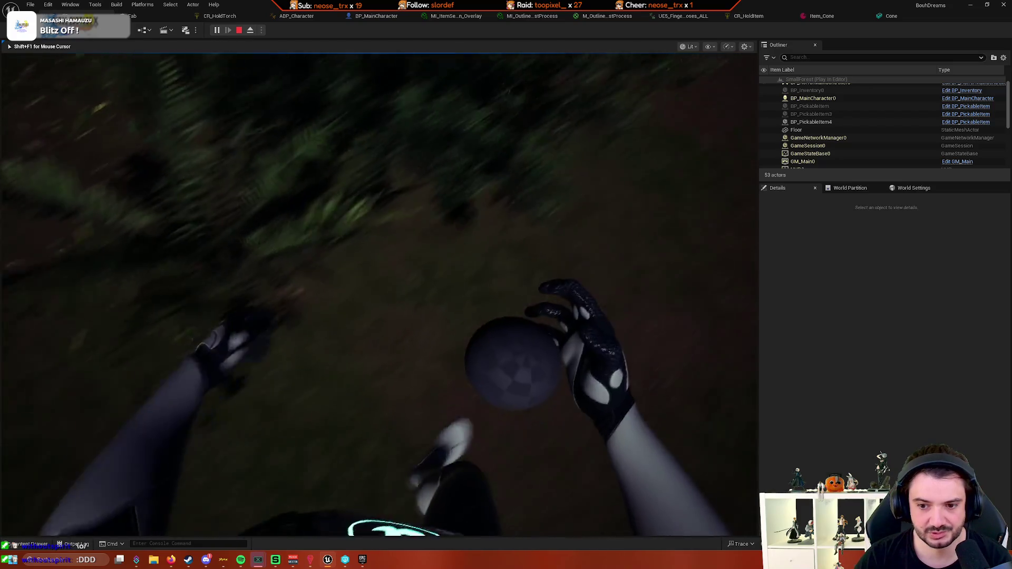
Leave play mode and add a Divide node fed by Break Vector's X output
key("Escape")
left_click(385, 17)
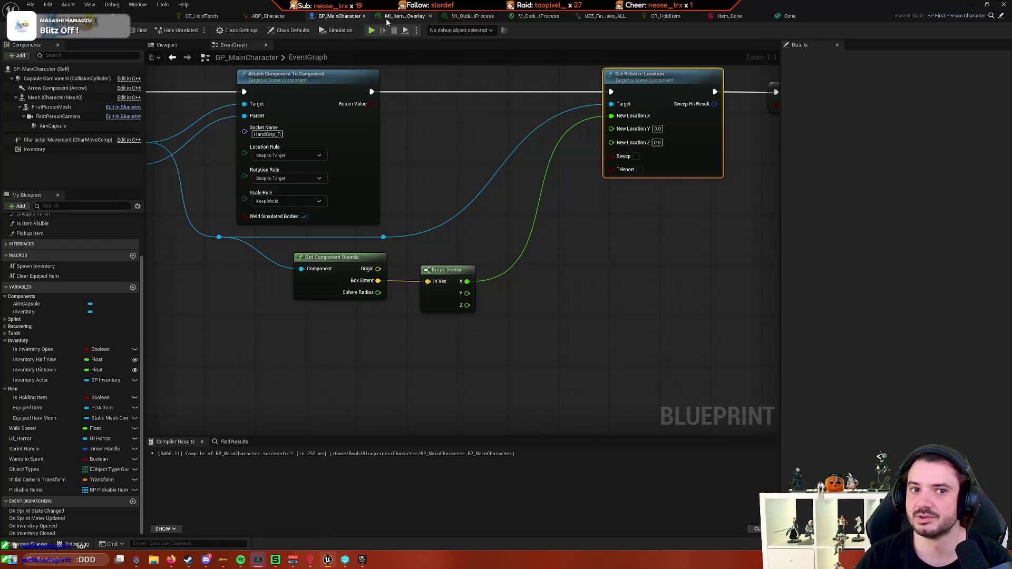
left_click_drag(475, 279, 546, 263)
type("/2")
key("BackSpace")
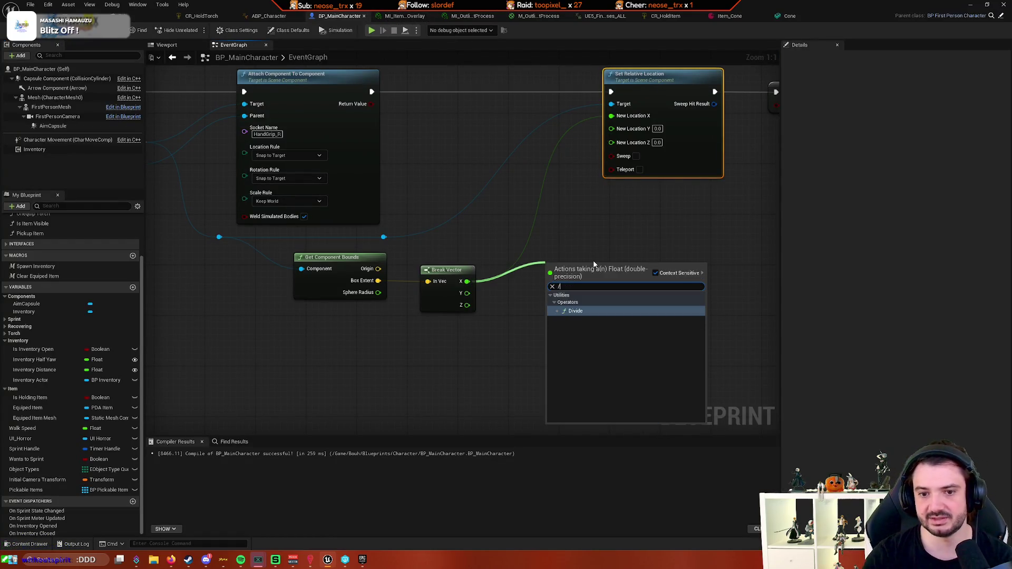
key("Return")
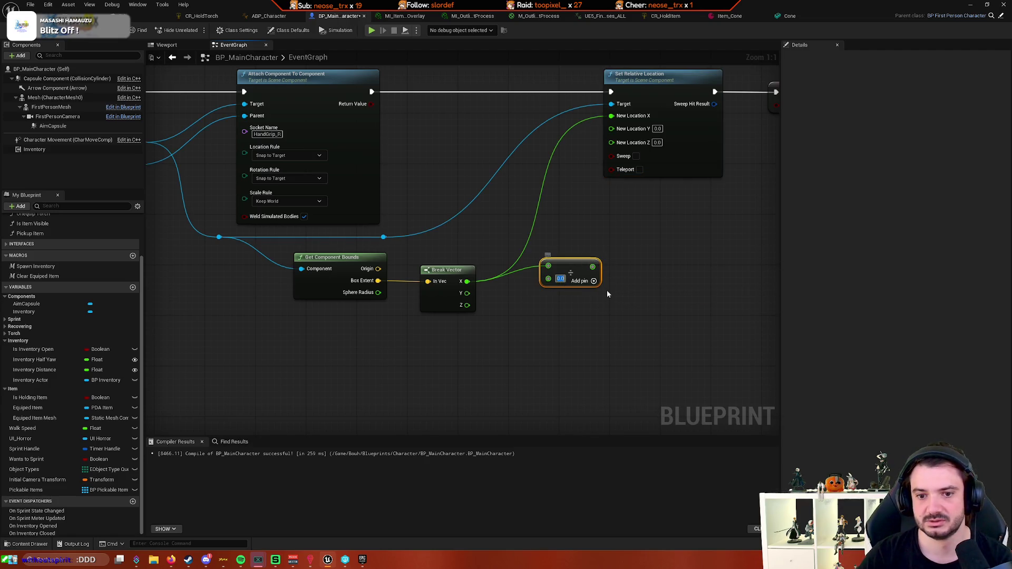
Divide X by 2.0 into New Location X, tidy the node, and start a test play
key("Return")
left_click_drag(589, 267, 612, 116)
left_click_drag(563, 180, 582, 173)
left_click_drag(594, 263, 557, 233)
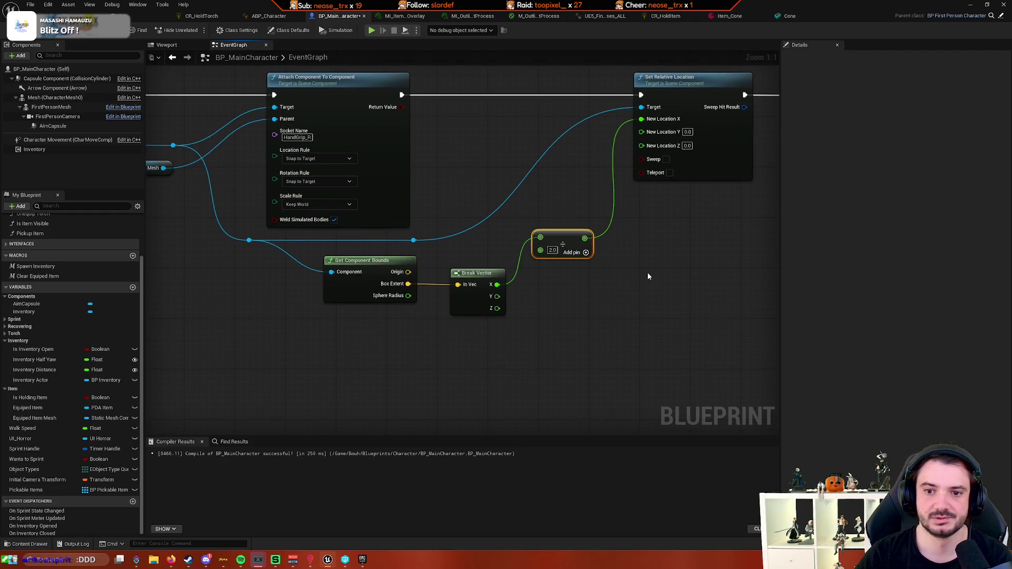
key("alt+p")
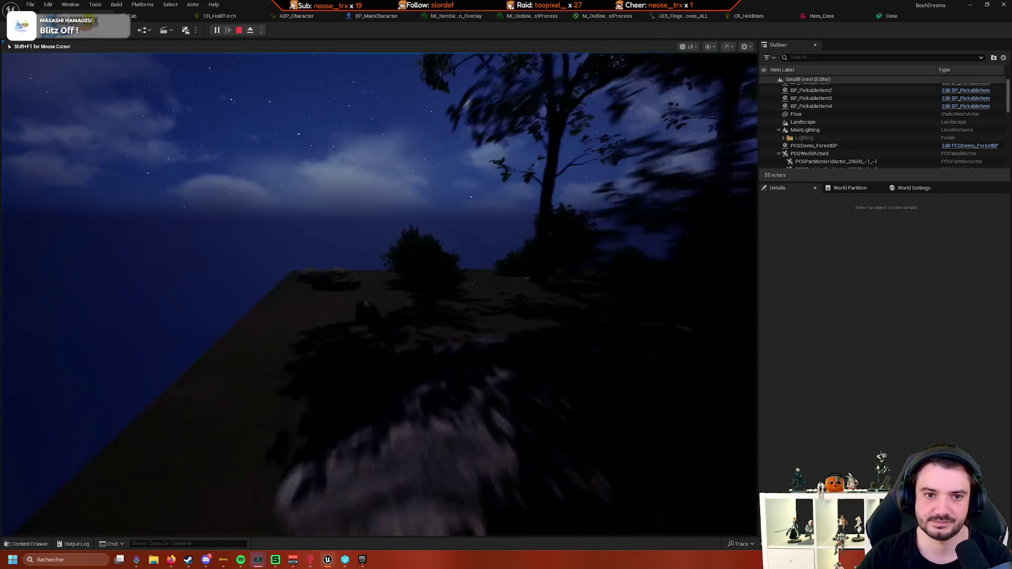
Walk up to an item and pick it up with E to check its hand position
key("w")
key("e")
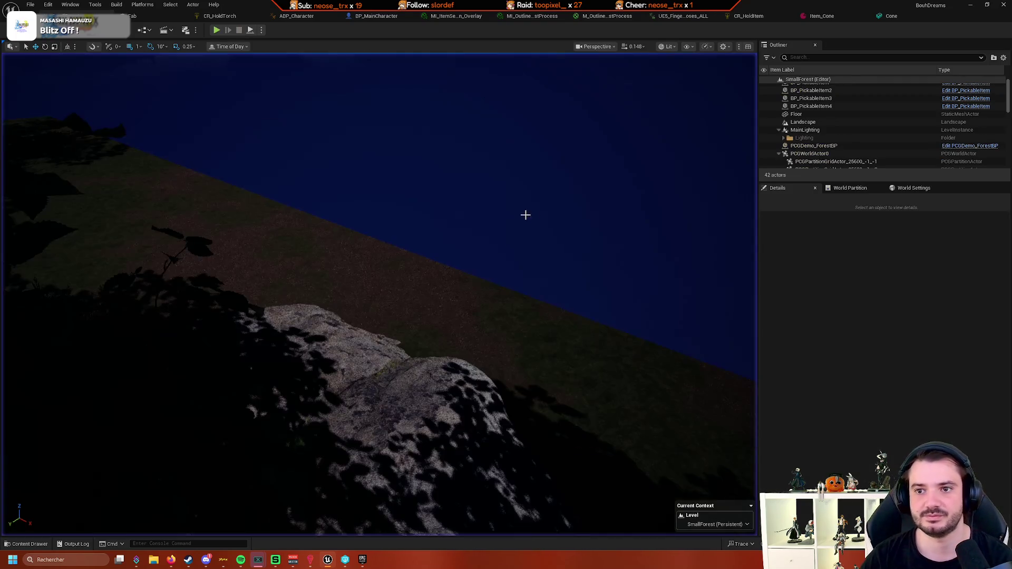
Review the Cone mesh and Item_Cone's values: location Z 5.0, scale 0.1
left_click(892, 16)
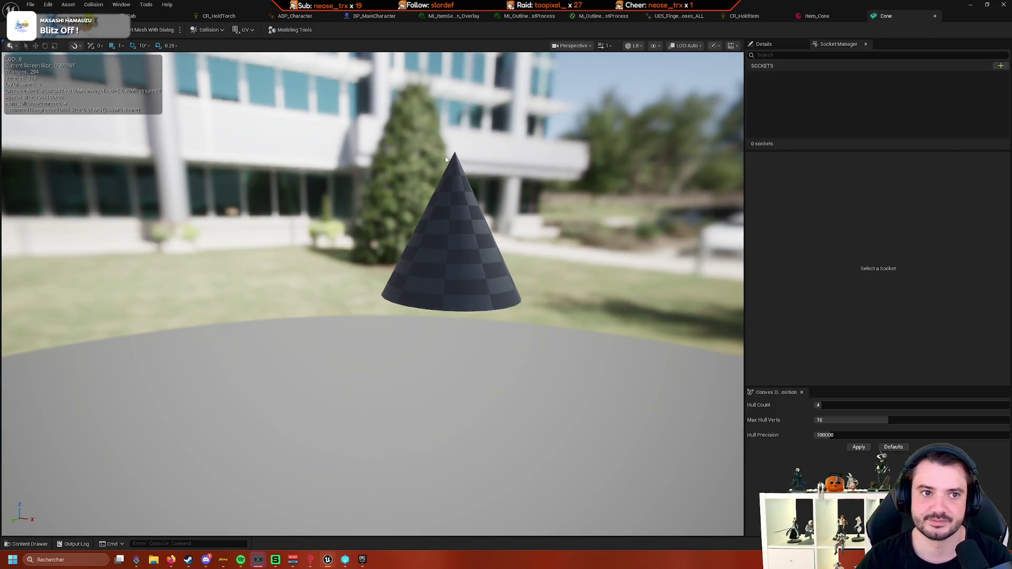
left_click(816, 16)
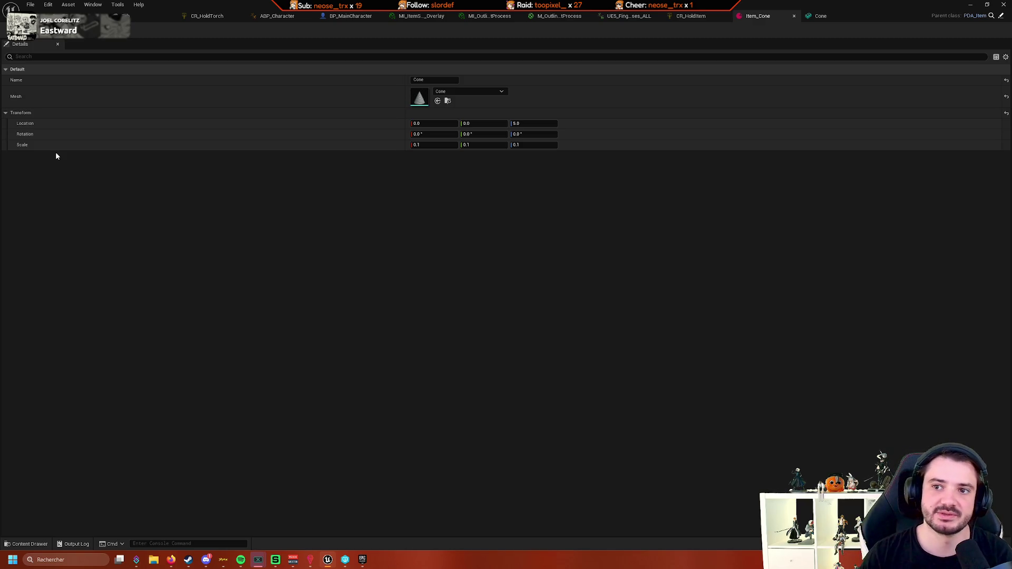
Open BP_PickableItem from Blueprints/Inventory, then the PDA_Item data asset blueprint
left_click(30, 544)
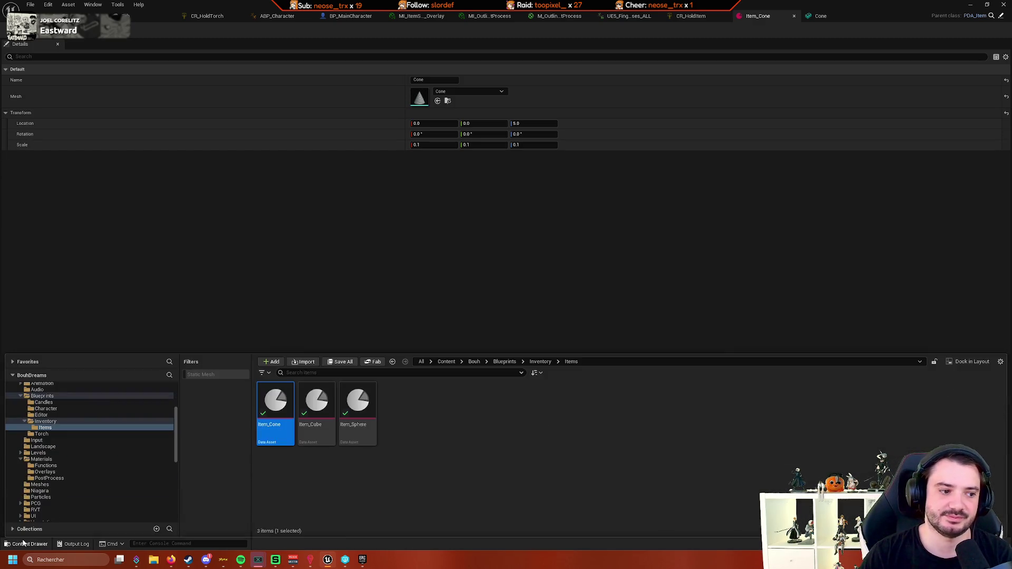
left_click(137, 421)
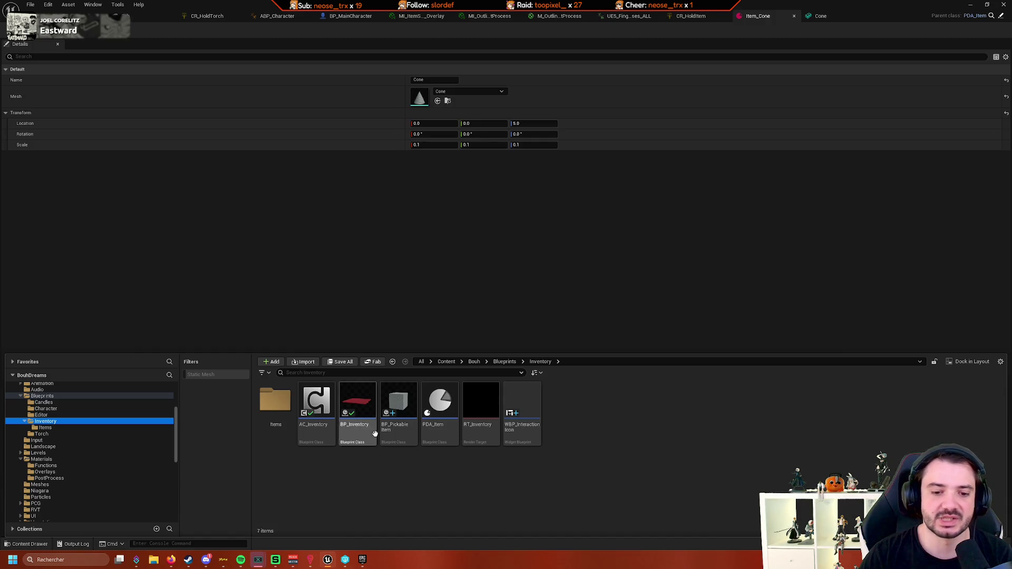
left_click(405, 433)
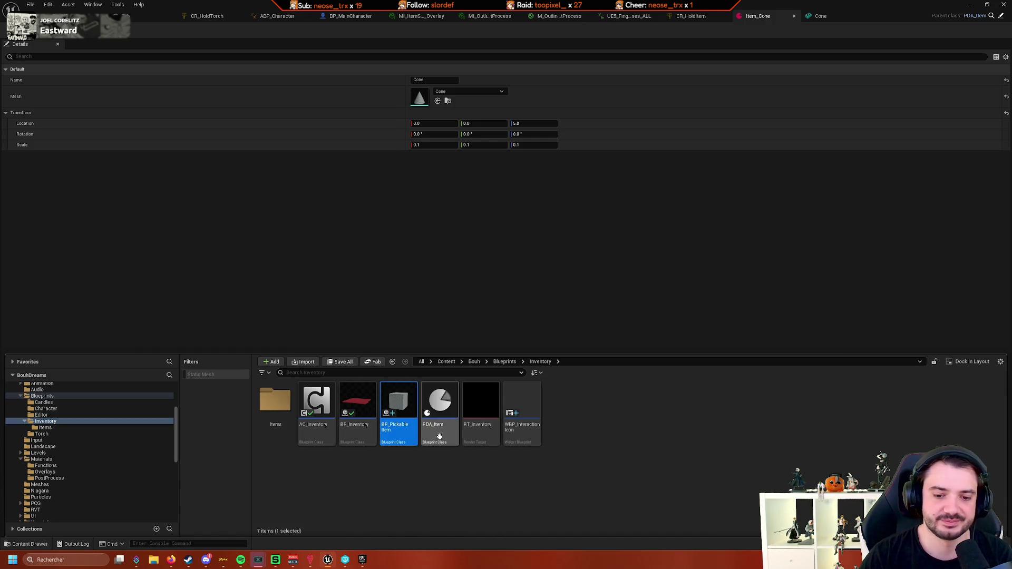
double_click(399, 442)
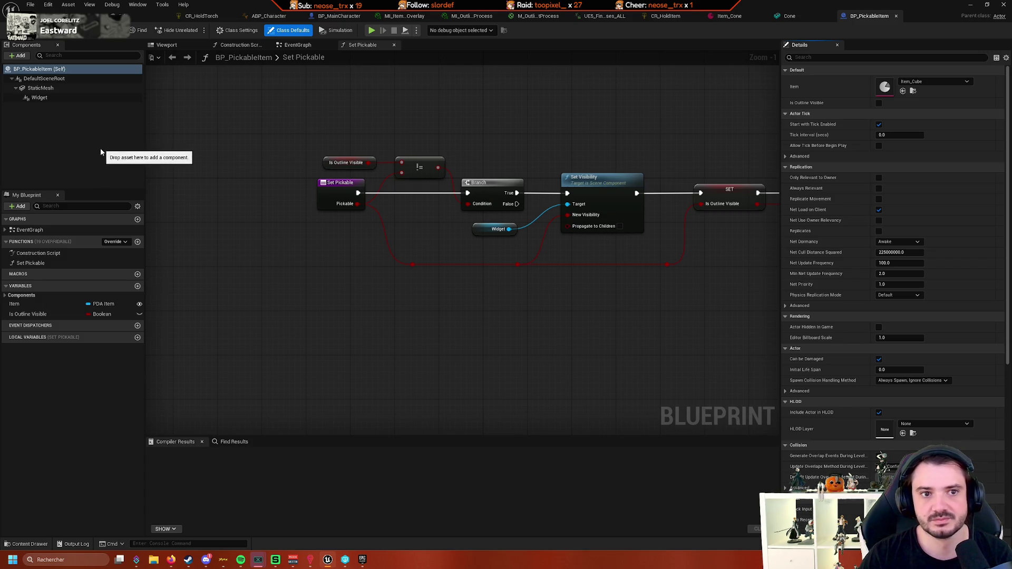
left_click(27, 543)
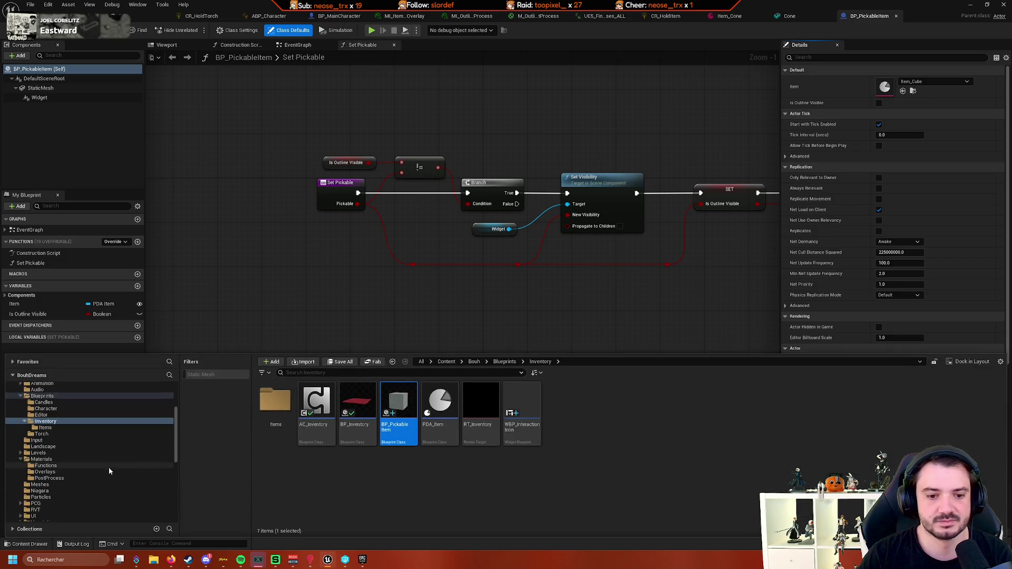
double_click(440, 412)
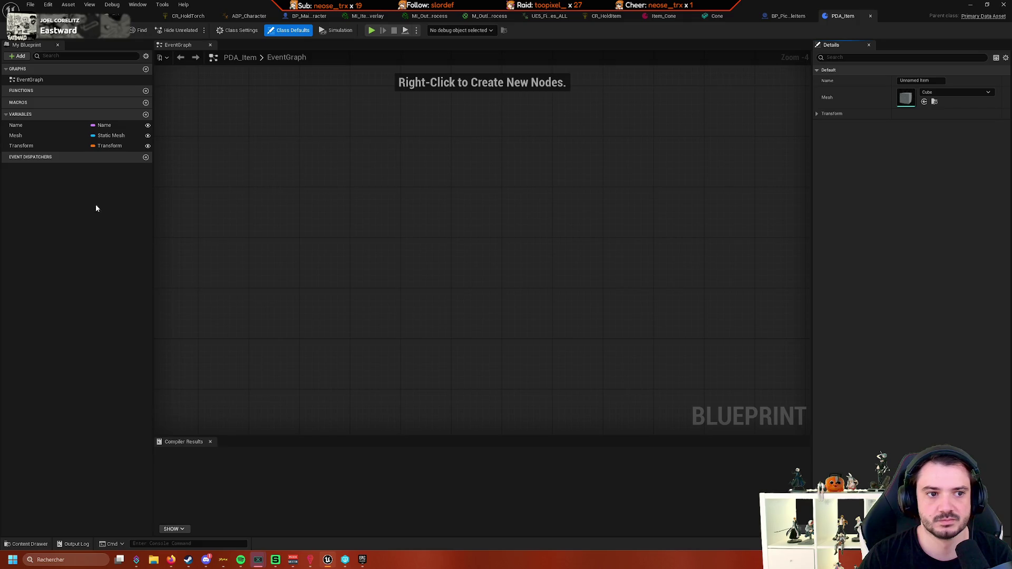
Check out PDA_Item and add an instance-editable Transform variable named 'Holding Transform'
left_click(145, 115)
type("Holding Transform")
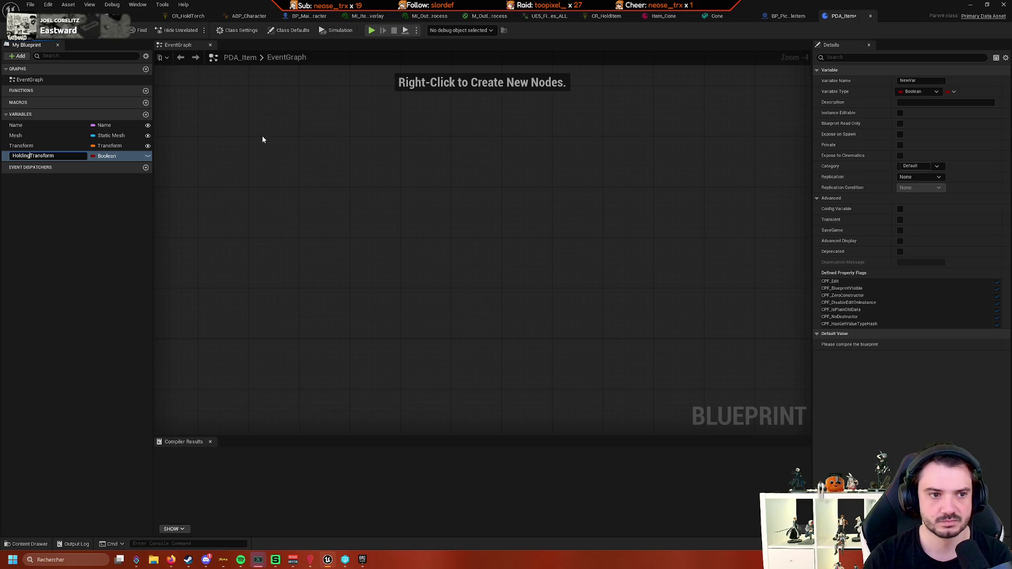
key("Return")
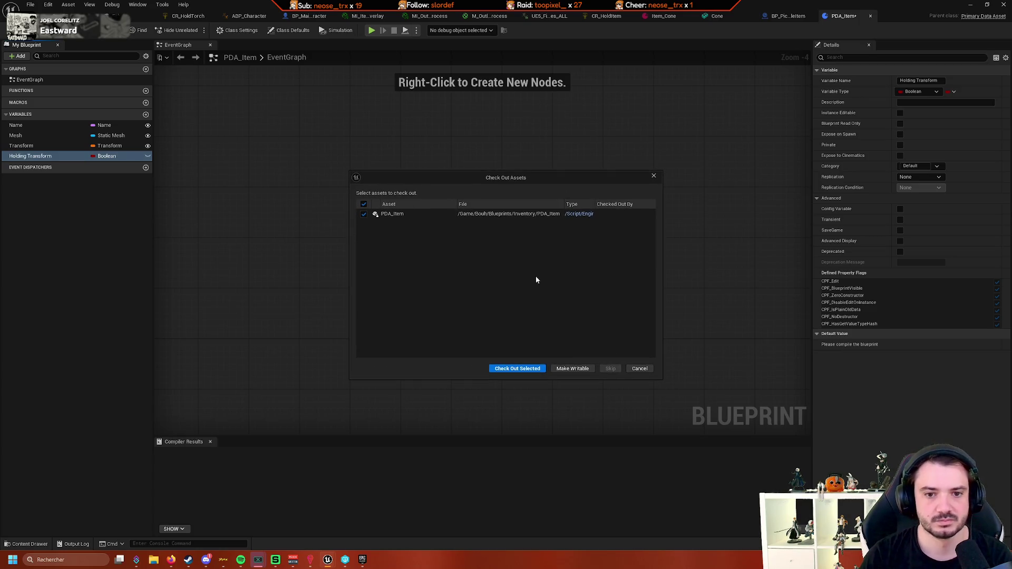
left_click(515, 369)
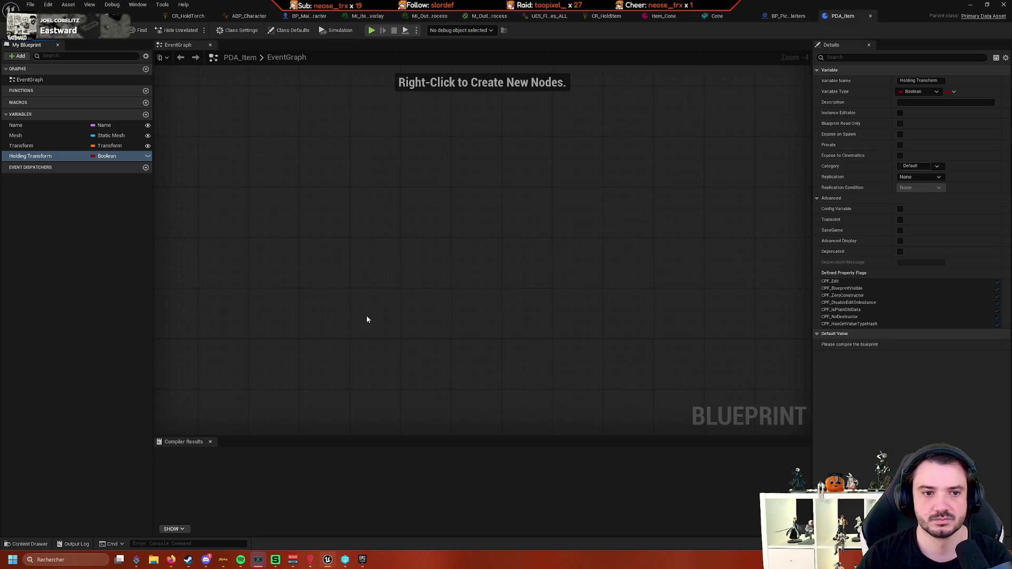
left_click(122, 157)
left_click(126, 256)
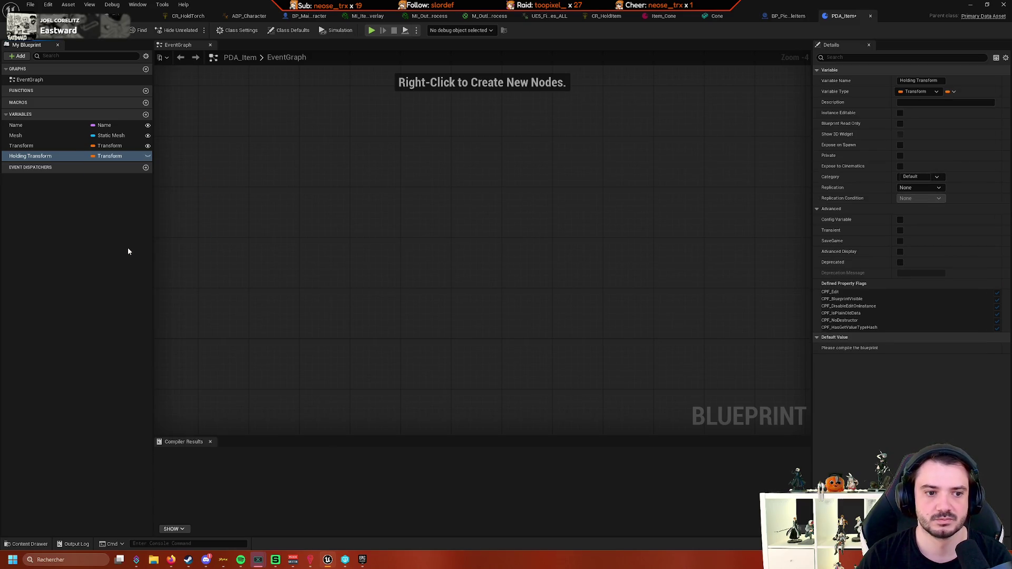
left_click(148, 156)
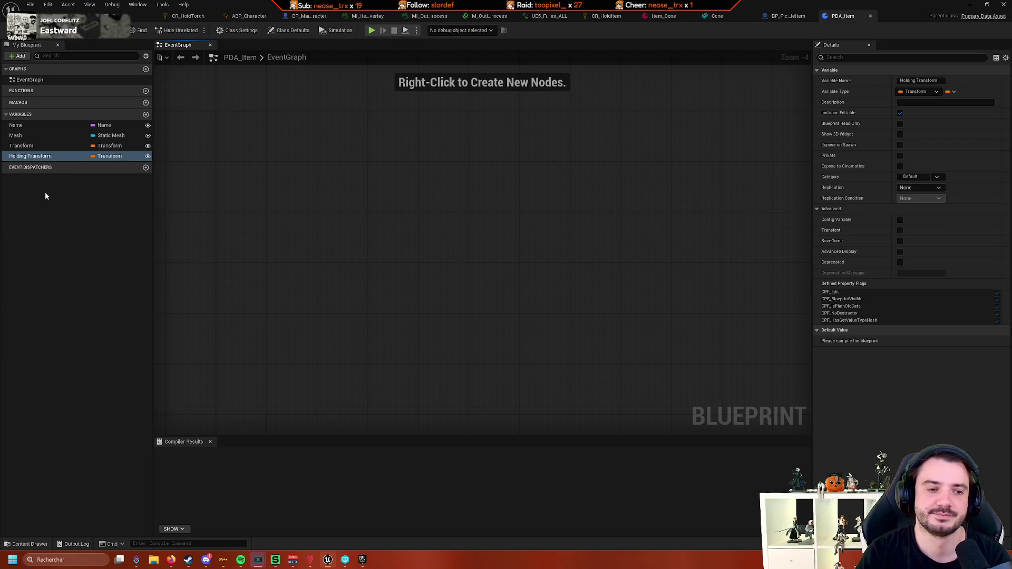
left_click(666, 16)
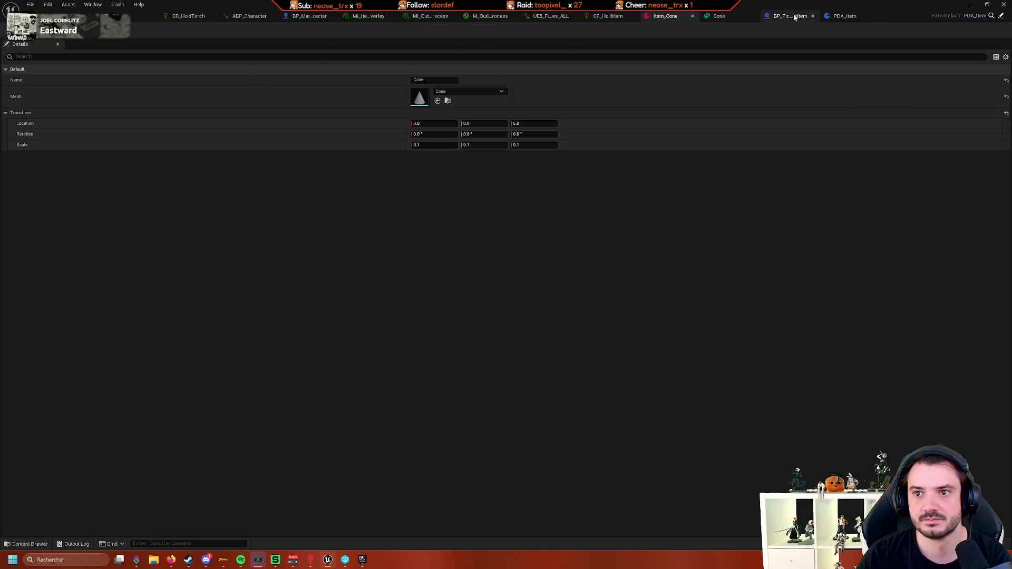
Compile PDA_Item and expand Holding Transform on Item_Cone
left_click(839, 15)
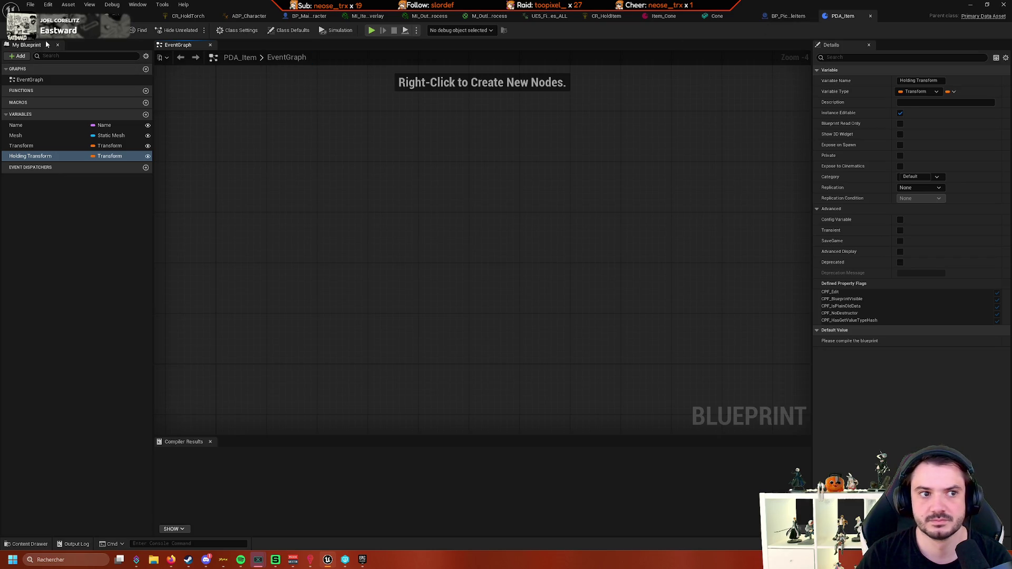
key("F7")
left_click(659, 15)
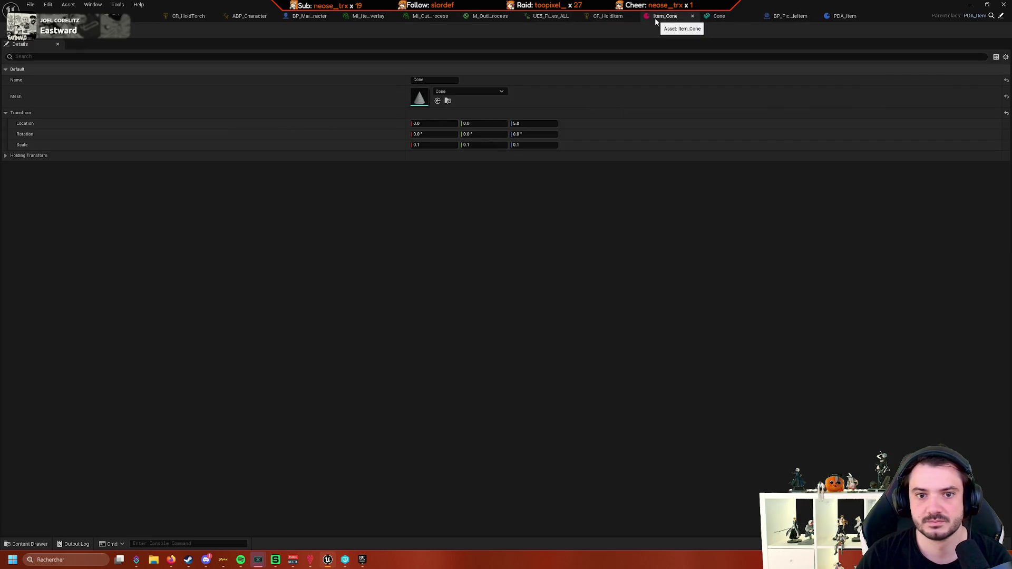
left_click(6, 156)
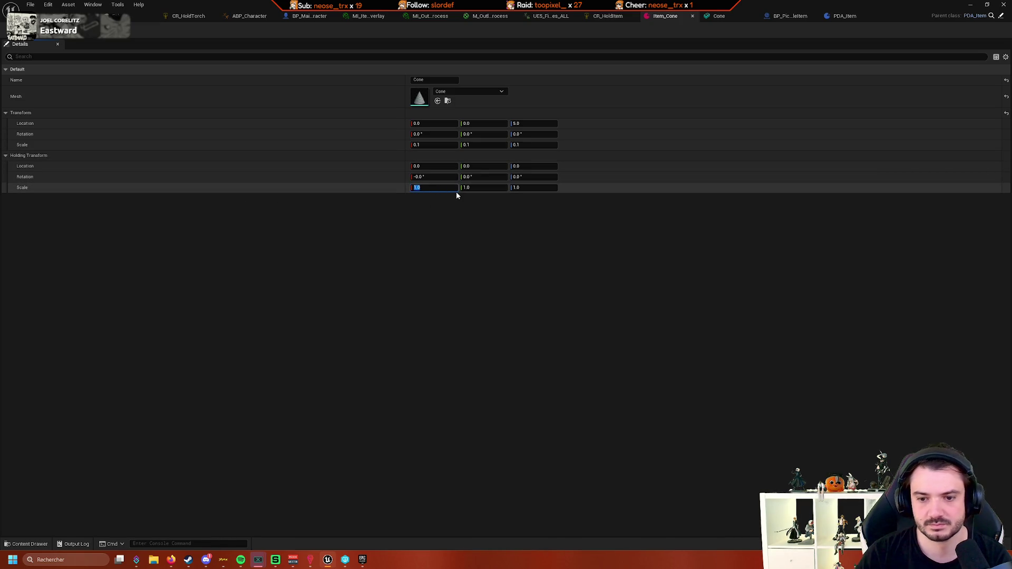
Set Item_Cone's Holding Transform scale to 0.1 on X, Y and Z and save
type("0.1")
key("Tab")
type("0.1")
key("Tab")
type("0.1")
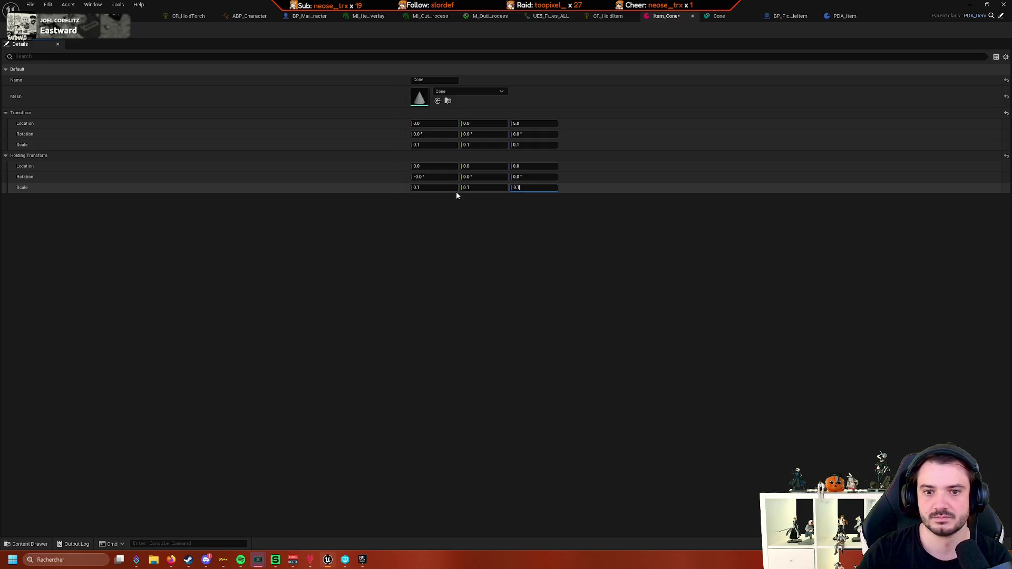
key("Return")
key("ctrl+s")
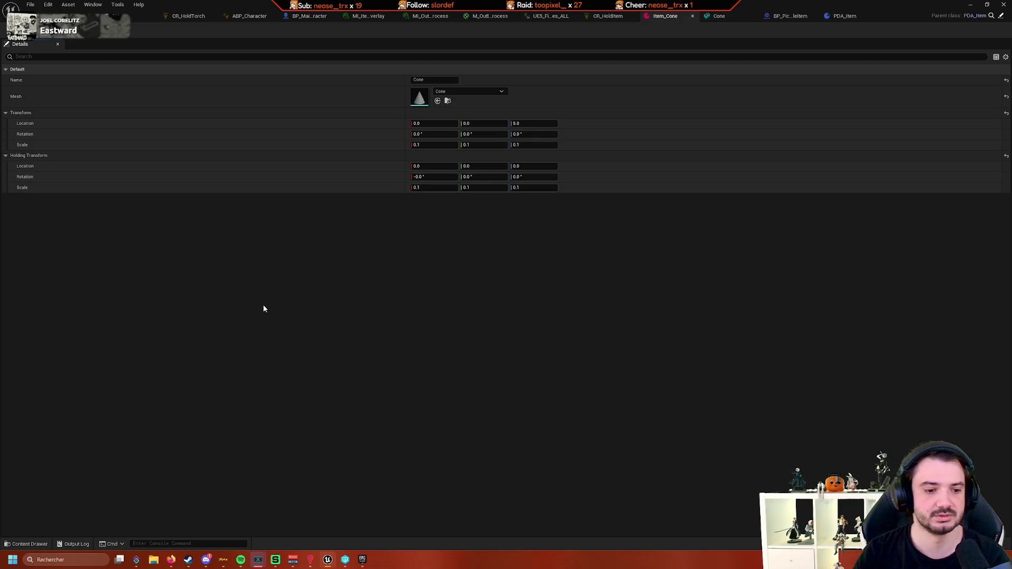
left_click(29, 544)
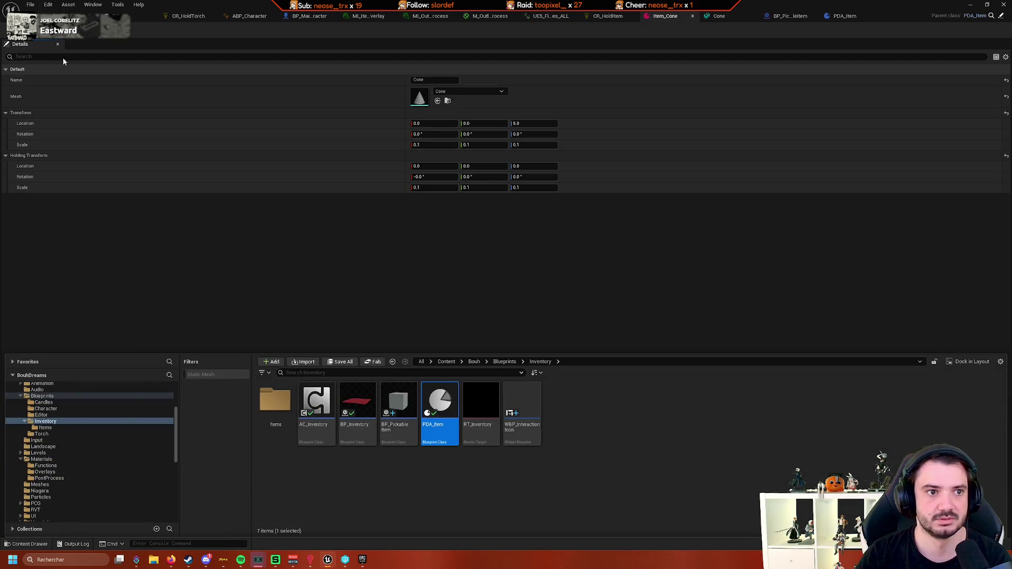
Place a Cone actor via Quick Add, keeping it at its drop spot -501, -1220, -88
key("alt+Tab")
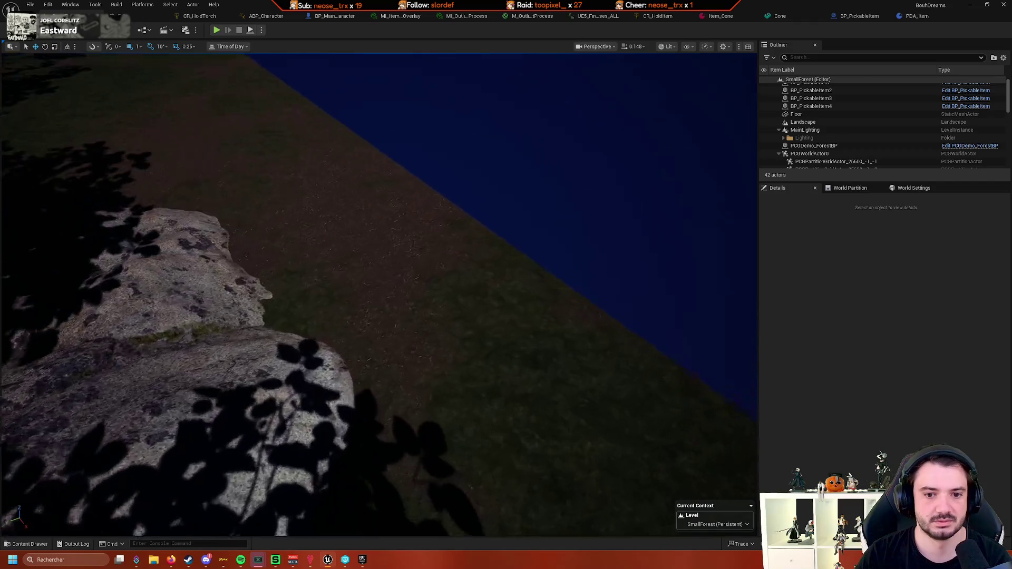
left_click_drag(255, 167, 255, 167)
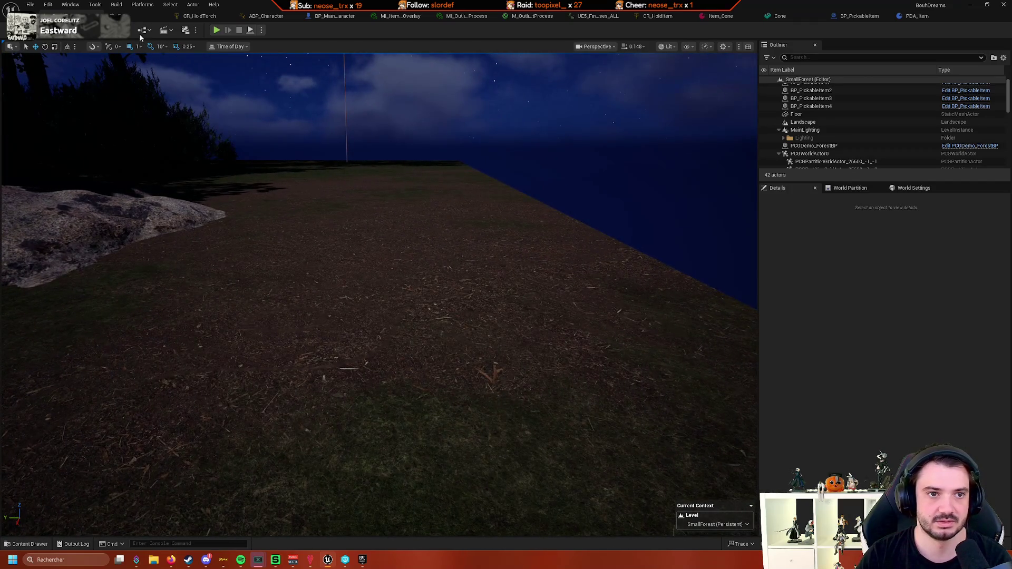
left_click(143, 30)
type("cone")
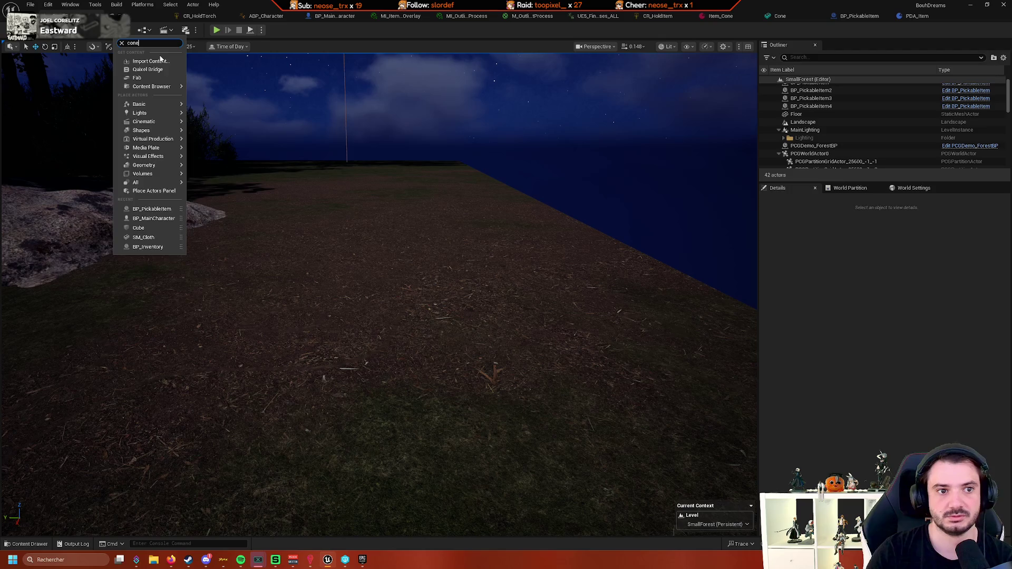
left_click(159, 59)
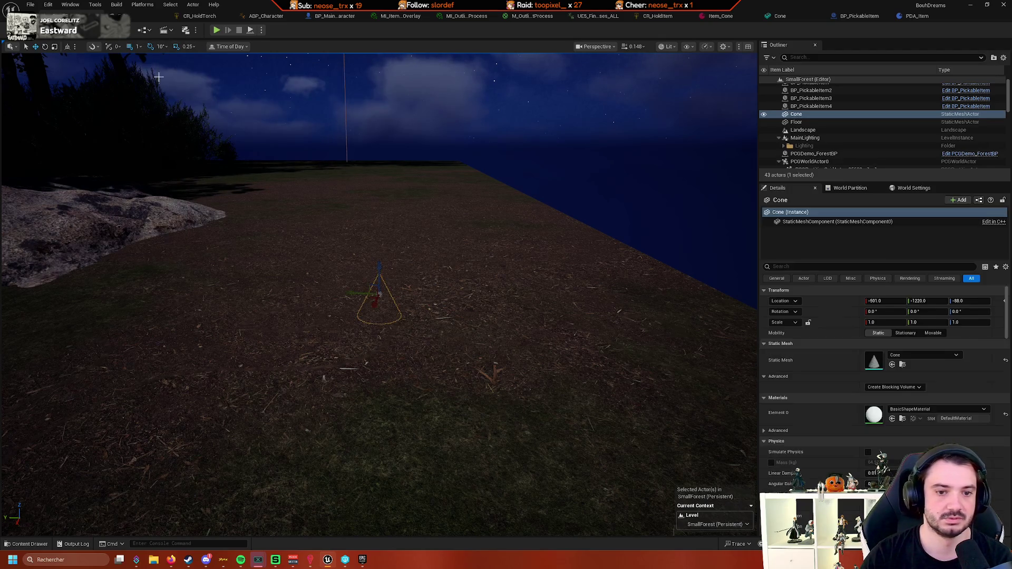
mouse_move(380, 268)
left_mouse_down()
mouse_move(372, 108)
mouse_move(390, 100)
mouse_move(389, 113)
left_mouse_up()
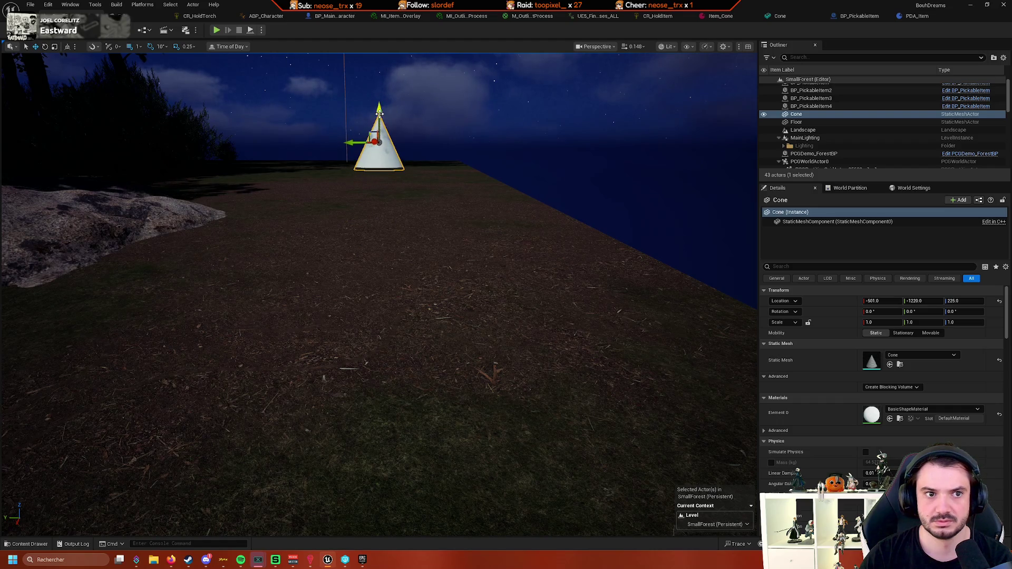
key("ctrl+z")
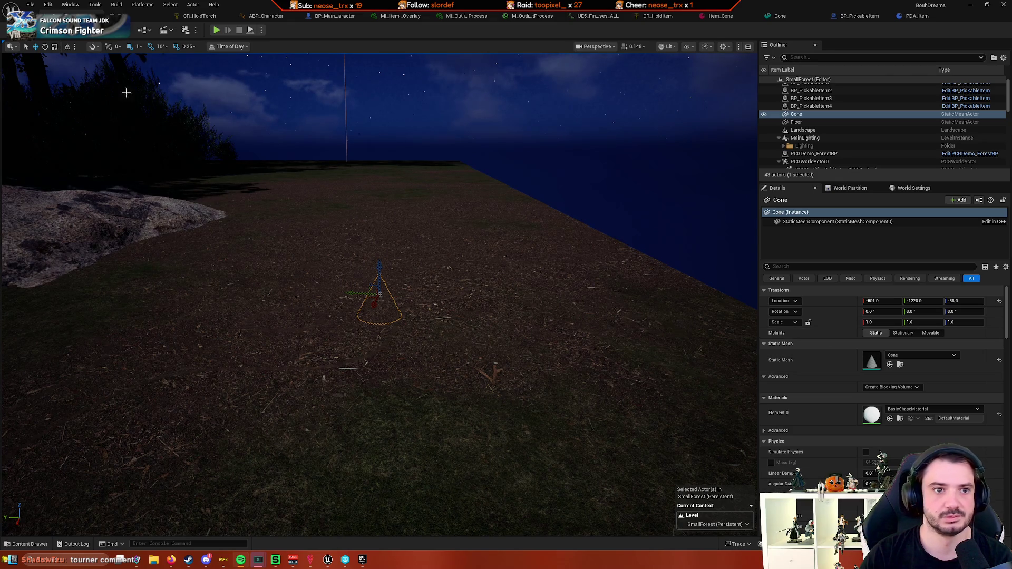
With grid snap at 10, raise the cone to Z 232 and frame it
left_click(139, 46)
left_click(152, 86)
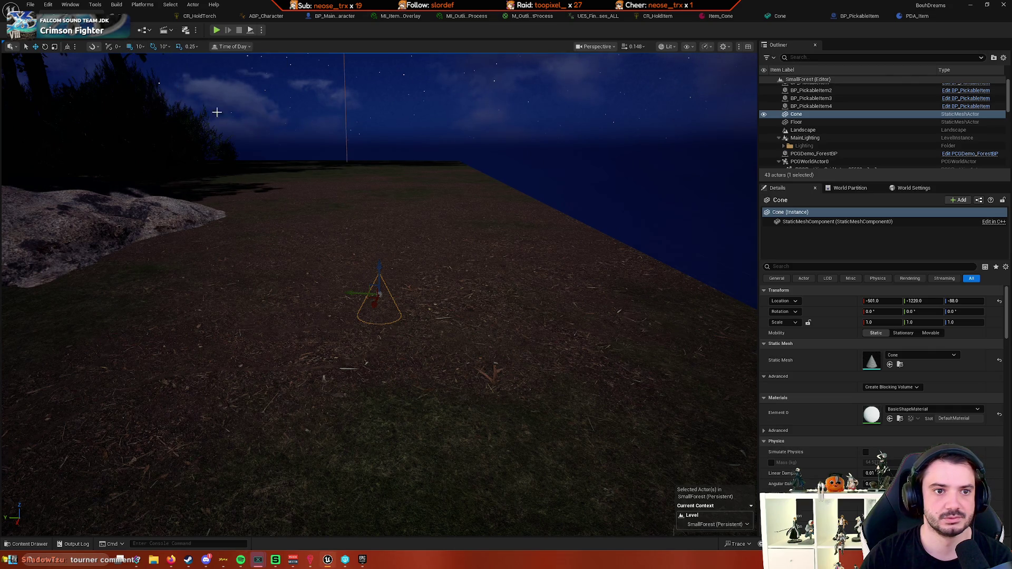
mouse_move(379, 264)
left_mouse_down()
mouse_move(388, 100)
mouse_move(414, 104)
left_mouse_up()
key("f")
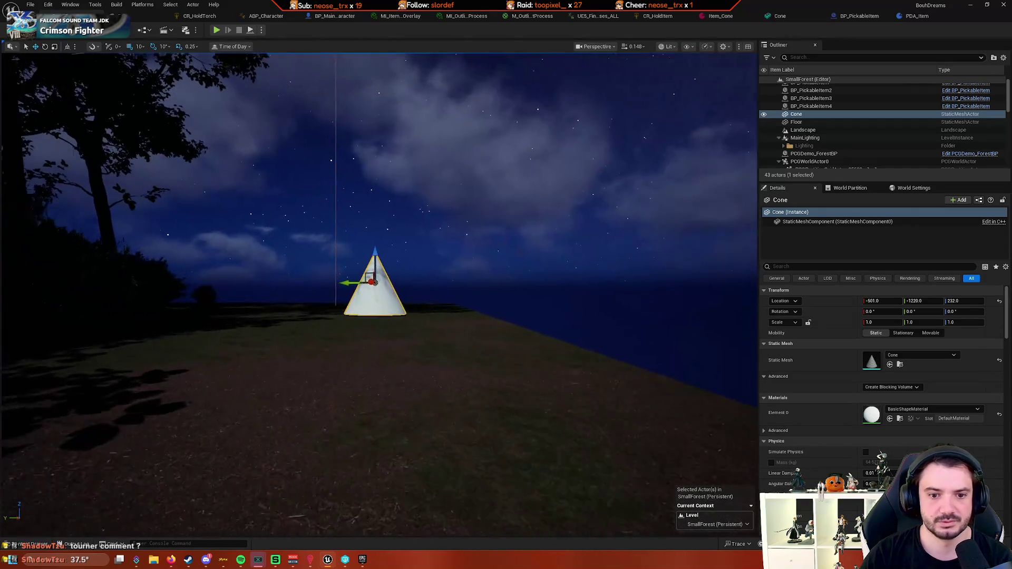
Scale the cone to 0.1 on X, Y and Z
left_click(897, 322)
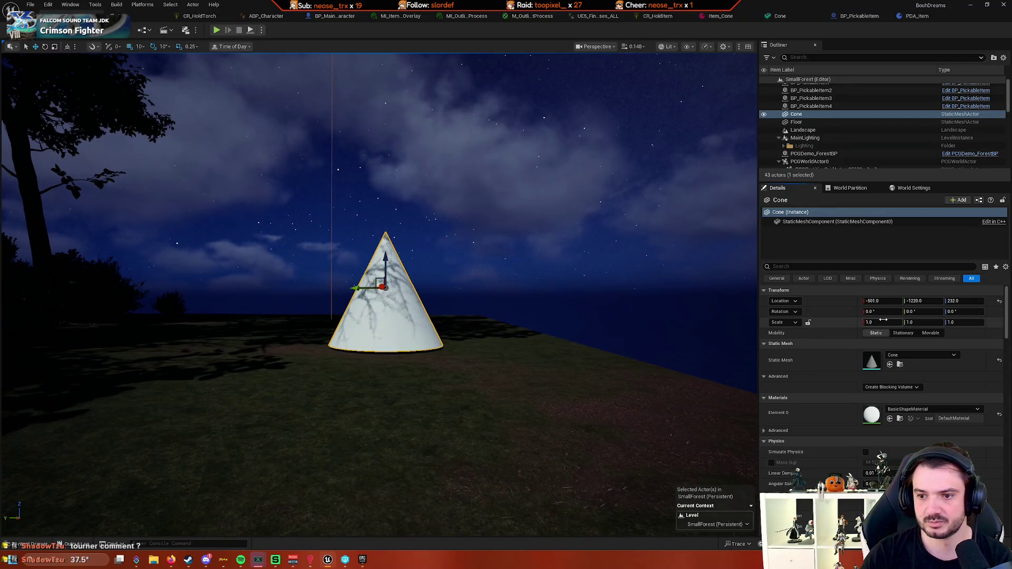
type("0.1")
key("Tab")
type("0.1")
key("Tab")
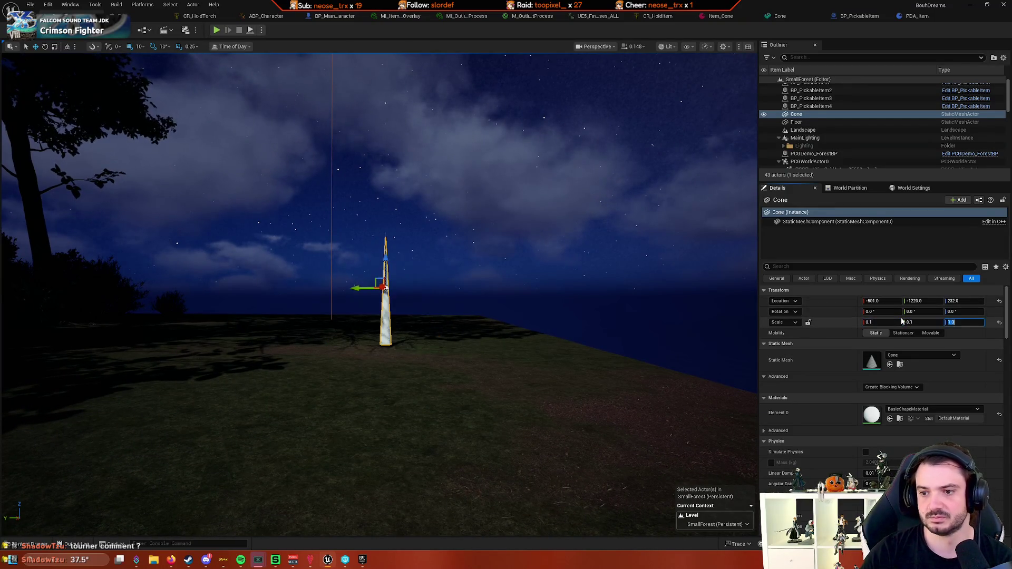
type("0")
key("Return")
left_click(959, 324)
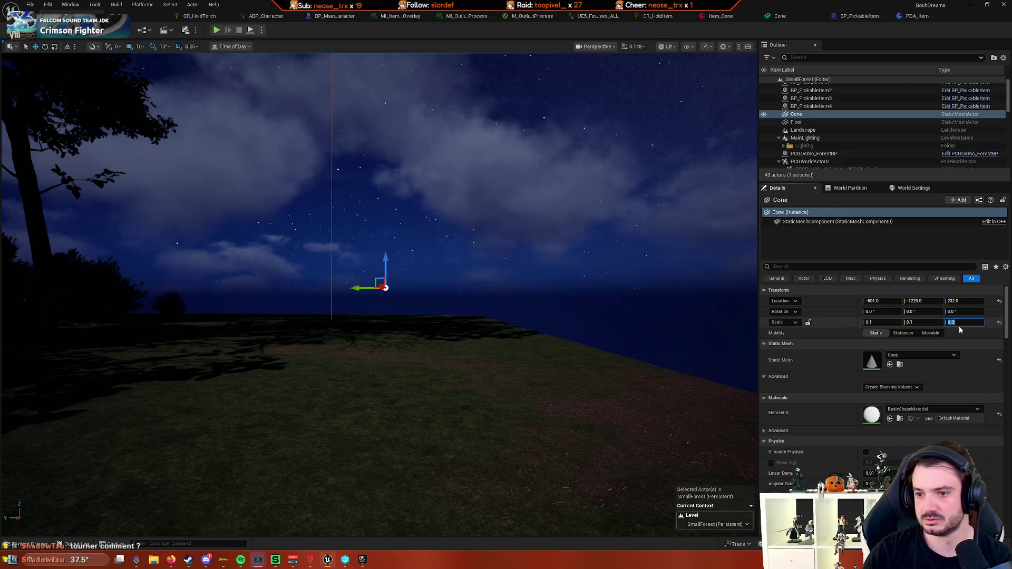
type(".1")
key("Return")
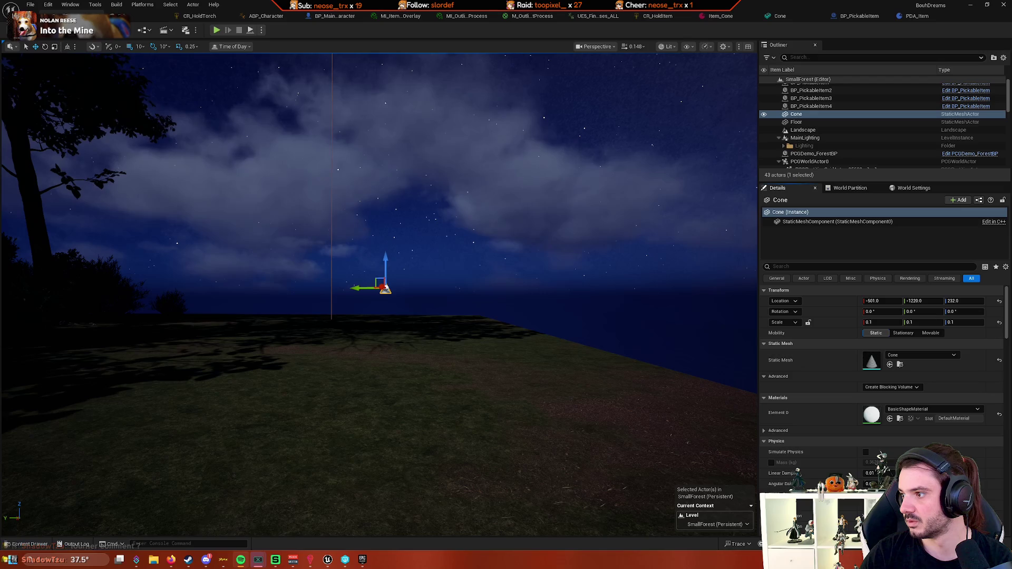
Lower the cone to Z 185, switching grid snap to 1 unit
left_click_drag(727, 283, 551, 233)
key("f")
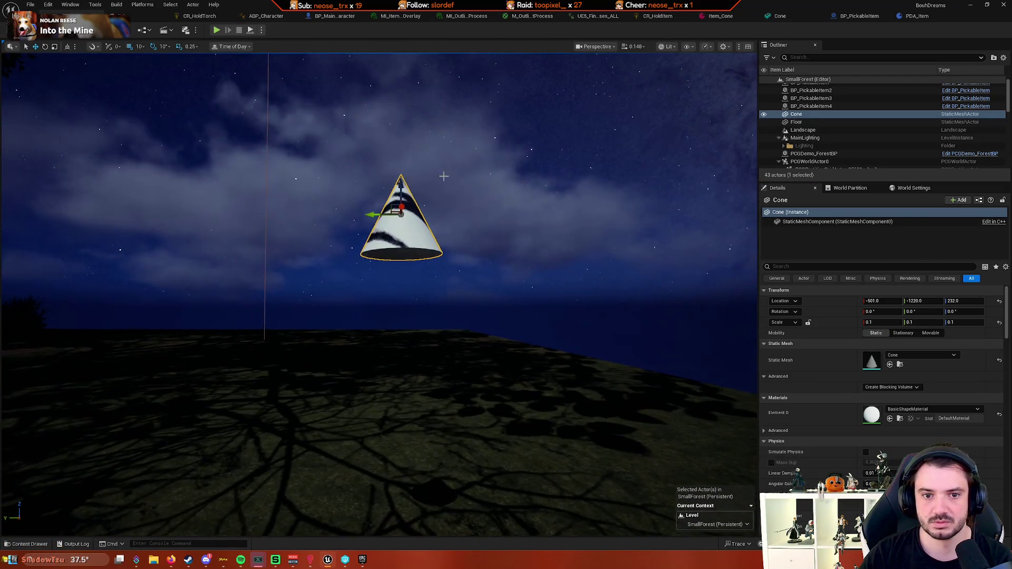
left_click_drag(411, 195, 404, 337)
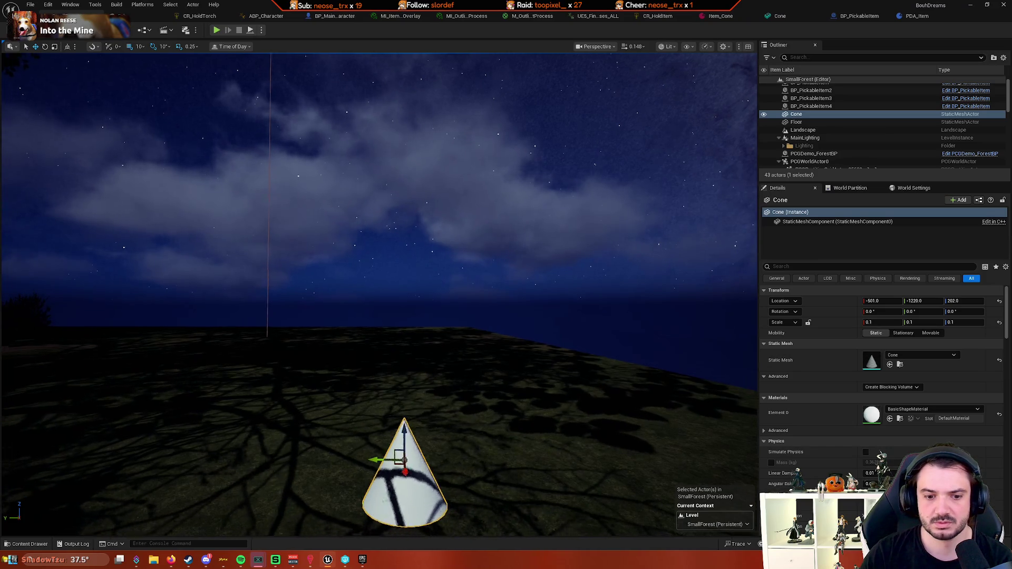
mouse_move(432, 295)
left_mouse_down()
mouse_move(432, 199)
mouse_move(419, 385)
mouse_move(439, 294)
mouse_move(439, 316)
mouse_move(433, 263)
mouse_move(432, 327)
mouse_move(449, 314)
left_mouse_up()
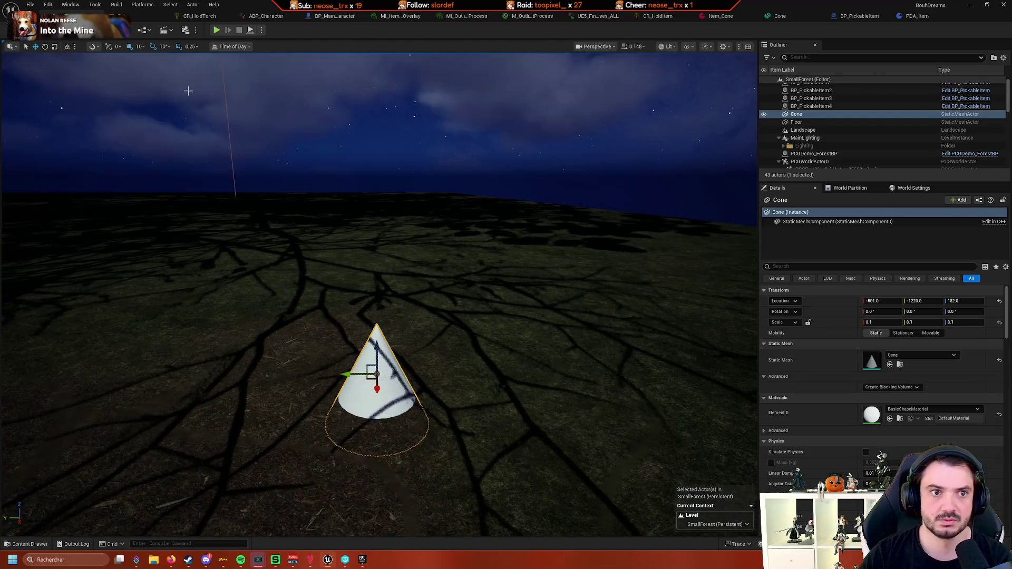
left_click(140, 46)
left_click(150, 69)
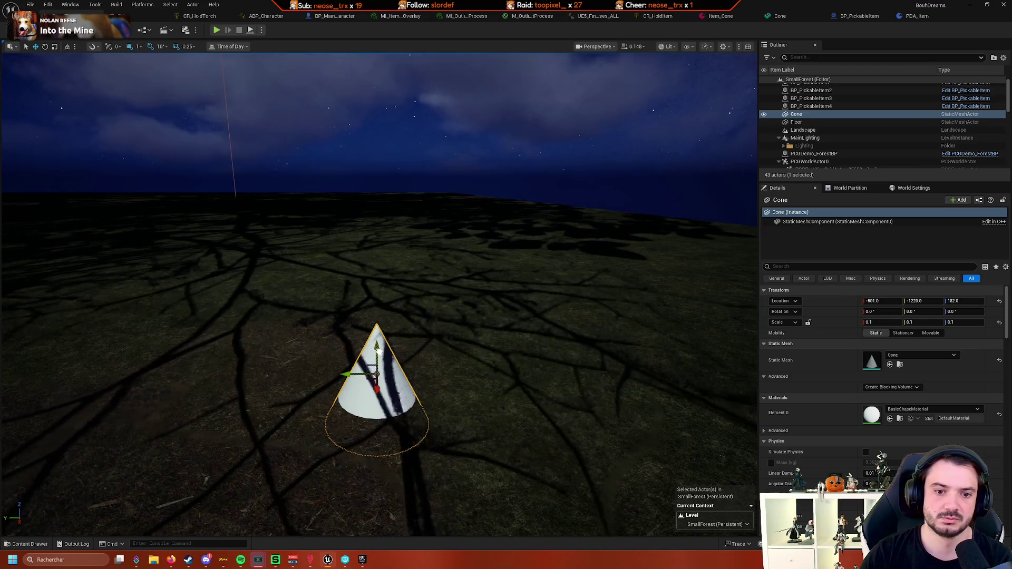
mouse_move(377, 351)
left_mouse_down()
mouse_move(376, 323)
mouse_move(375, 390)
left_mouse_up()
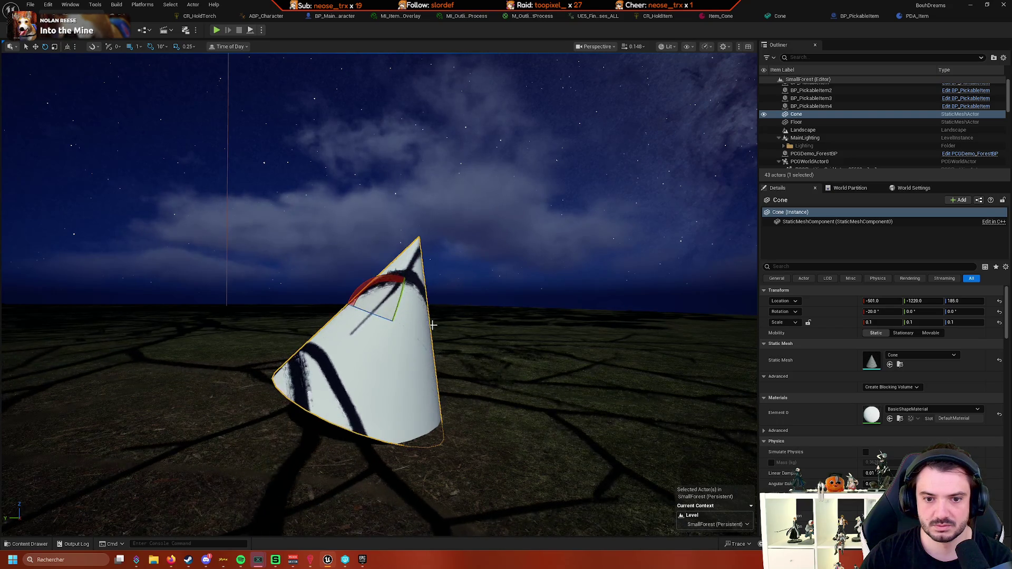
Tilt the cone to -25, then -30 on X rotation, and return to BP_MainCharacter
left_click(891, 314)
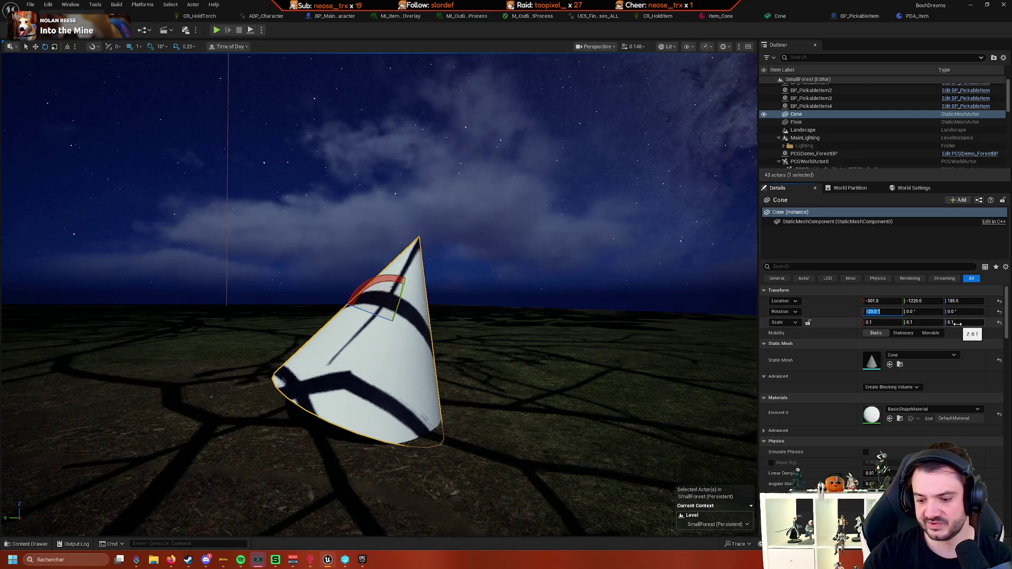
type("-25")
key("Return")
mouse_move(686, 338)
left_mouse_down()
mouse_move(725, 346)
mouse_move(724, 323)
left_mouse_up()
left_click(884, 313)
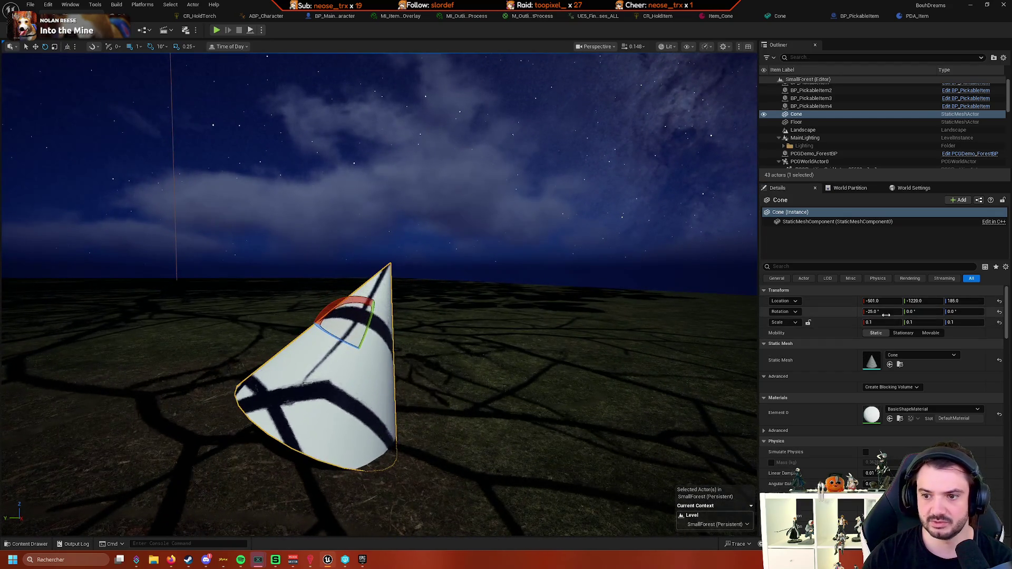
type("-30")
key("Return")
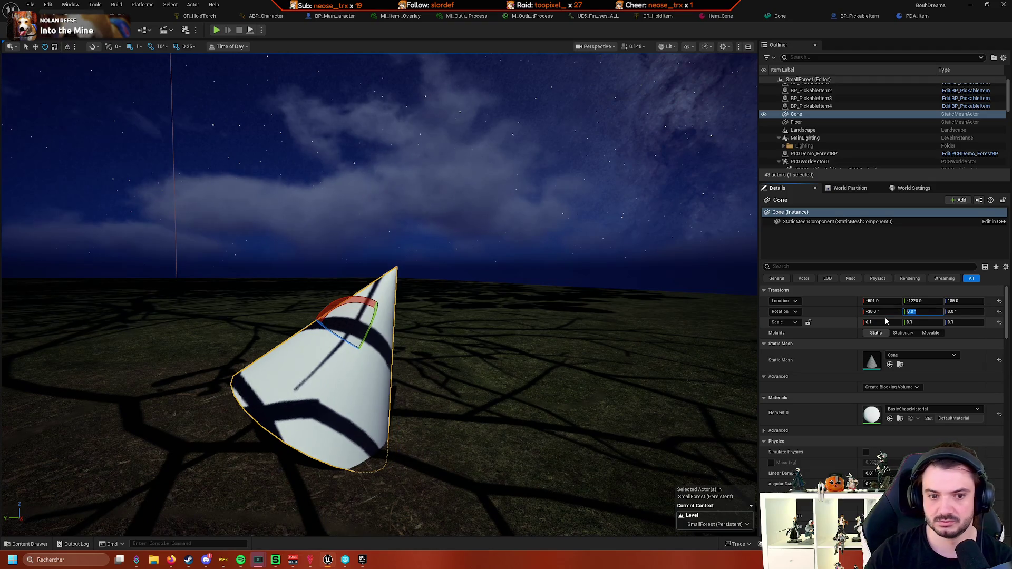
left_click_drag(725, 338, 725, 316)
mouse_move(573, 332)
left_mouse_down()
mouse_move(574, 369)
mouse_move(573, 331)
left_mouse_up()
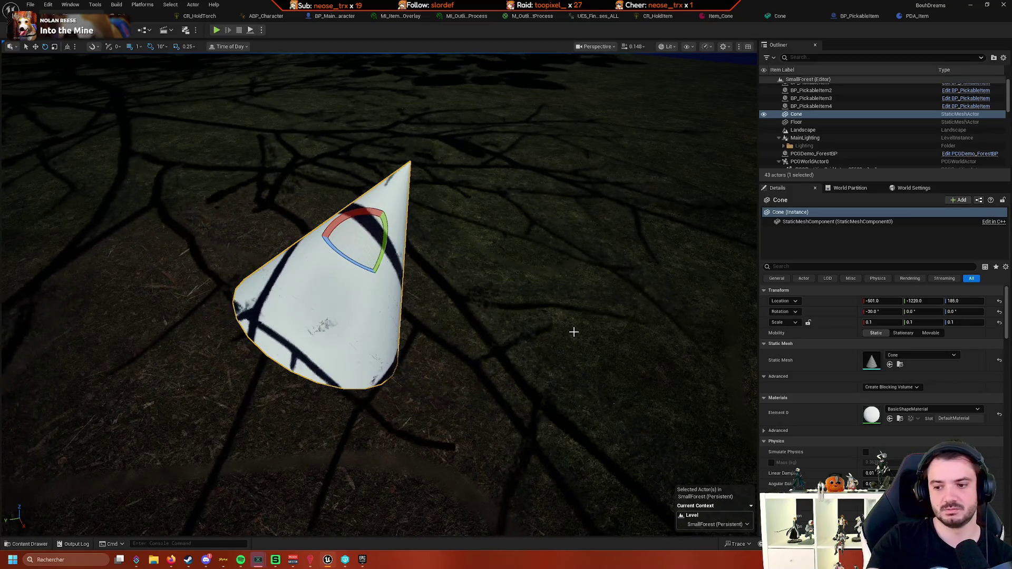
left_click_drag(506, 314, 488, 314)
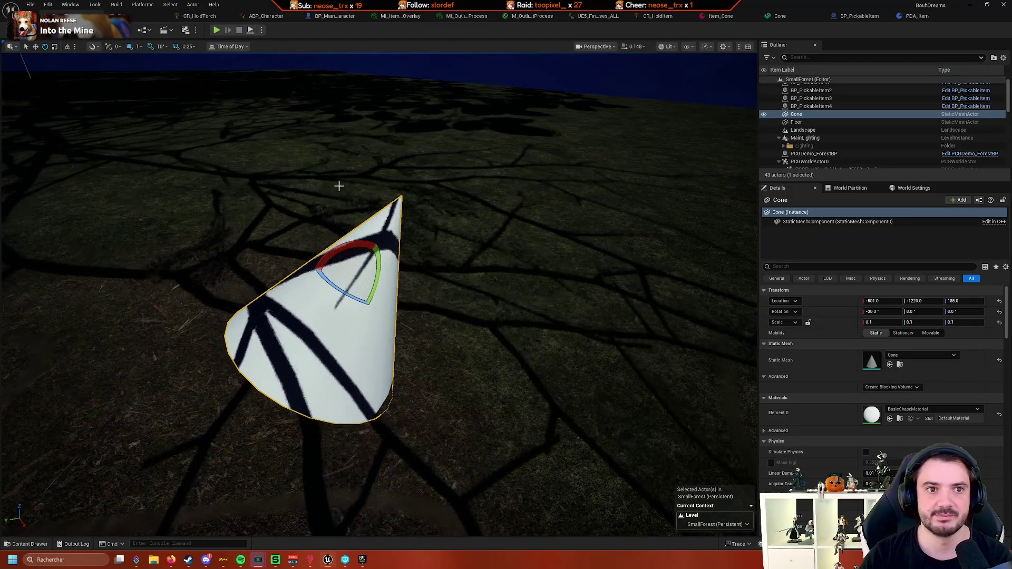
left_click(333, 15)
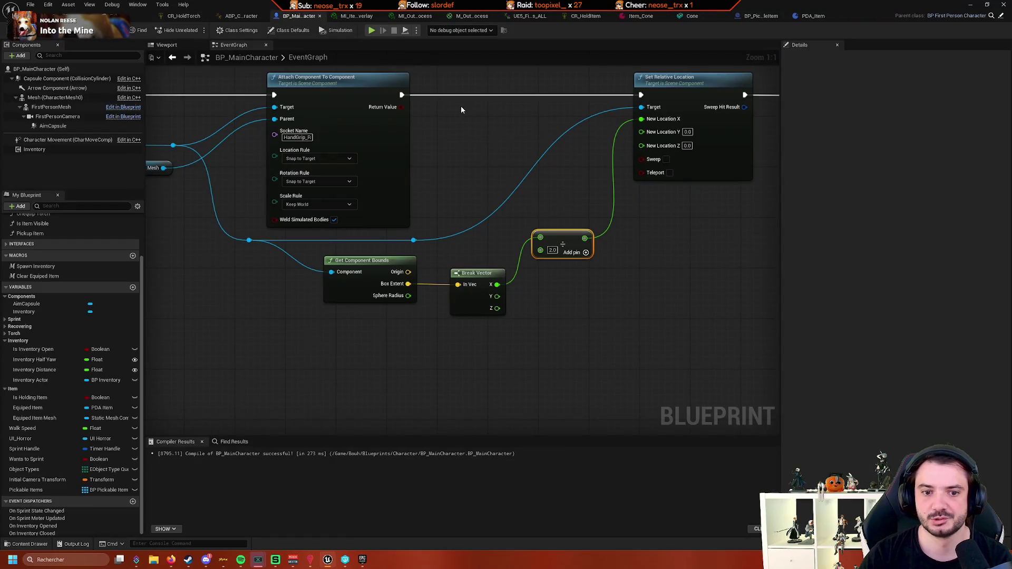
Set Item_Cone's Holding Transform X rotation to -30
left_click(645, 16)
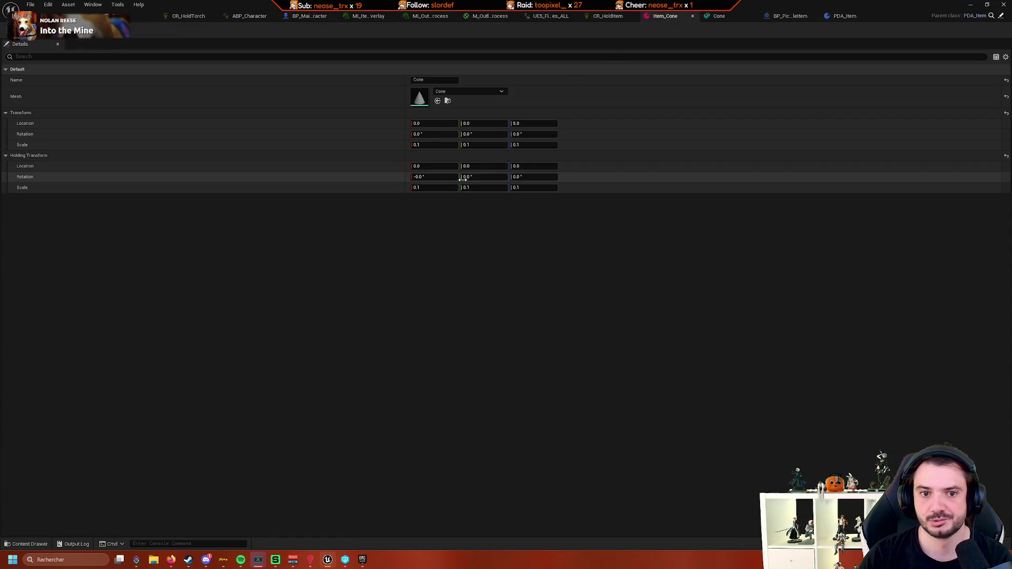
type("-30")
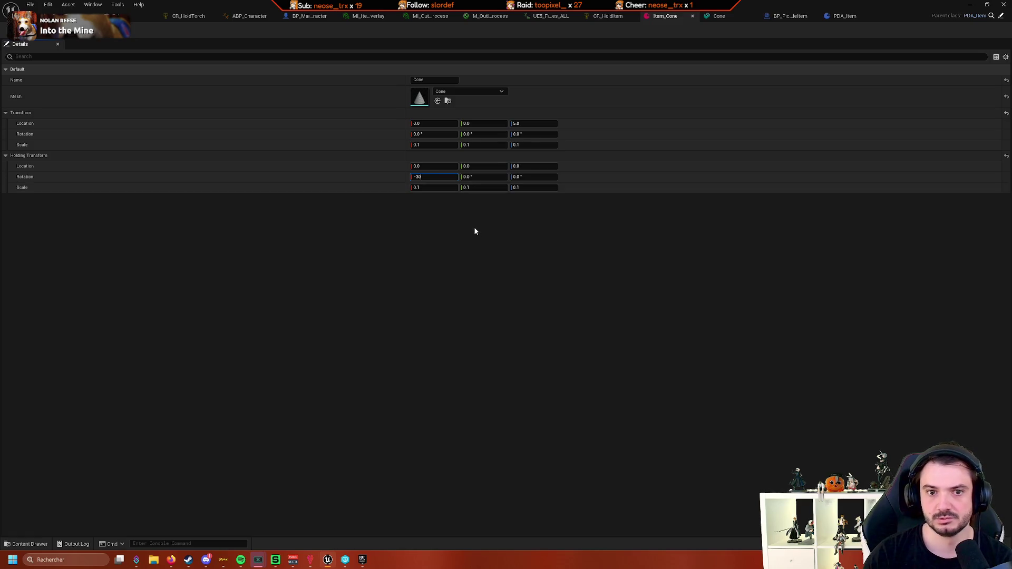
key("Tab")
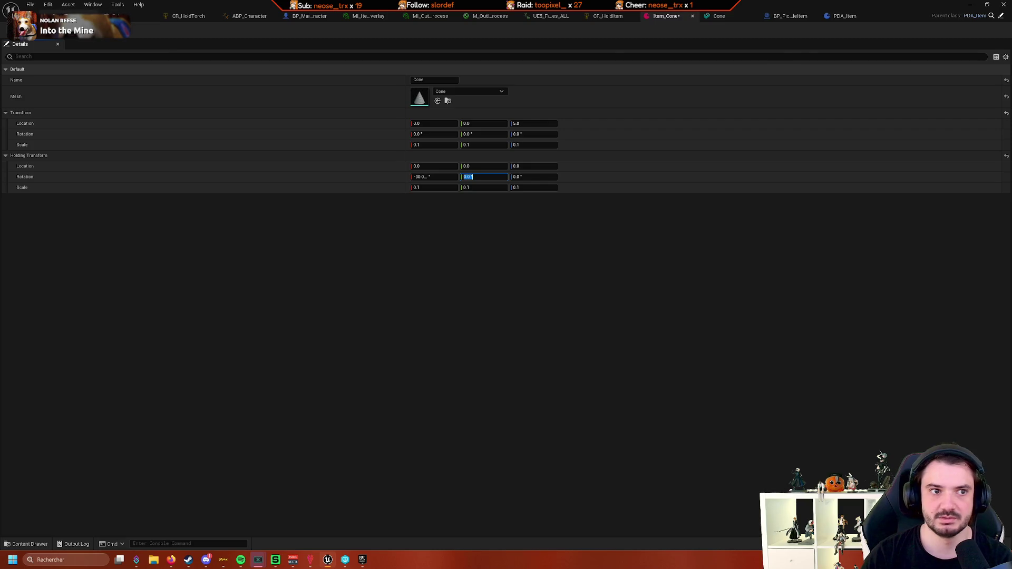
Try the level cone at -37.5 X rotation, then tilt it back to about -27.5
left_click(69, 13)
left_click(882, 312)
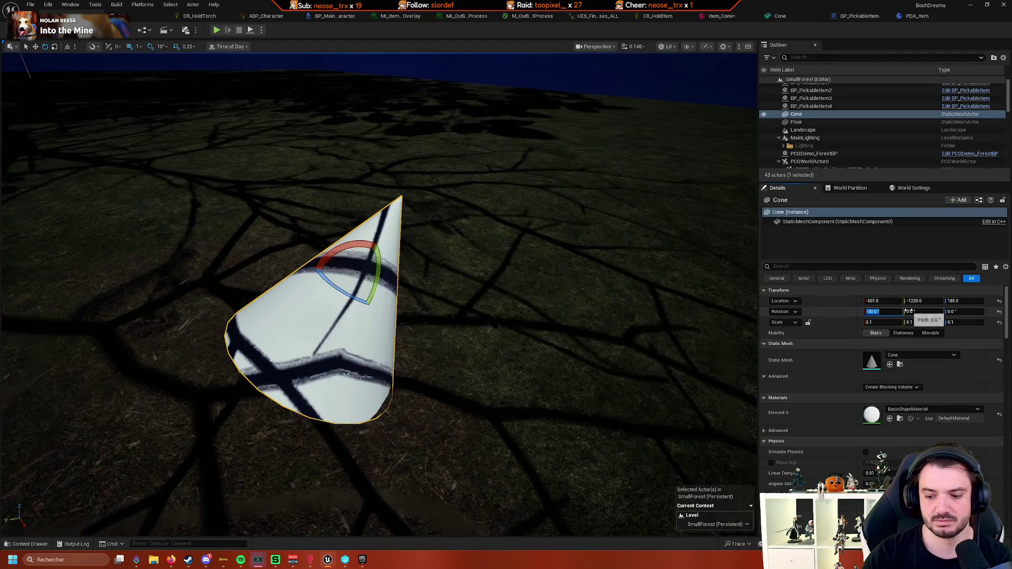
type("-37.5")
key("Return")
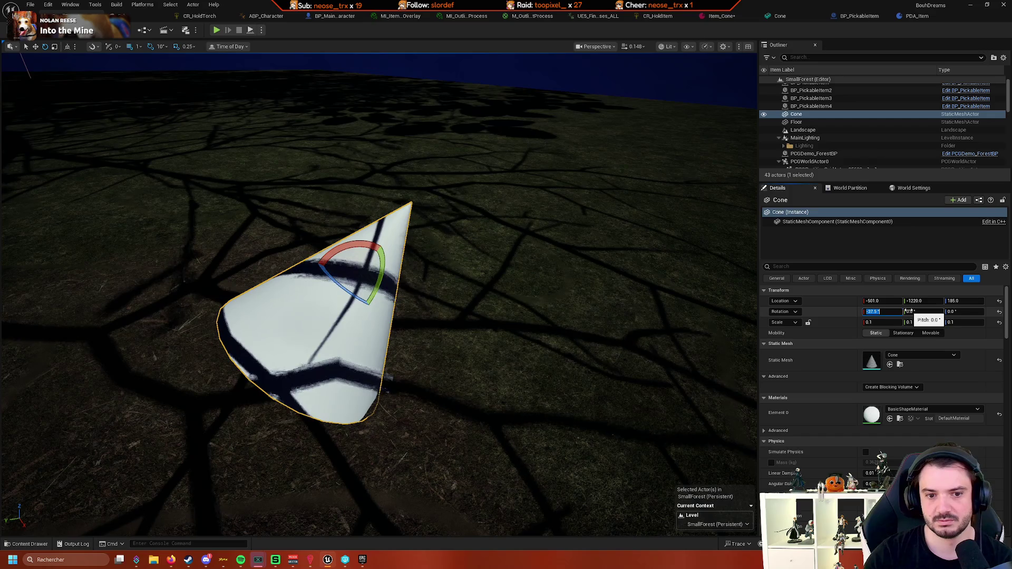
mouse_move(576, 214)
left_mouse_down()
mouse_move(554, 198)
mouse_move(548, 205)
mouse_move(548, 185)
left_mouse_up()
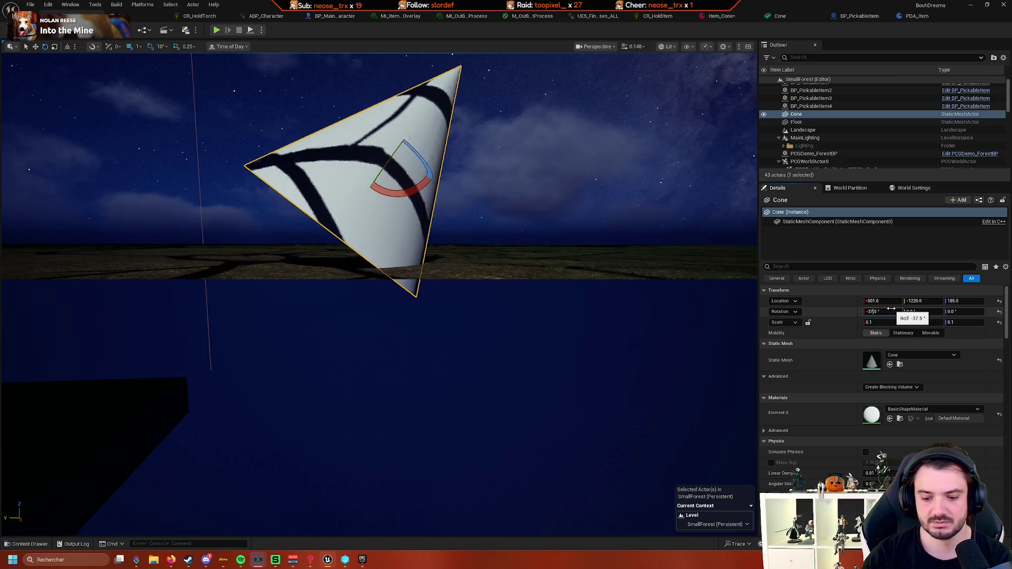
left_click_drag(891, 309, 899, 309)
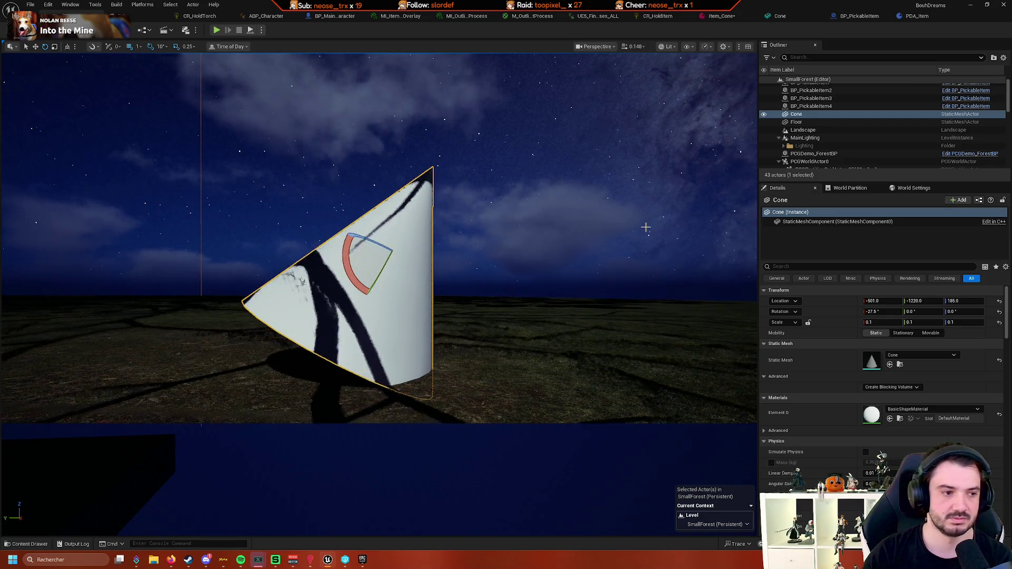
Select the Cone actor in the level and delete it
mouse_move(646, 227)
left_mouse_down()
mouse_move(637, 285)
mouse_move(630, 234)
left_mouse_up()
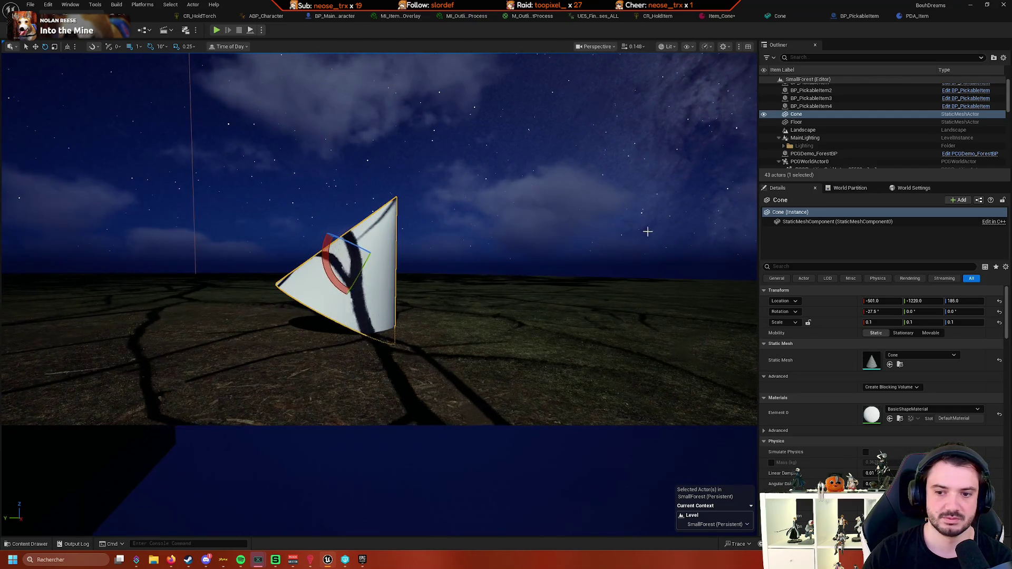
mouse_move(688, 266)
left_mouse_down()
mouse_move(686, 274)
mouse_move(681, 263)
mouse_move(696, 259)
mouse_move(686, 285)
mouse_move(707, 285)
mouse_move(678, 258)
left_mouse_up()
left_click(520, 207)
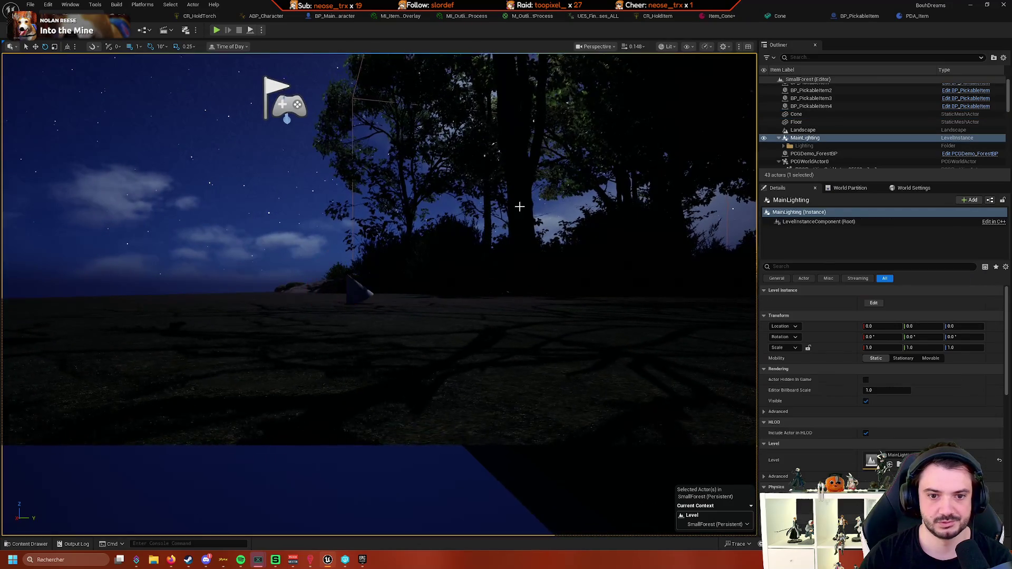
mouse_move(520, 207)
left_mouse_down()
mouse_move(514, 195)
mouse_move(472, 196)
mouse_move(456, 253)
mouse_move(456, 211)
mouse_move(456, 232)
mouse_move(395, 305)
left_mouse_up()
left_click(385, 224)
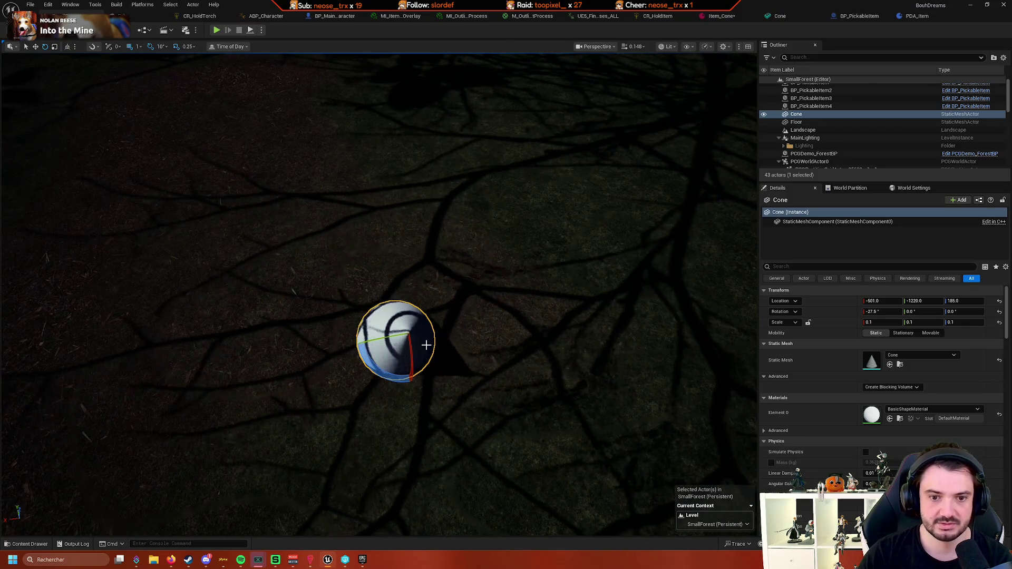
mouse_move(426, 345)
left_mouse_down()
mouse_move(417, 337)
mouse_move(424, 287)
mouse_move(477, 277)
left_mouse_up()
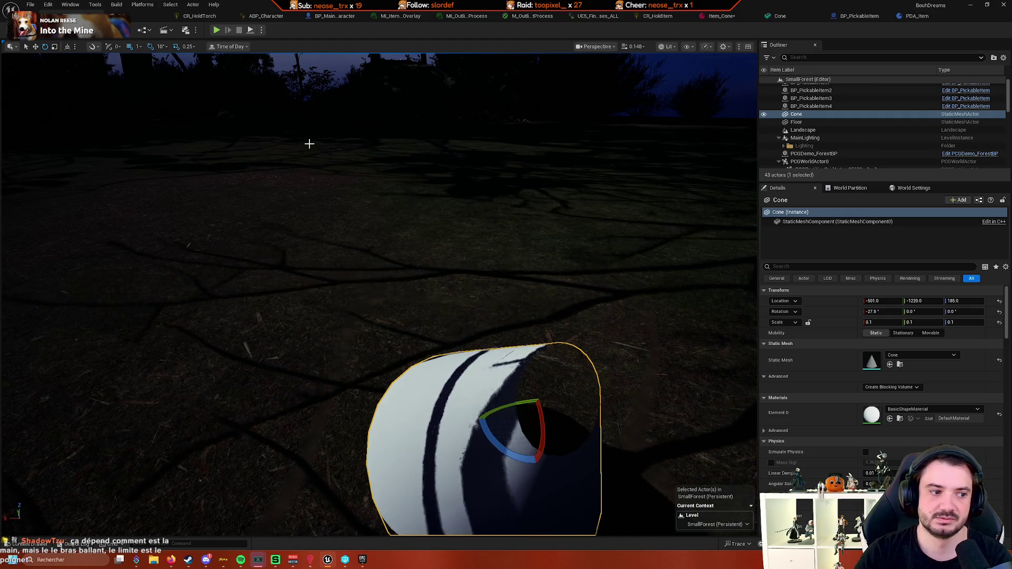
left_click_drag(309, 144, 322, 176)
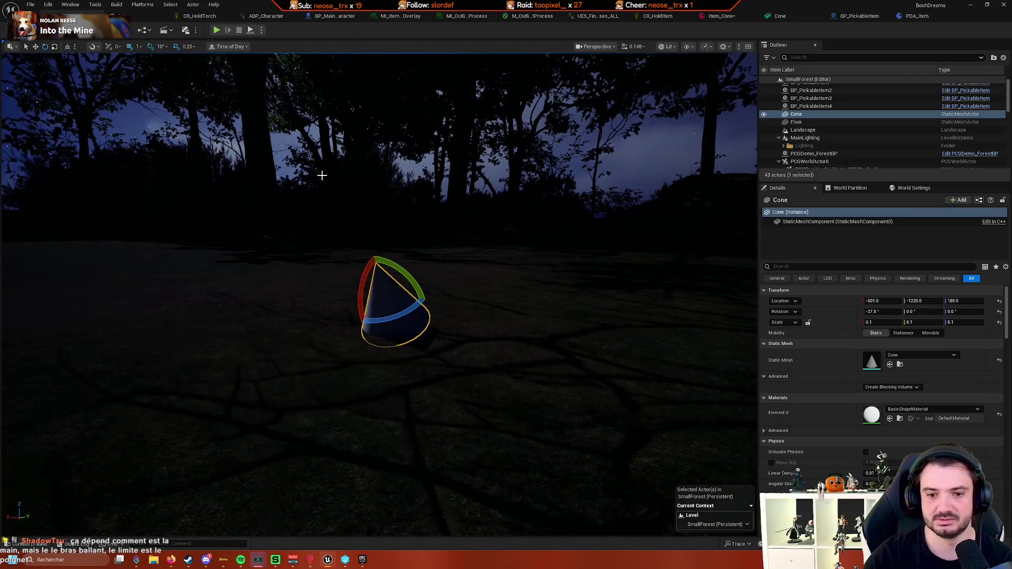
key("Delete")
Save the Item_Cone data asset
left_click(725, 17)
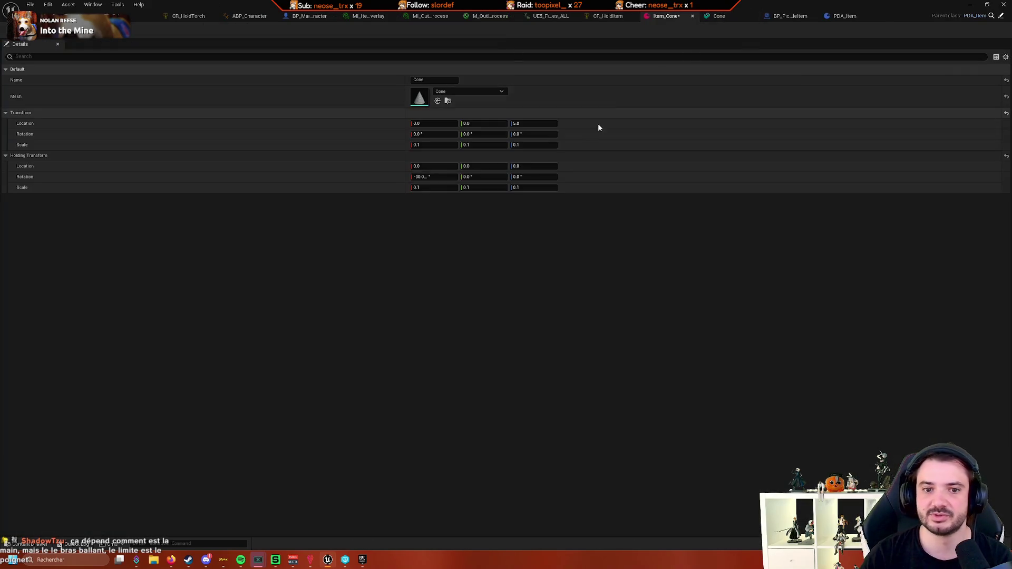
key("ctrl+s")
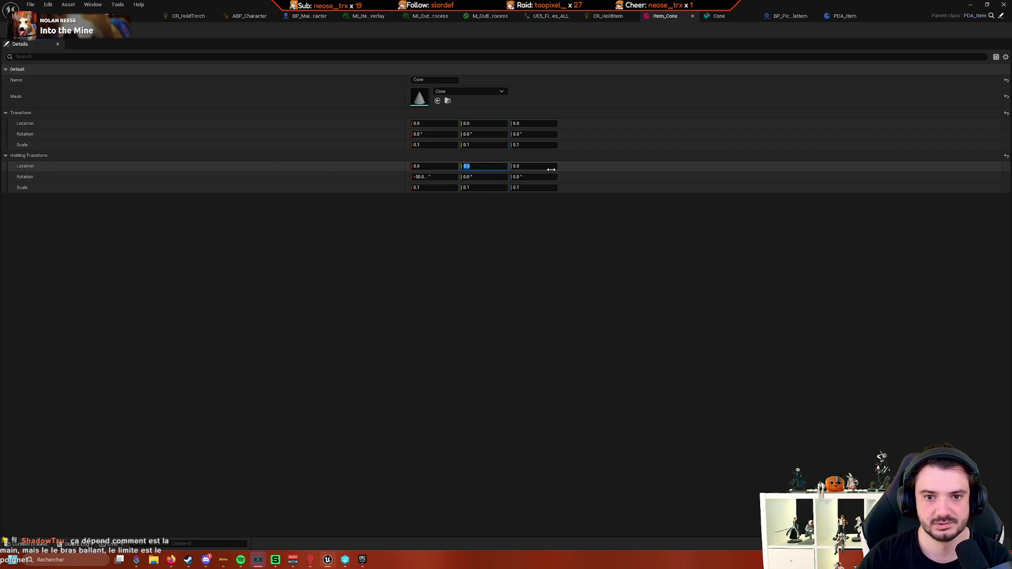
left_click(437, 165)
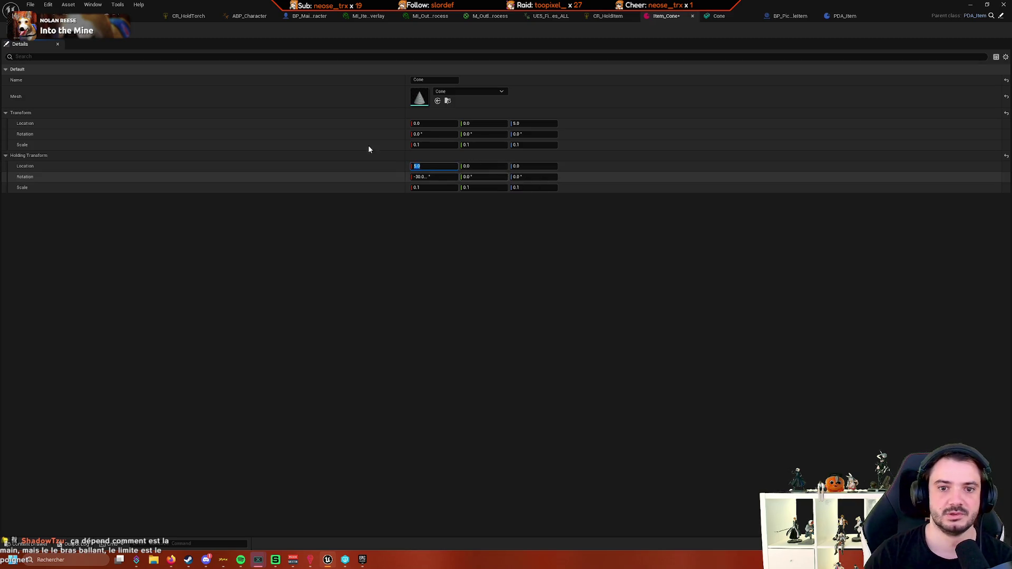
Browse the Content Drawer to Blueprints > Inventory > Items and open Item_Cube
left_click(121, 16)
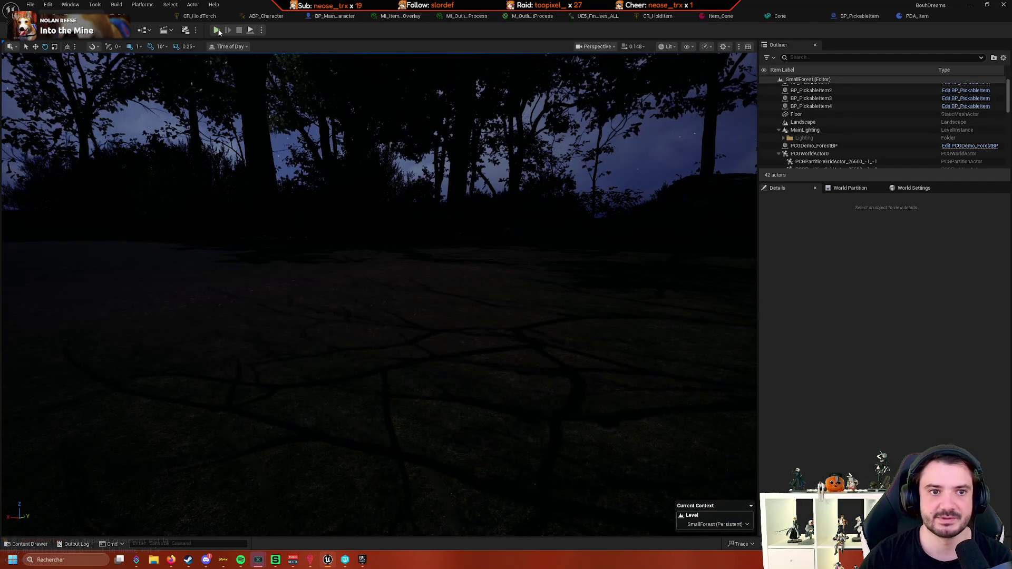
left_click(796, 18)
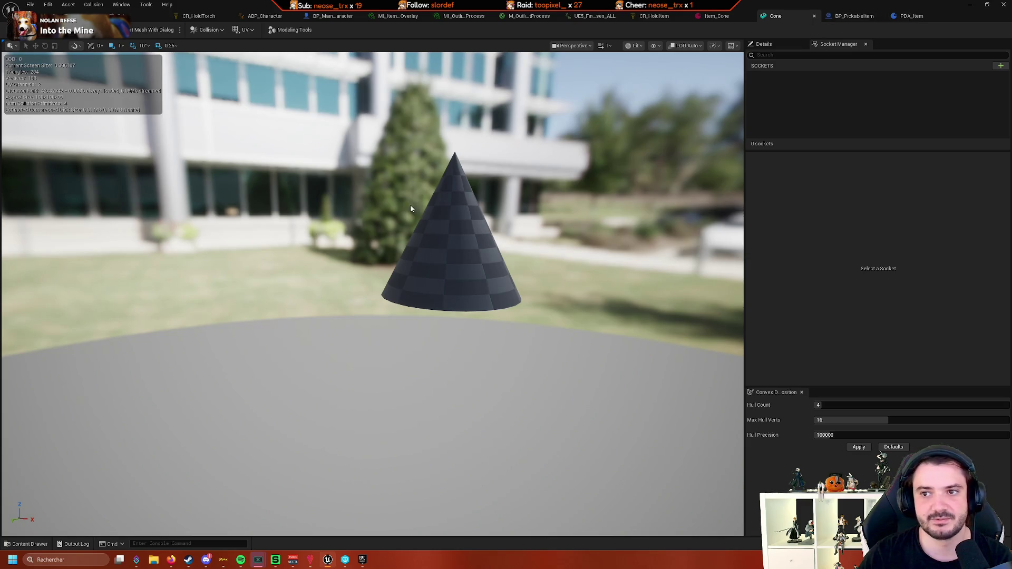
left_click(29, 544)
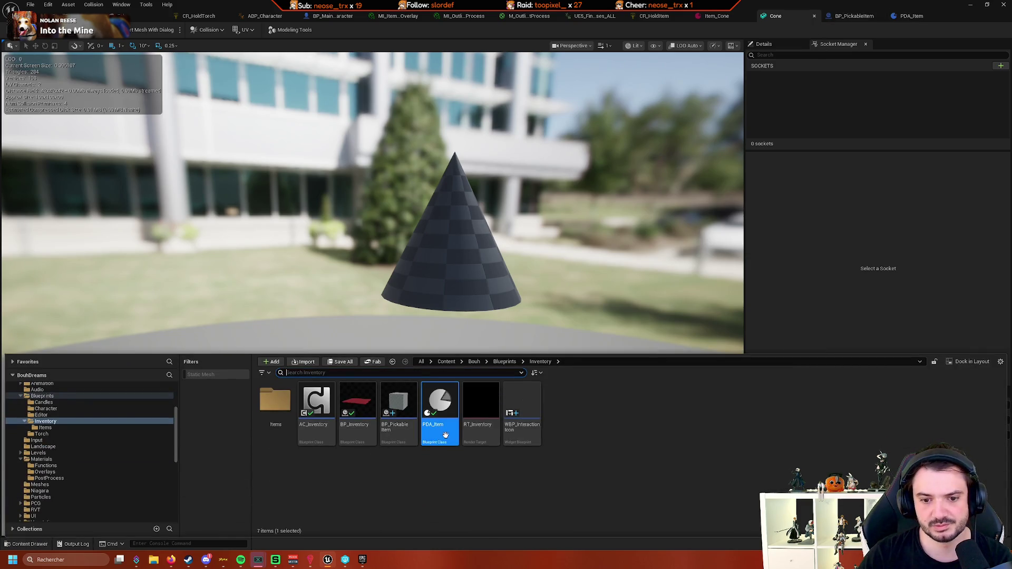
double_click(406, 424)
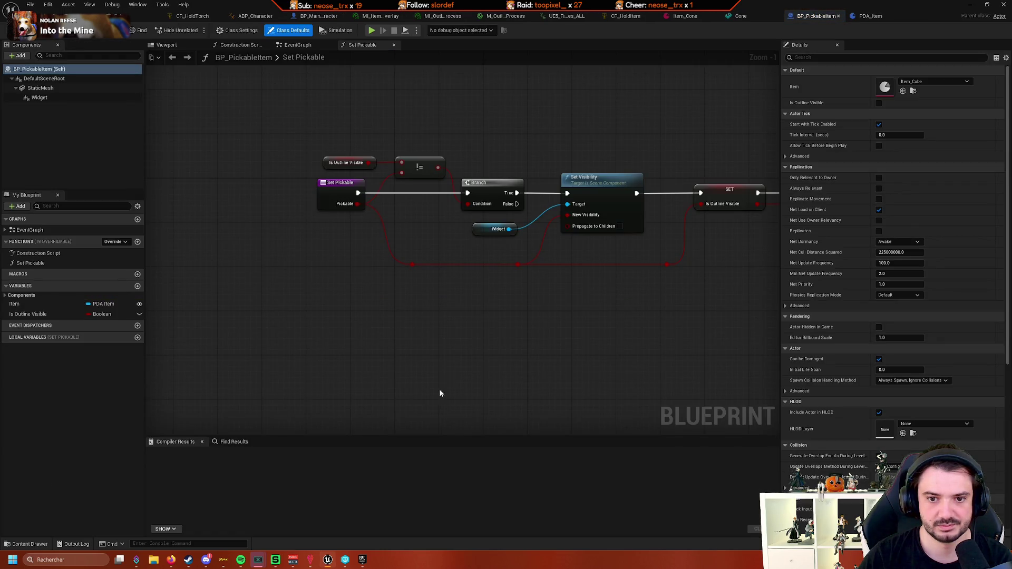
left_click(29, 544)
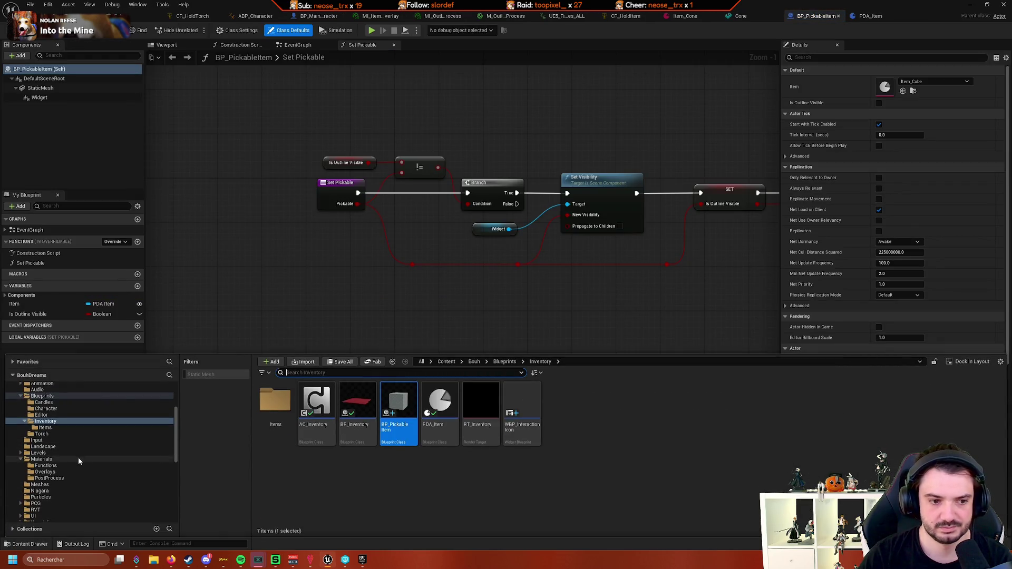
scroll(76, 457, "up", 3)
left_click(63, 465)
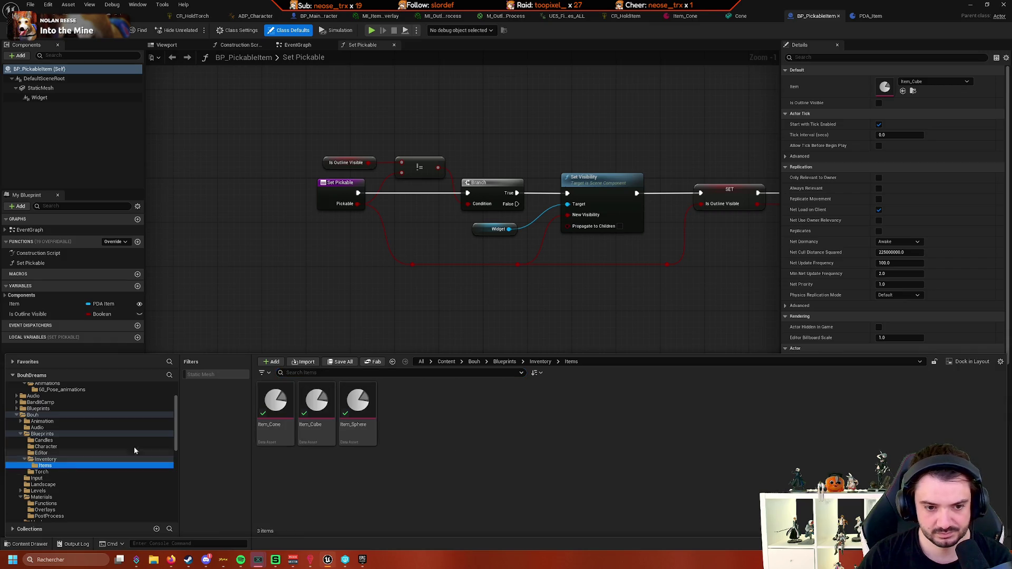
double_click(326, 405)
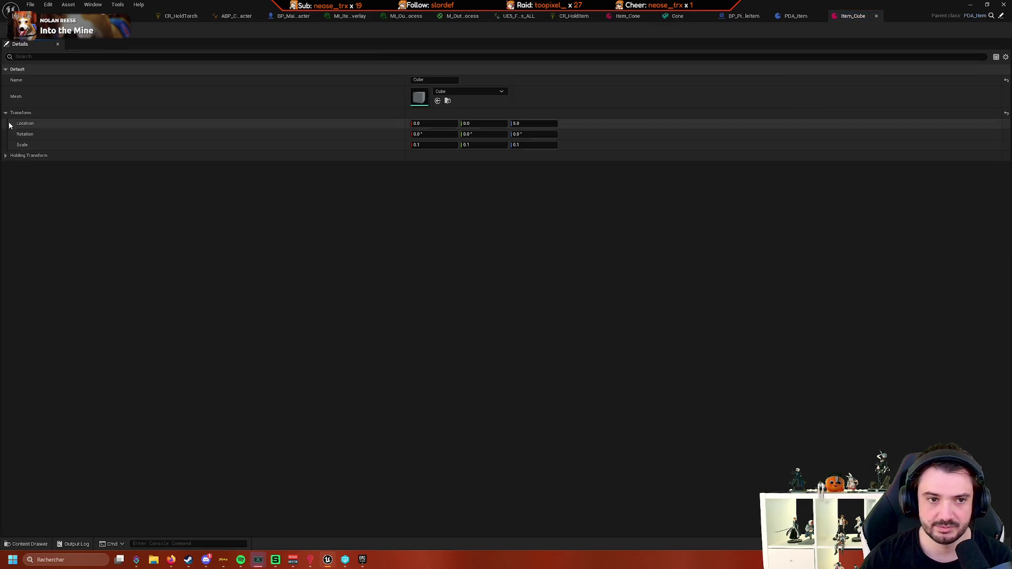
Paste the Transform into Item_Cube's Holding Transform and set location X to 5
left_click(87, 156, "shift")
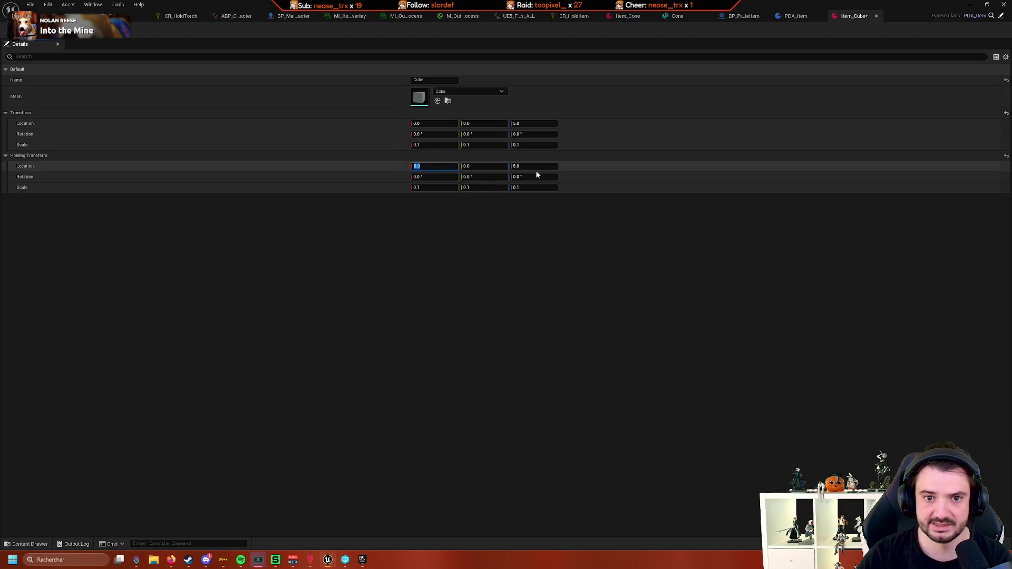
type("5")
key("Tab")
key("Tab")
type("0")
key("Tab")
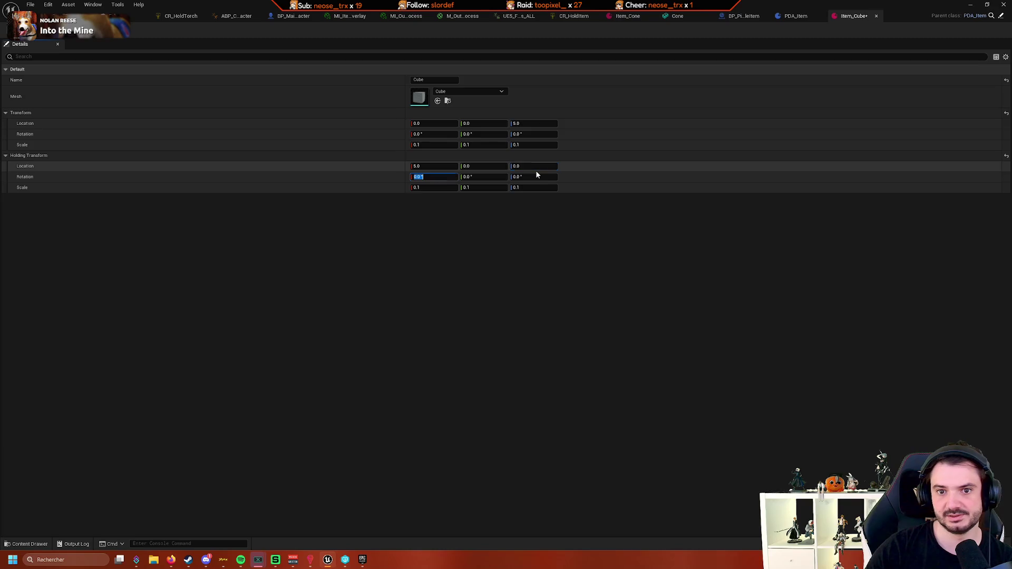
left_click(450, 254)
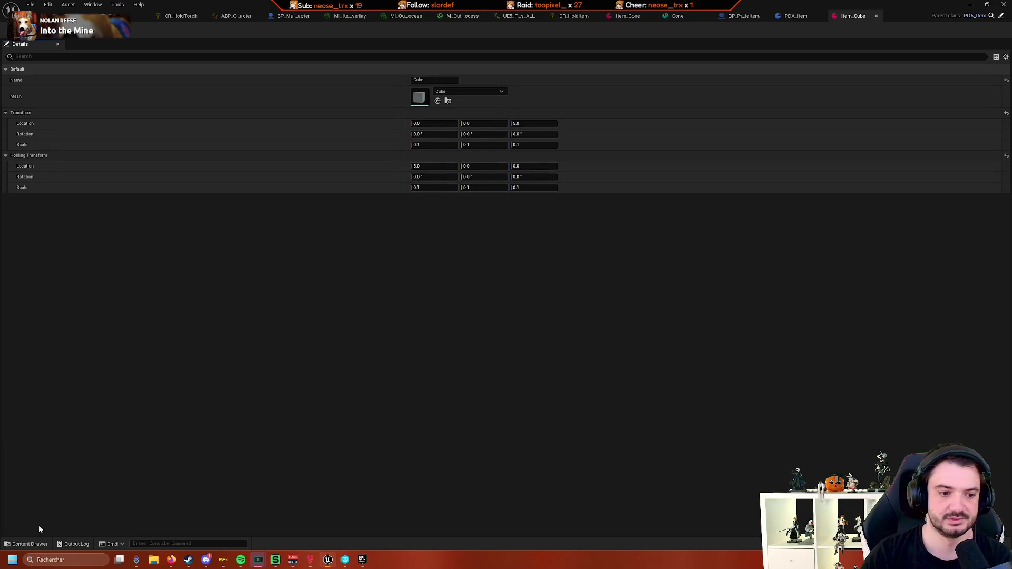
Copy Item_Sphere's Transform into its Holding Transform with location X 5, then save it
left_click(23, 544)
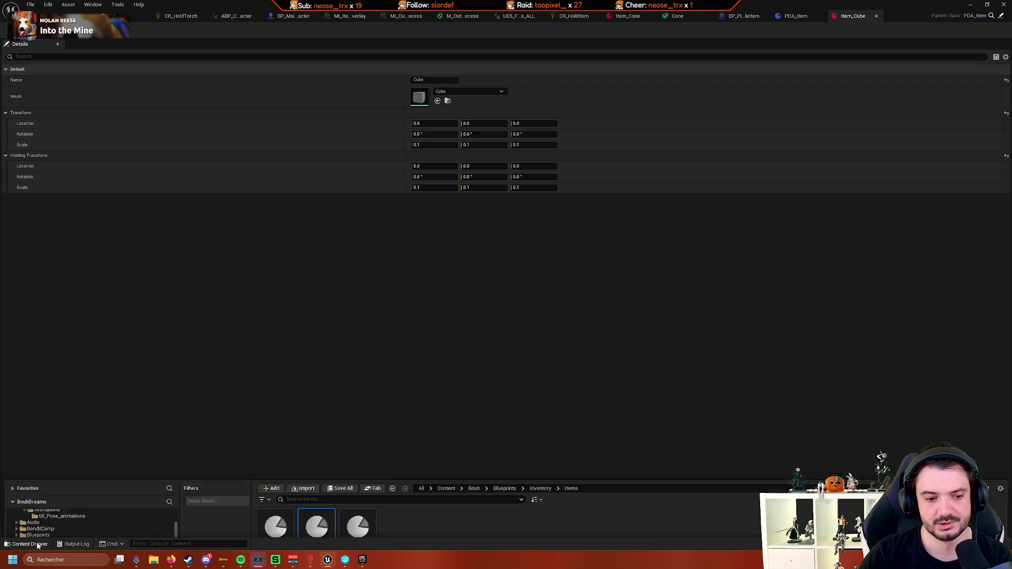
left_click(370, 418)
double_click(375, 408)
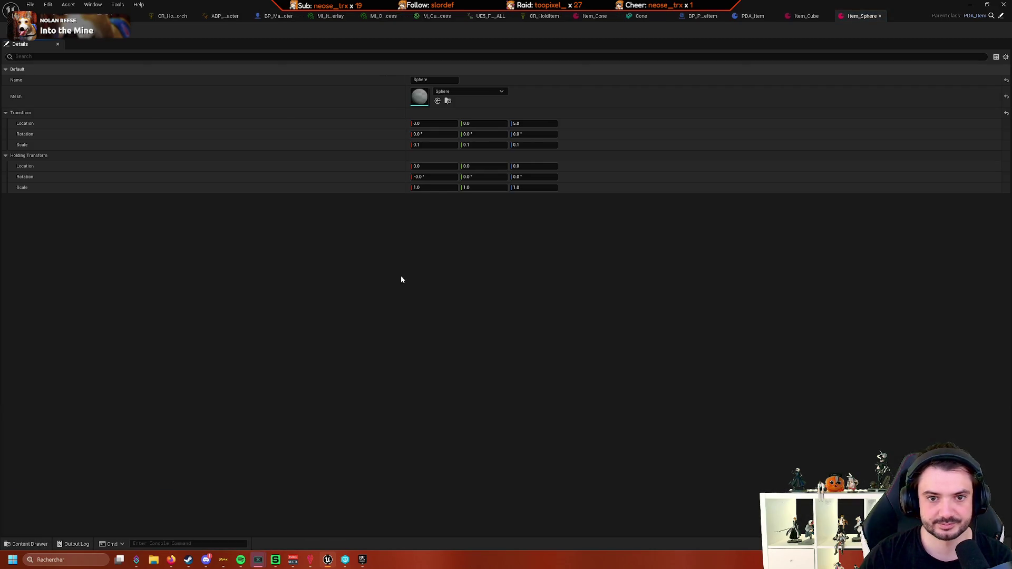
right_click(217, 114, "shift")
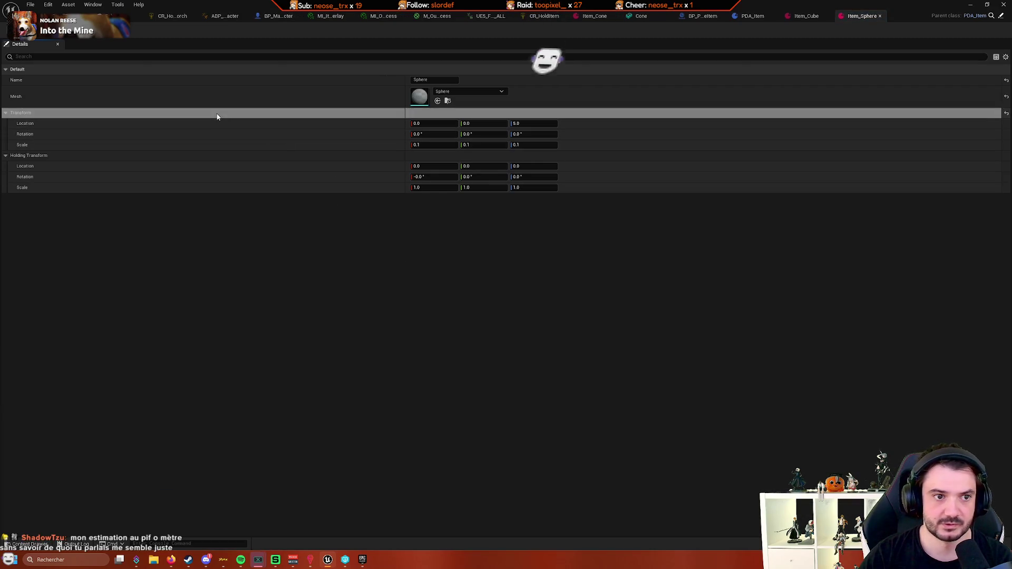
left_click(151, 156, "shift")
left_click(422, 166)
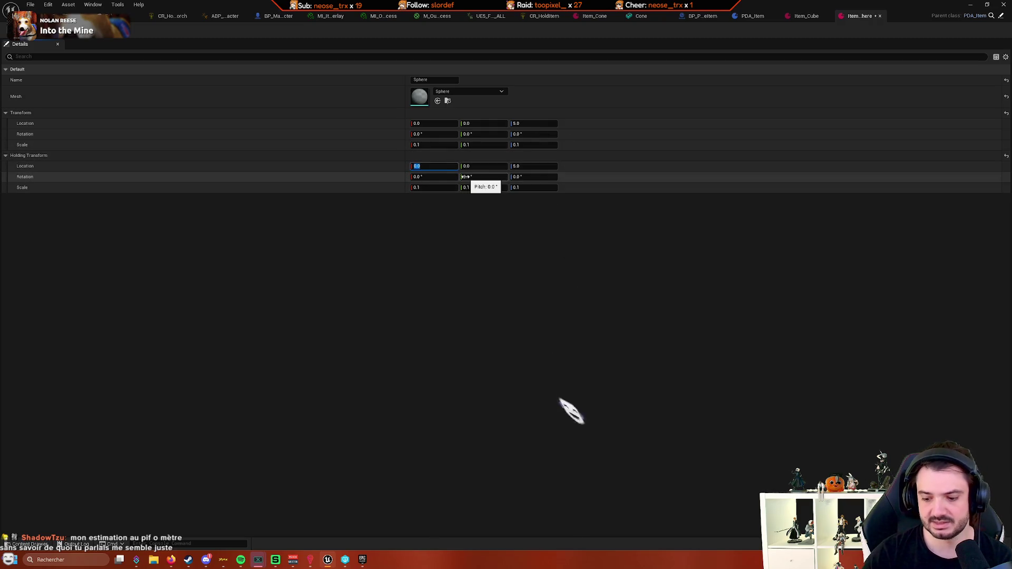
type("5")
key("ctrl+s")
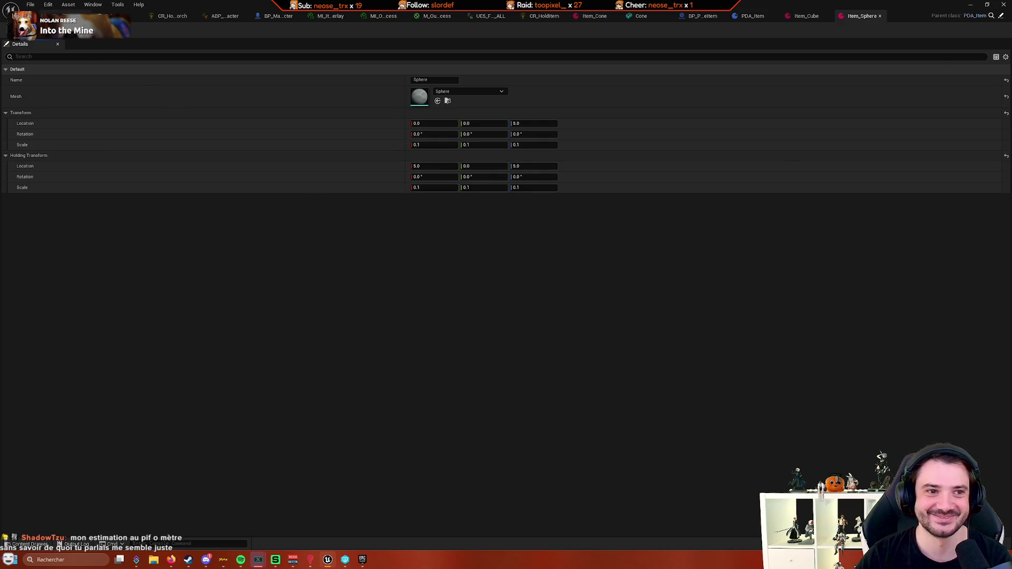
Run a quick play test of the level, then stop it
left_click(85, 15)
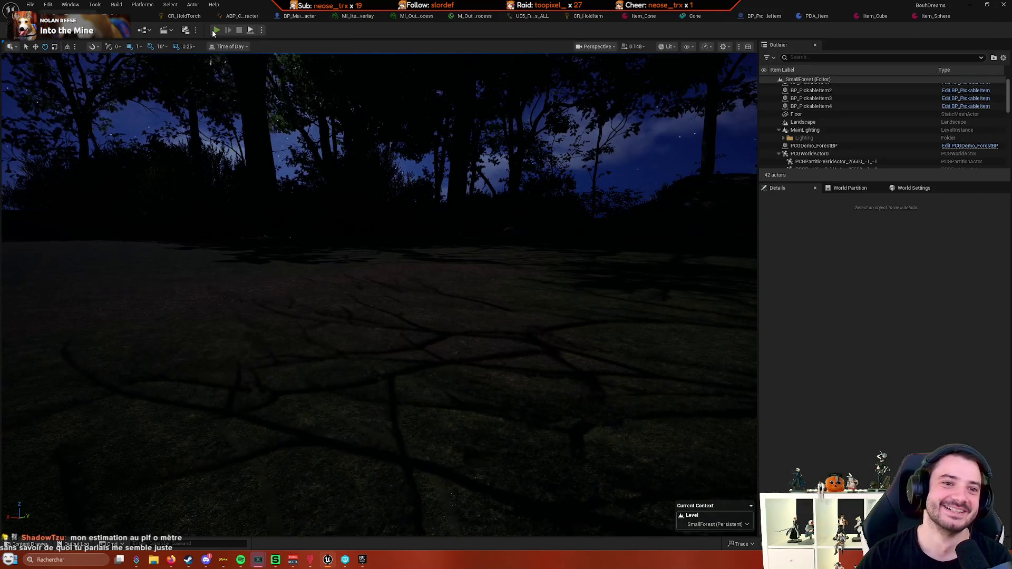
left_click(215, 30)
left_click(296, 107)
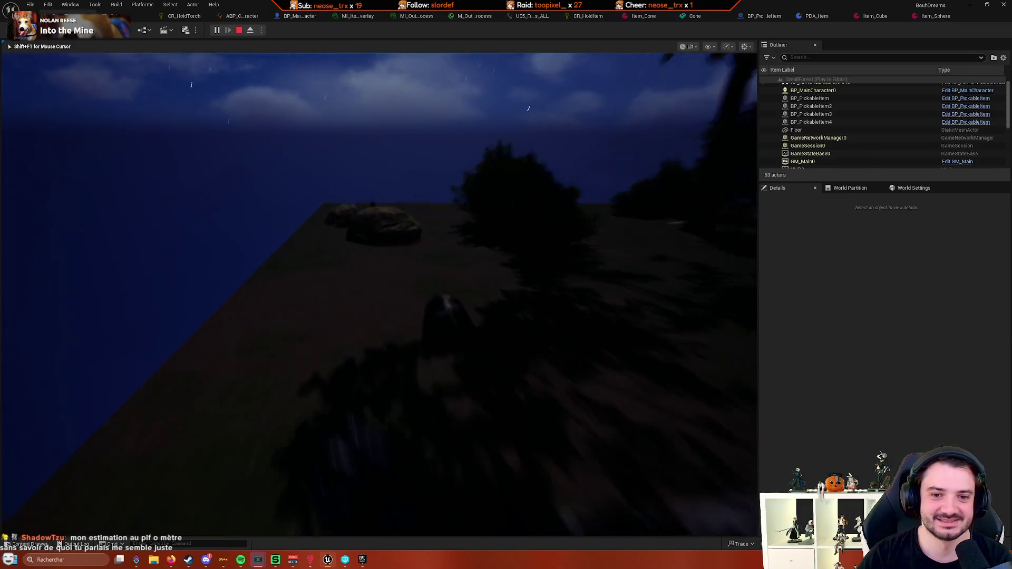
key("Escape")
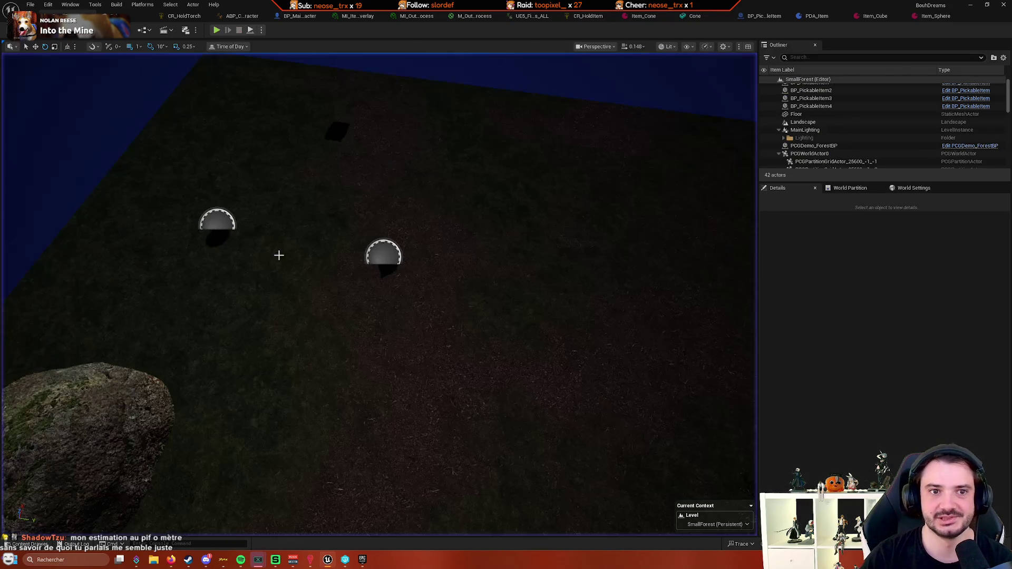
Delete the Set World Scale 3D node from BP_MainCharacter's event graph
left_click(299, 16)
scroll(479, 252, "down", 3)
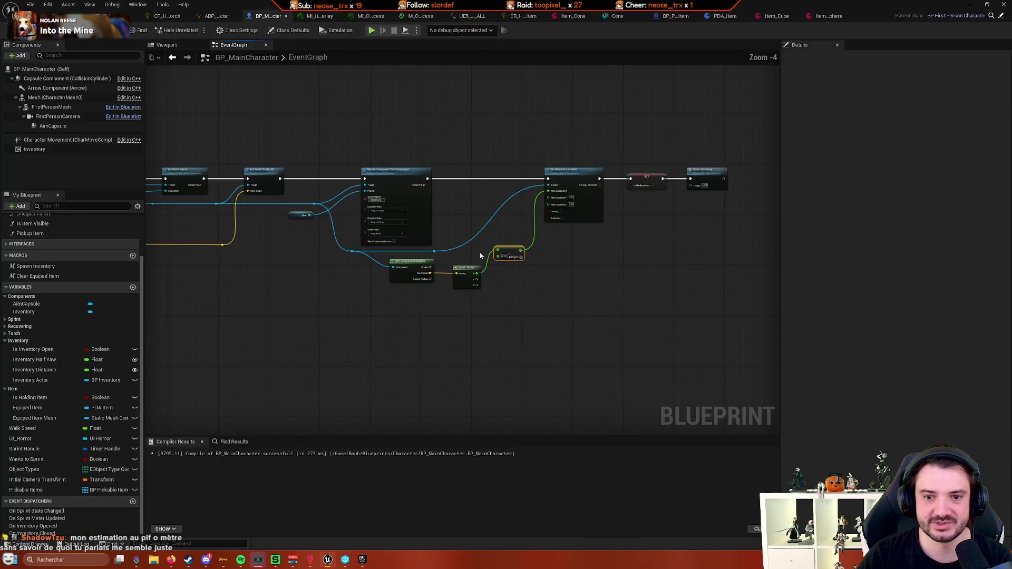
scroll(426, 264, "up", 3)
mouse_move(426, 264)
left_mouse_down()
mouse_move(553, 235)
mouse_move(437, 259)
left_mouse_up()
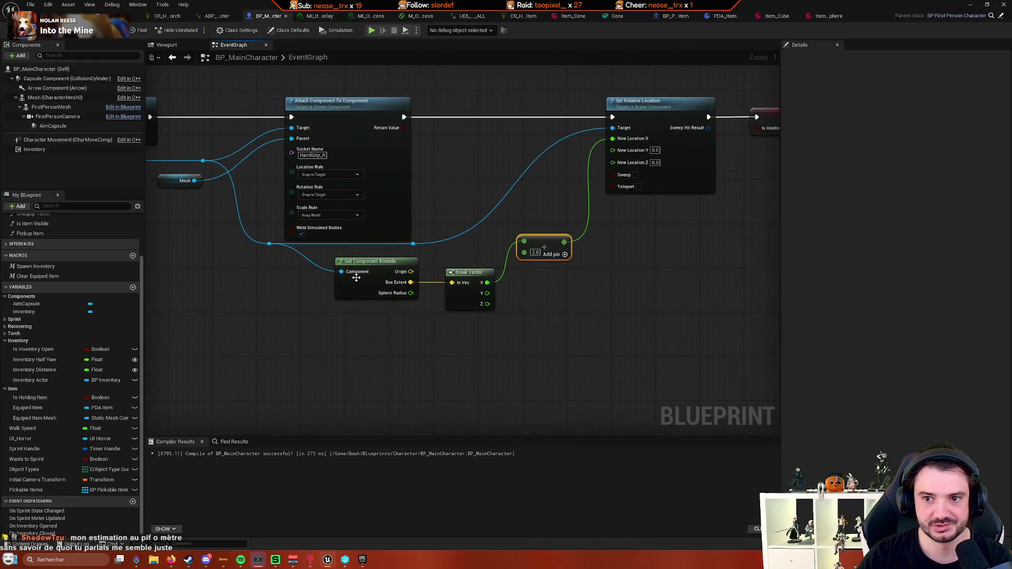
mouse_move(345, 297)
left_mouse_down()
mouse_move(369, 314)
mouse_move(428, 315)
mouse_move(572, 258)
left_mouse_up()
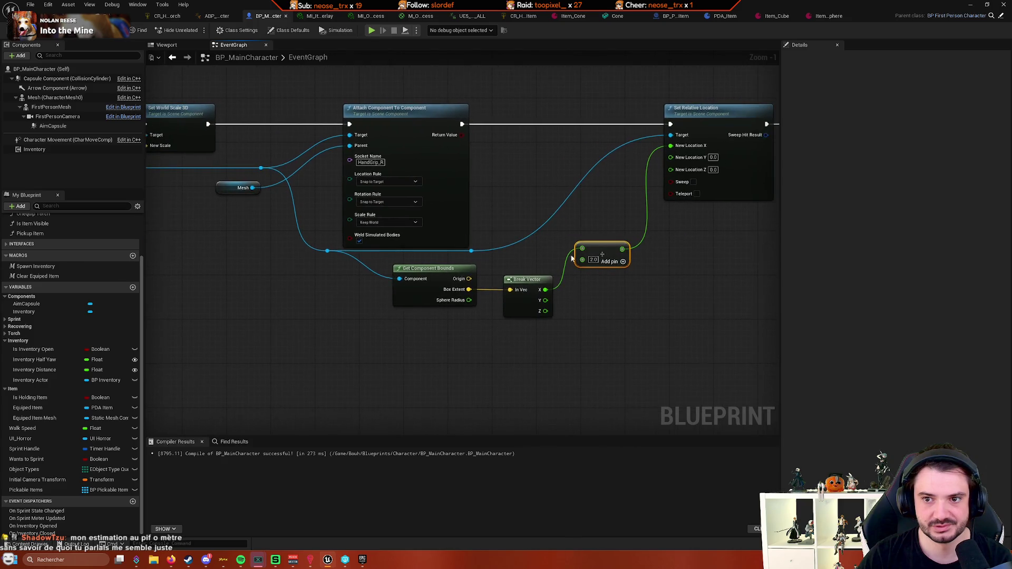
left_click(727, 127)
mouse_move(583, 178)
left_mouse_down()
mouse_move(622, 186)
mouse_move(496, 214)
mouse_move(585, 253)
left_mouse_up()
scroll(496, 214, "down", 1)
scroll(495, 218, "up", 1)
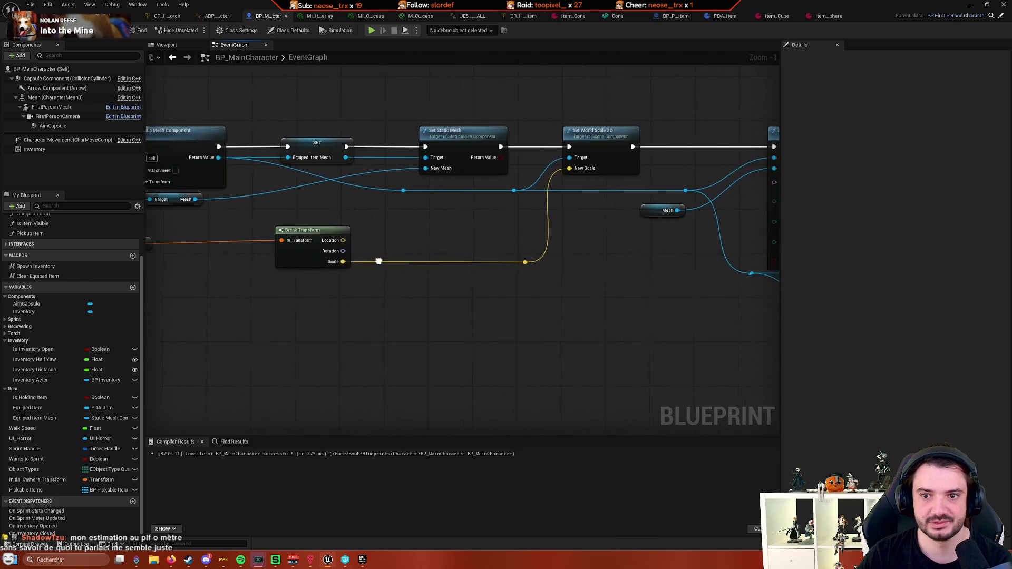
left_click_drag(613, 141, 509, 206)
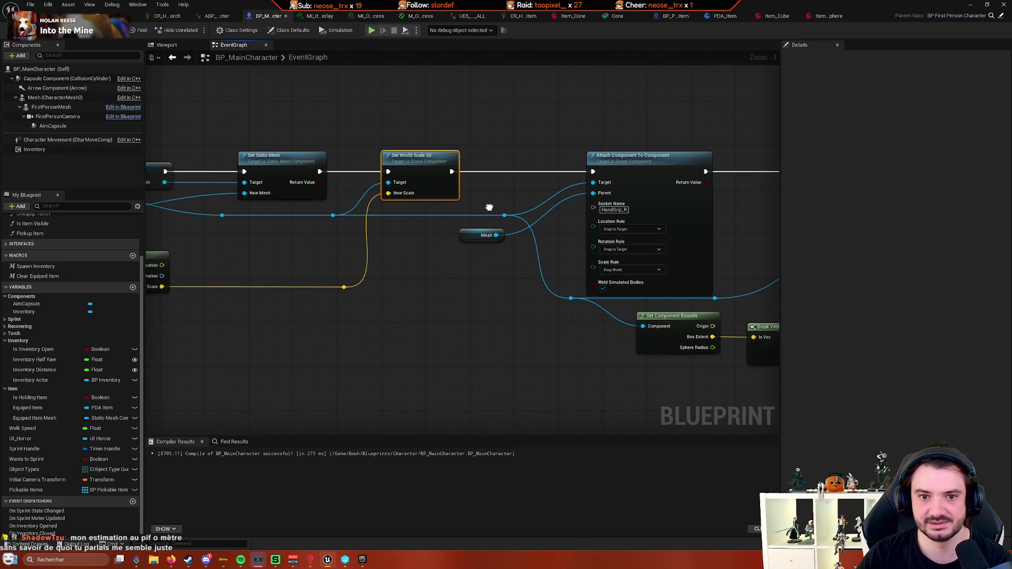
key("Delete")
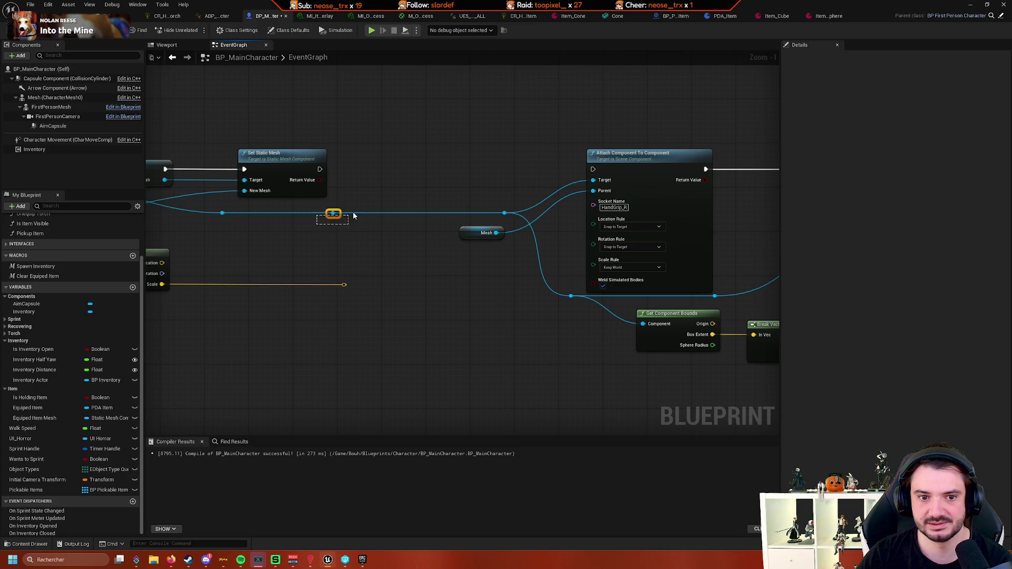
Move the attach nodes left to close the gap and reconnect the mesh wire to its reroute
left_click_drag(606, 172, 544, 140)
mouse_move(443, 97)
left_mouse_down()
mouse_move(678, 248)
mouse_move(678, 272)
left_mouse_up()
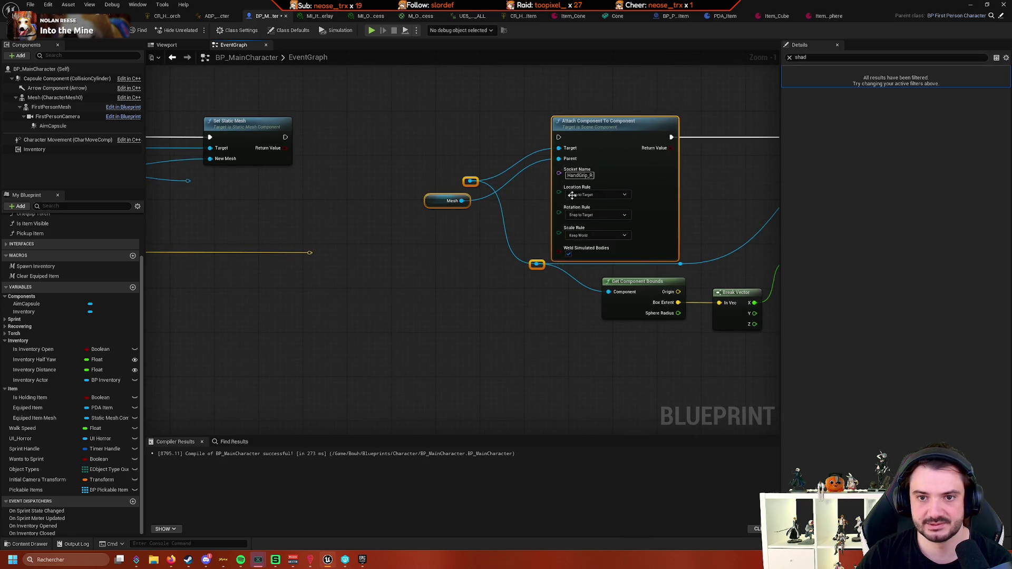
left_click_drag(580, 148, 453, 148)
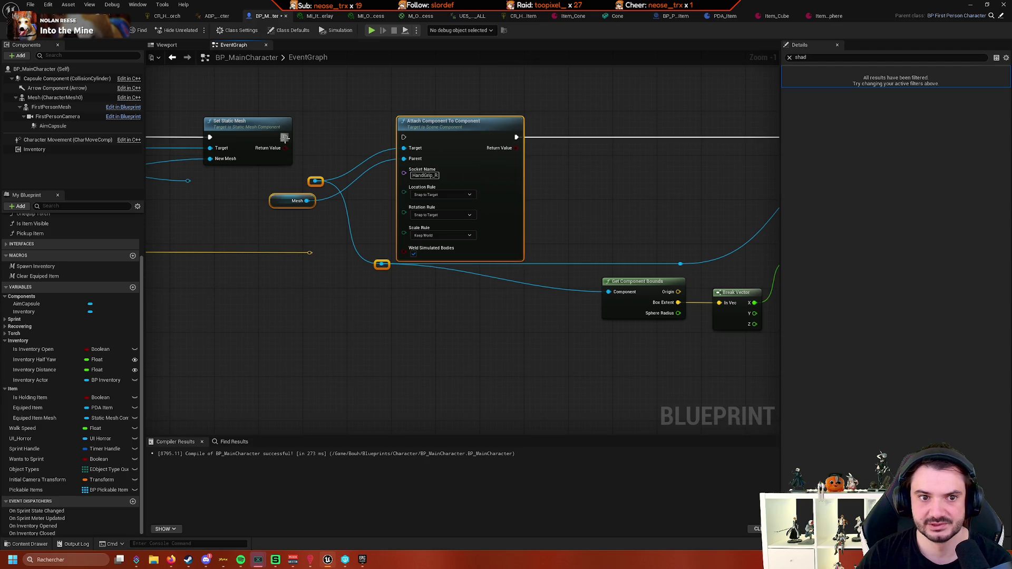
left_click_drag(187, 181, 317, 182)
scroll(441, 187, "down", 2)
mouse_move(393, 230)
left_mouse_down()
mouse_move(312, 243)
mouse_move(328, 211)
mouse_move(373, 224)
left_mouse_up()
Add a Get Holding Transform node from Focused Item, with a reroute knot on its target wire
left_click_drag(271, 132, 404, 216)
type("get")
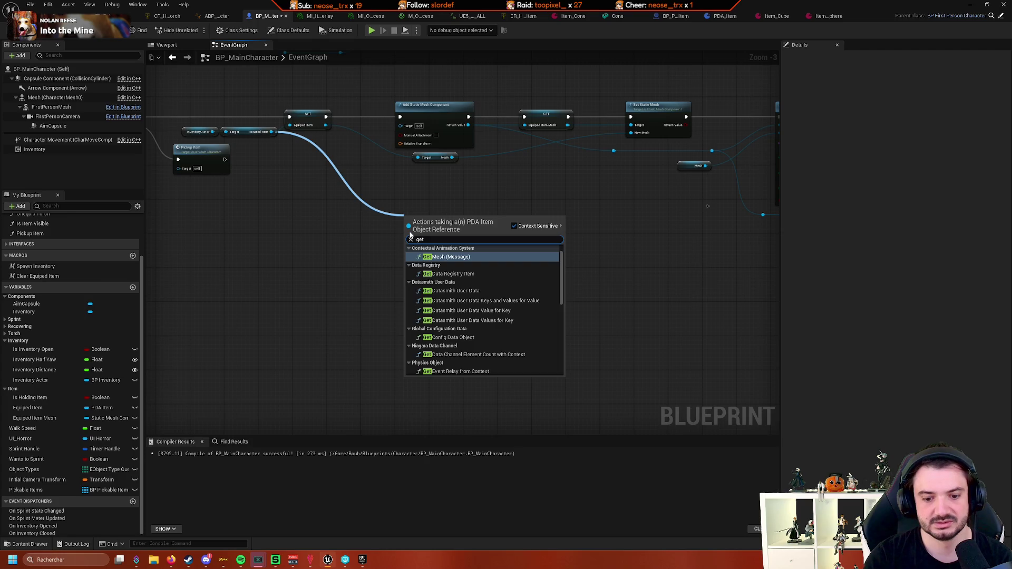
type(" trans")
key("Up")
key("Return")
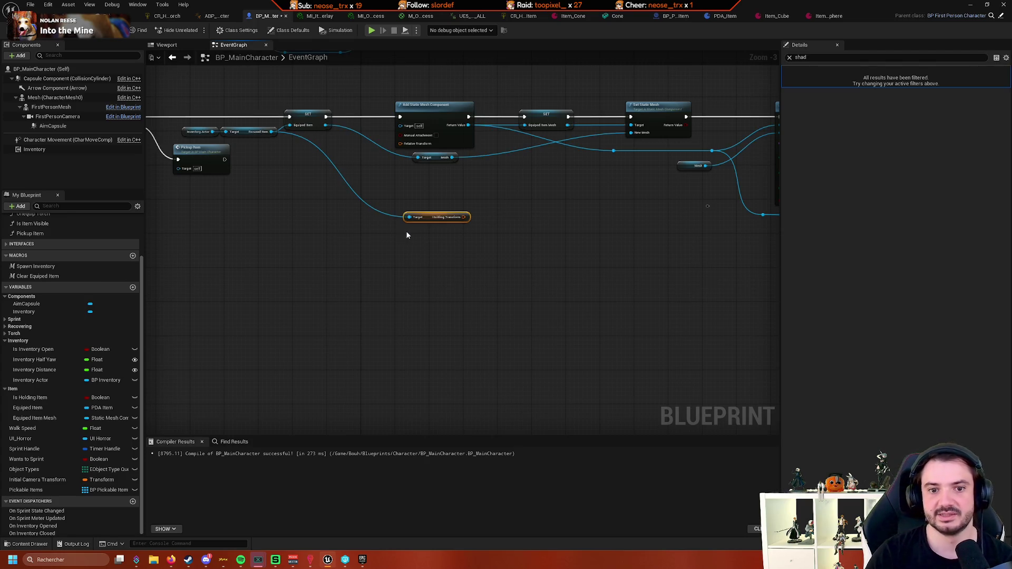
left_click_drag(428, 214, 670, 235)
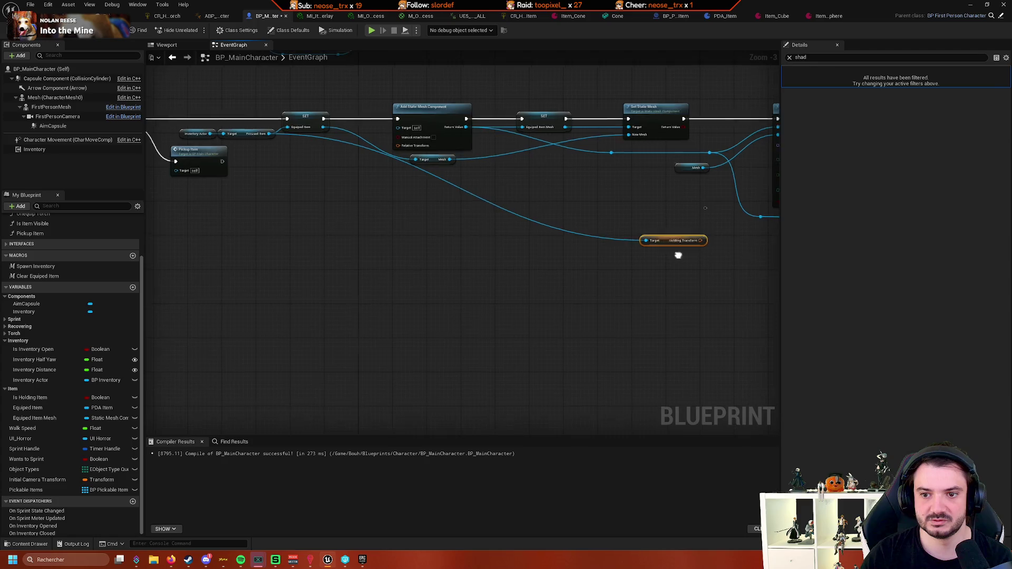
left_click(427, 225)
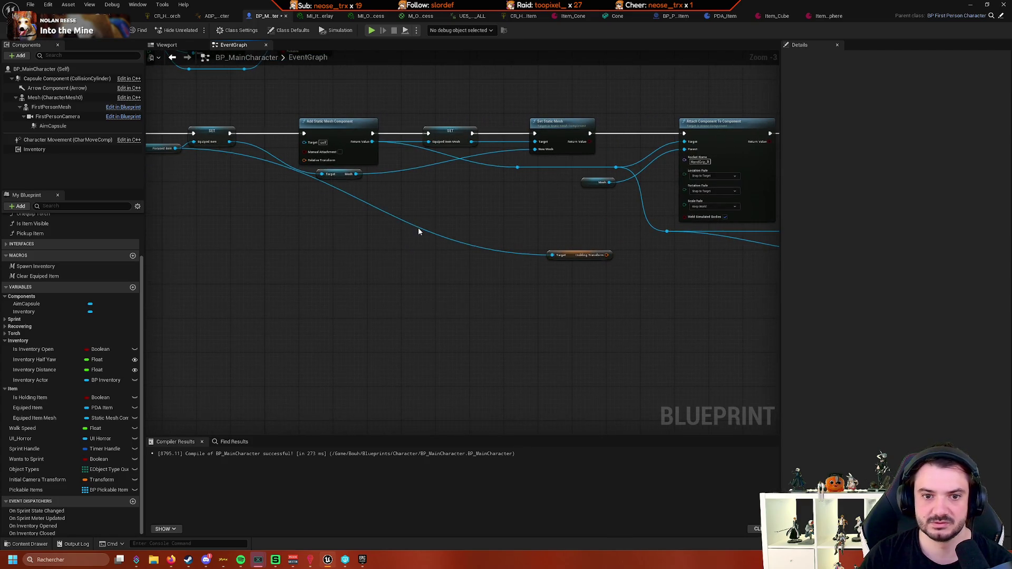
double_click(419, 231)
mouse_move(418, 231)
left_mouse_down()
mouse_move(401, 250)
mouse_move(158, 259)
left_mouse_up()
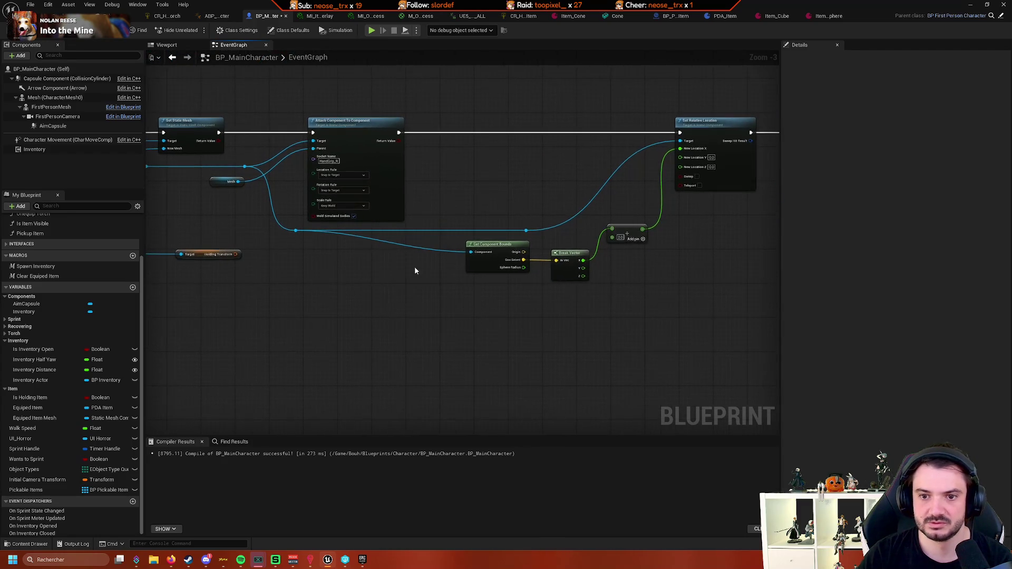
Delete the Get Component Bounds, divide and Set Relative Location nodes
key("Delete")
left_click_drag(618, 270, 597, 281)
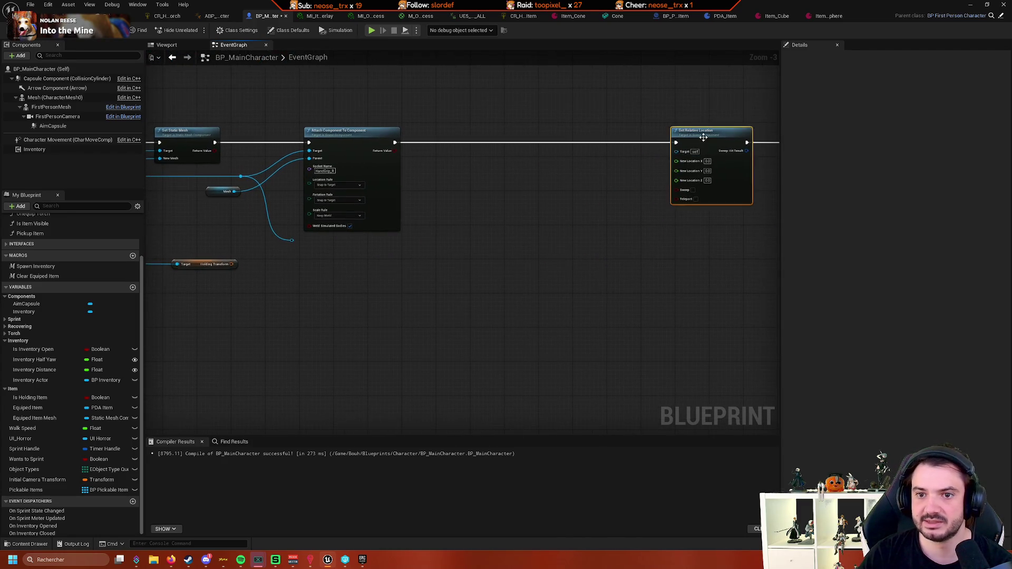
key("Delete")
left_click_drag(302, 227, 622, 243)
Add a Set Relative Transform node for the mesh with Holding Transform as New Transform
type("sety")
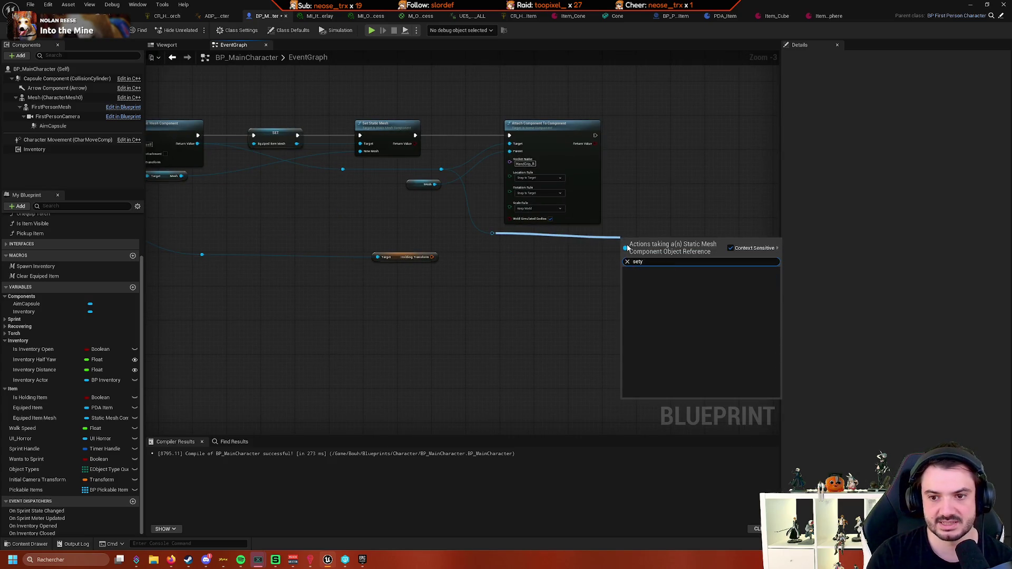
key("BackSpace")
type("relative ")
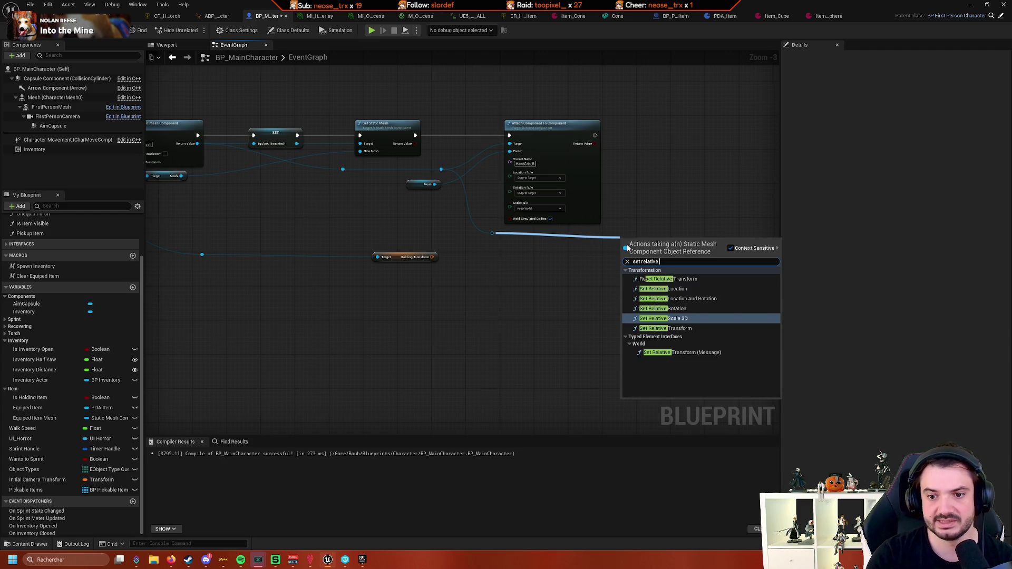
type("tra")
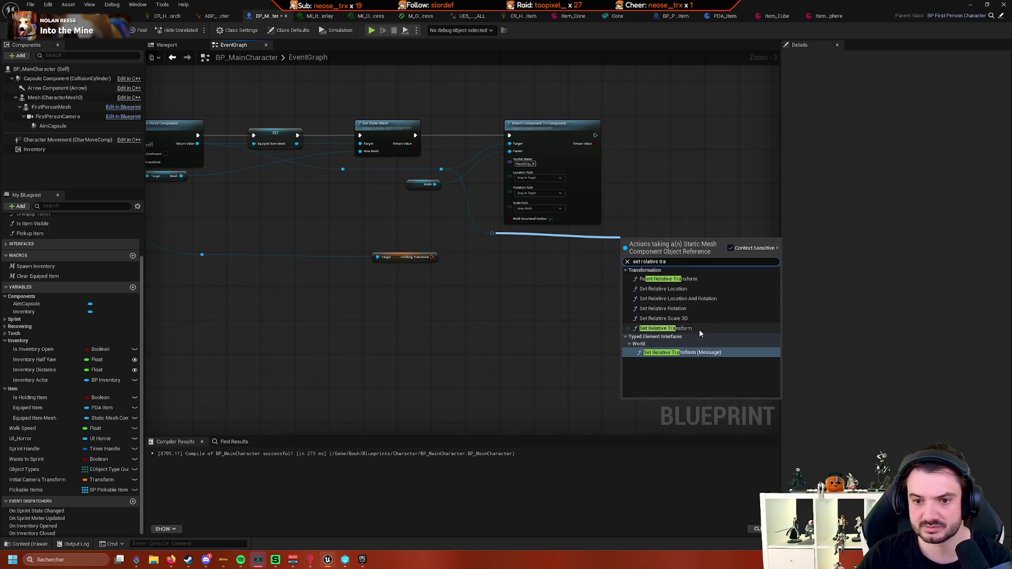
left_click(699, 329)
mouse_move(318, 282)
left_mouse_down()
mouse_move(538, 290)
mouse_move(510, 291)
mouse_move(628, 259)
mouse_move(627, 169)
mouse_move(622, 177)
left_mouse_up()
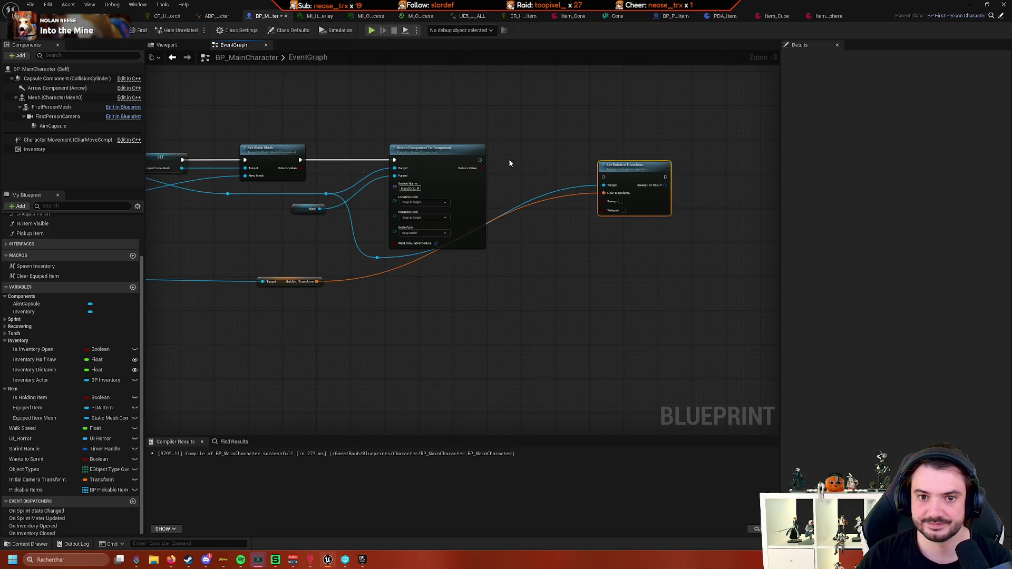
Chain execution from Attach Component through Set Relative Transform into the Is Holding Item setter
left_click_drag(480, 160, 604, 176)
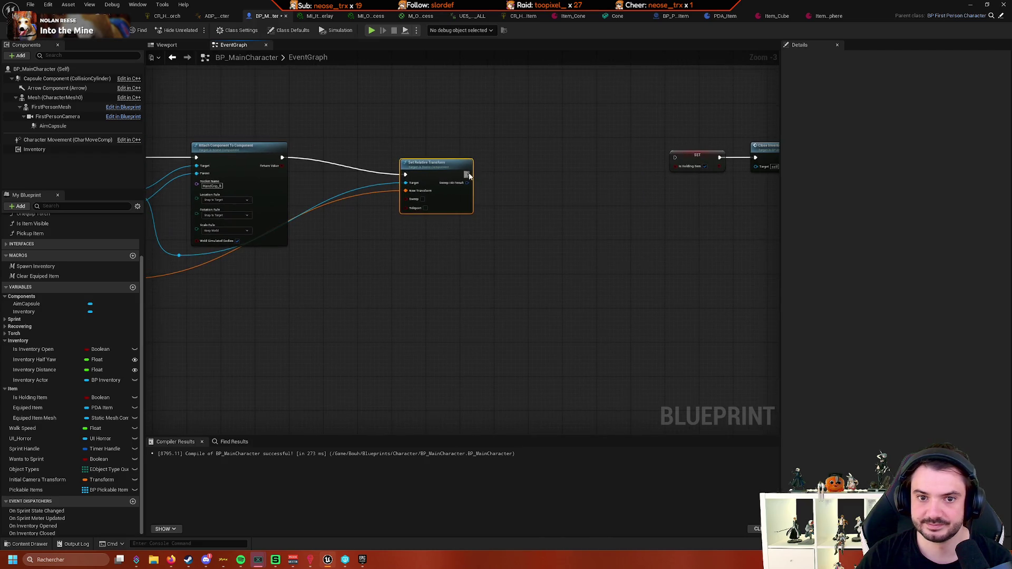
left_click_drag(470, 176, 675, 158)
left_click_drag(430, 167, 417, 154)
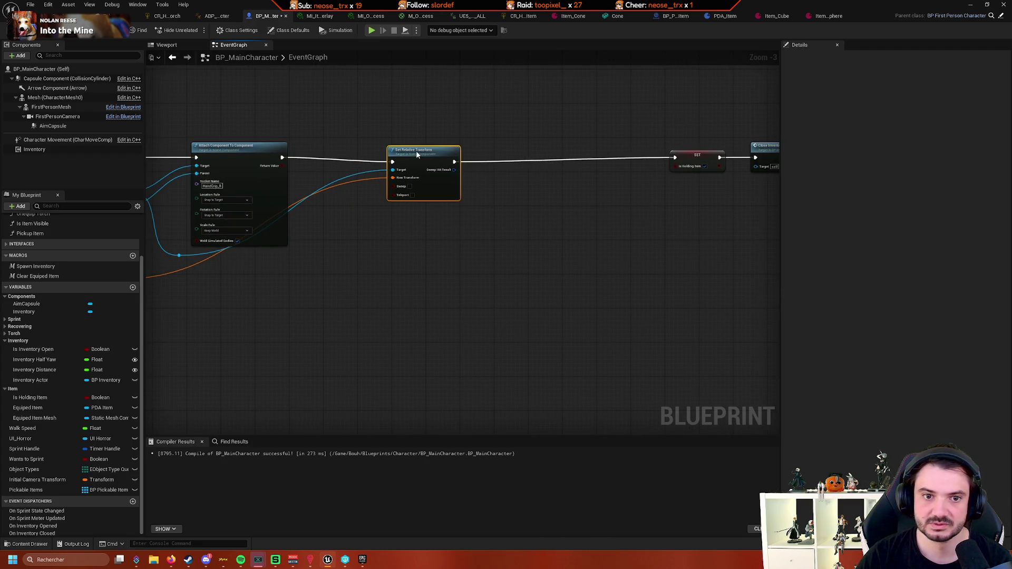
Reroute the transform wire below the nodes and review the full pickup chain
double_click(347, 186)
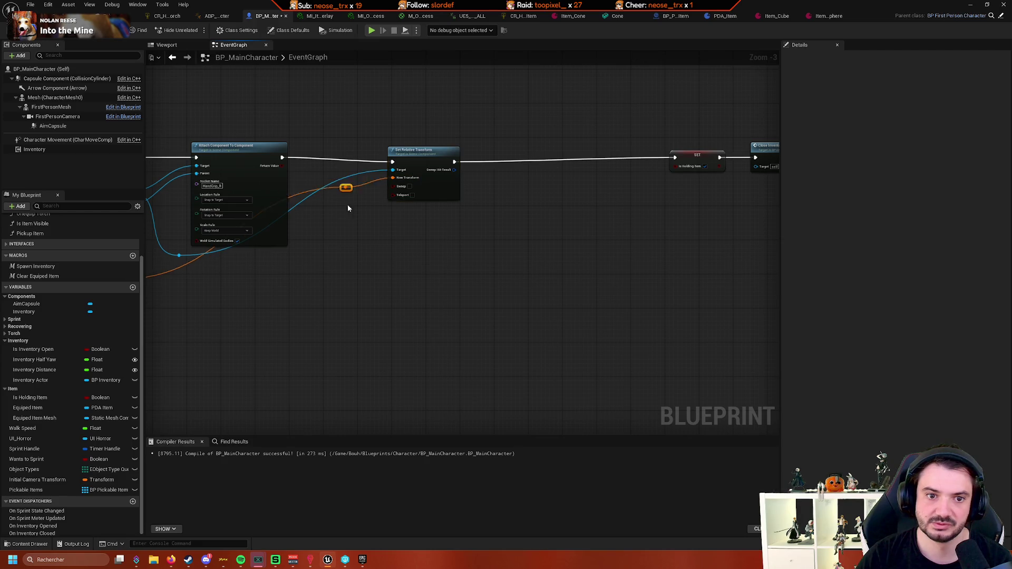
mouse_move(346, 188)
left_mouse_down()
mouse_move(332, 280)
mouse_move(307, 258)
mouse_move(521, 263)
left_mouse_up()
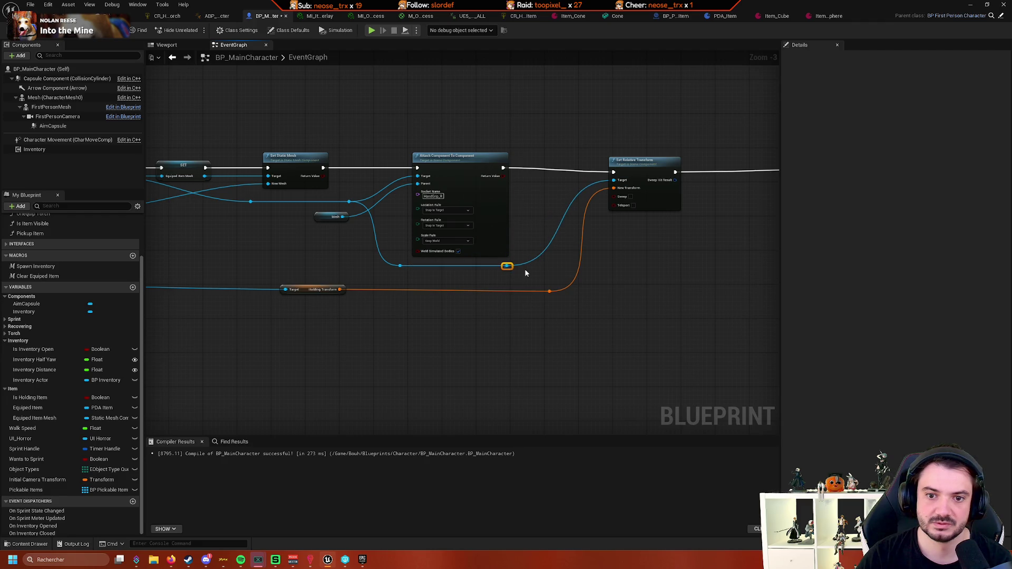
scroll(526, 273, "up", 1)
left_click_drag(525, 273, 473, 322)
left_click(594, 196)
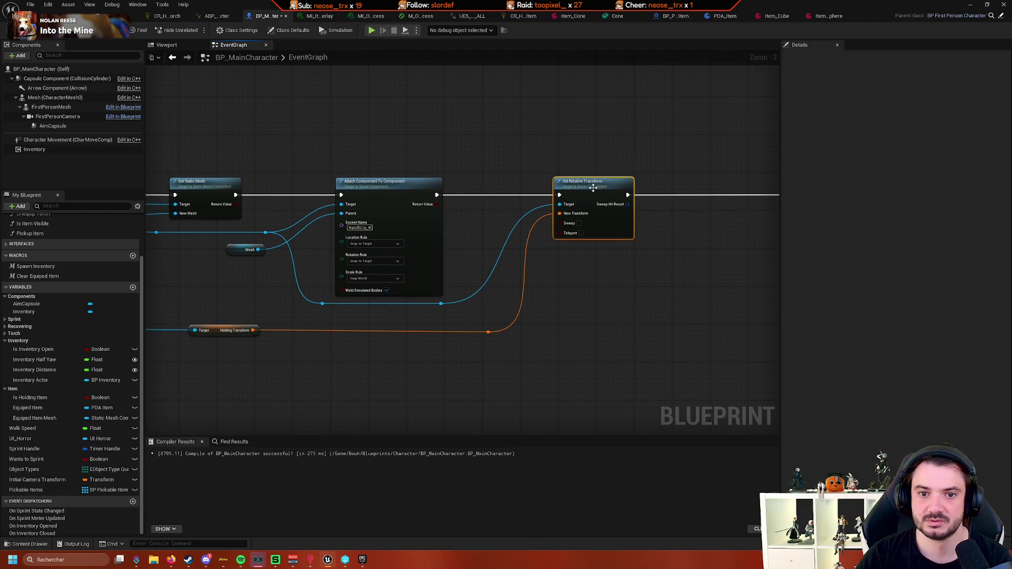
scroll(581, 252, "down", 3)
mouse_move(683, 216)
left_mouse_down()
mouse_move(590, 228)
mouse_move(666, 252)
left_mouse_up()
left_click(650, 238)
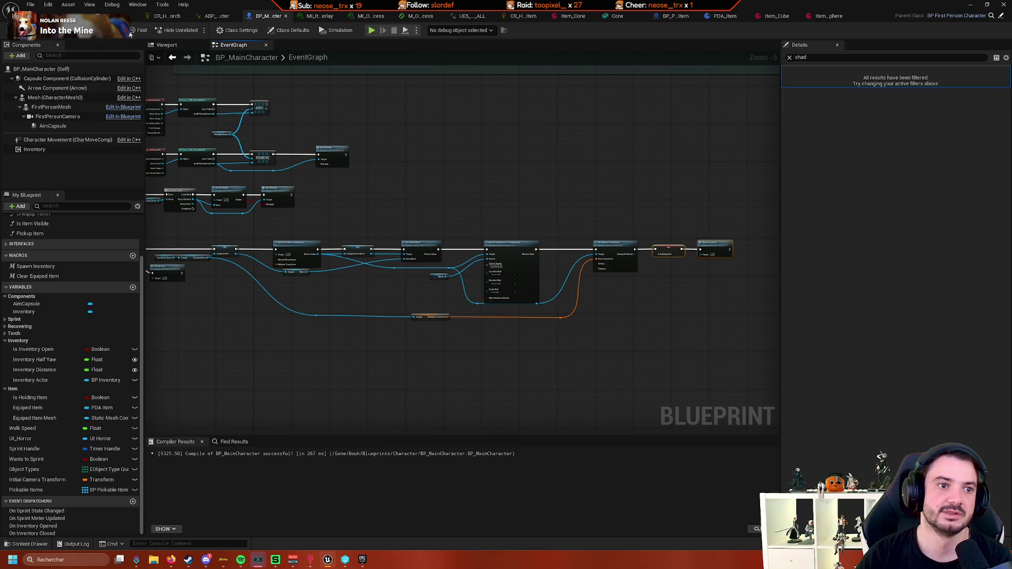
Play the level, pick up the items with E to check their grip, then stop
left_click(80, 16)
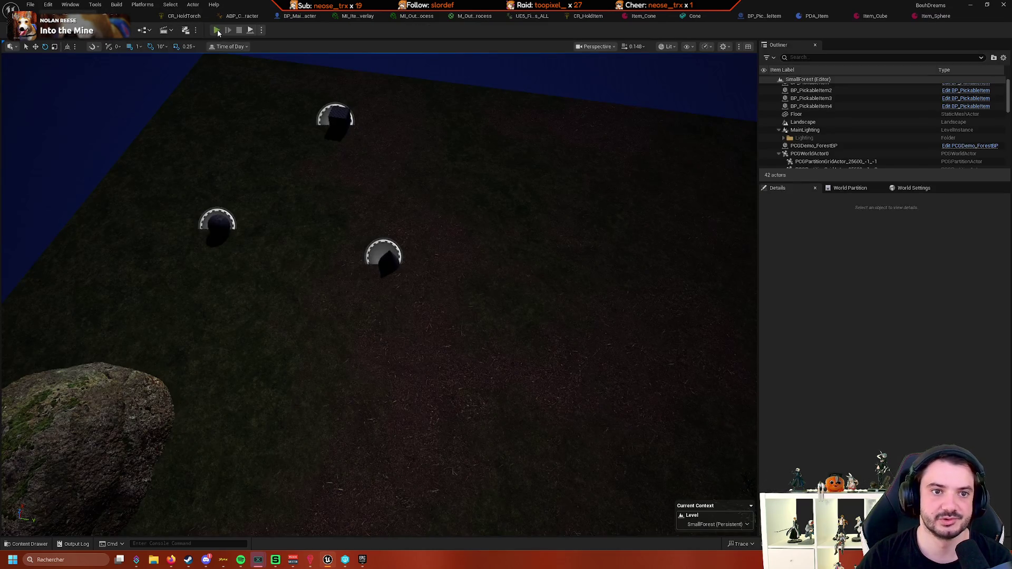
left_click(217, 30)
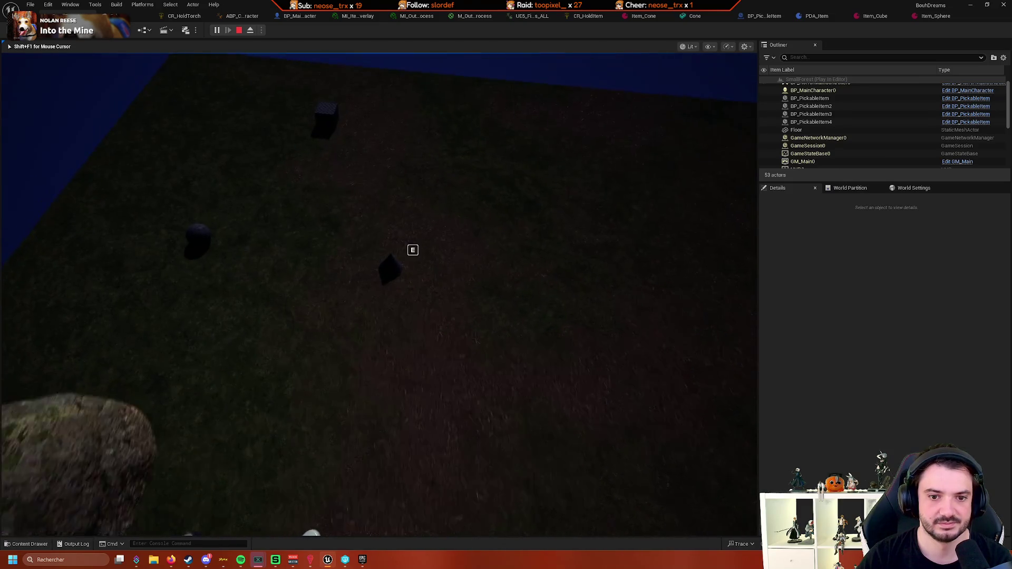
key("e")
key("e")
key("e")
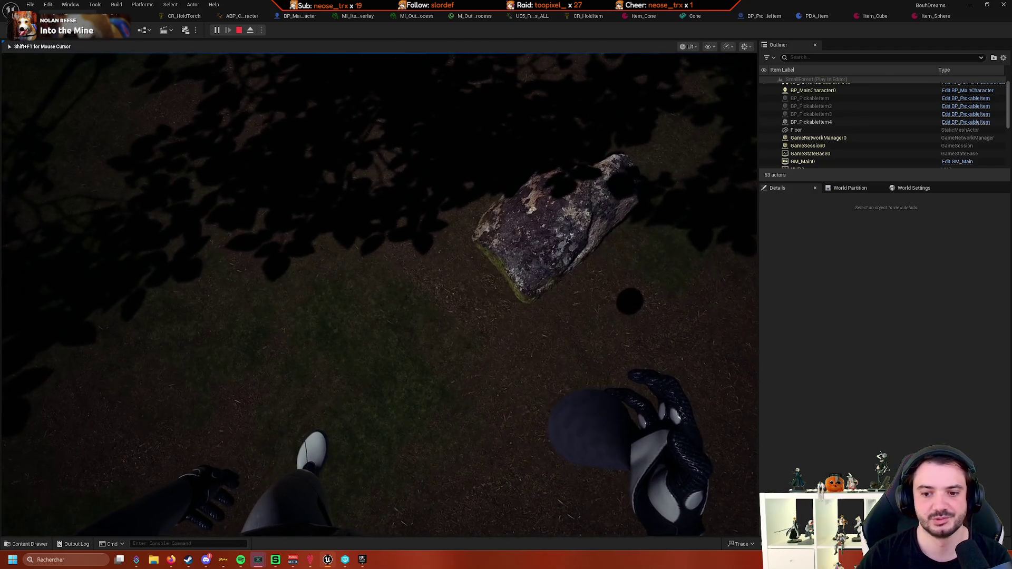
key("Escape")
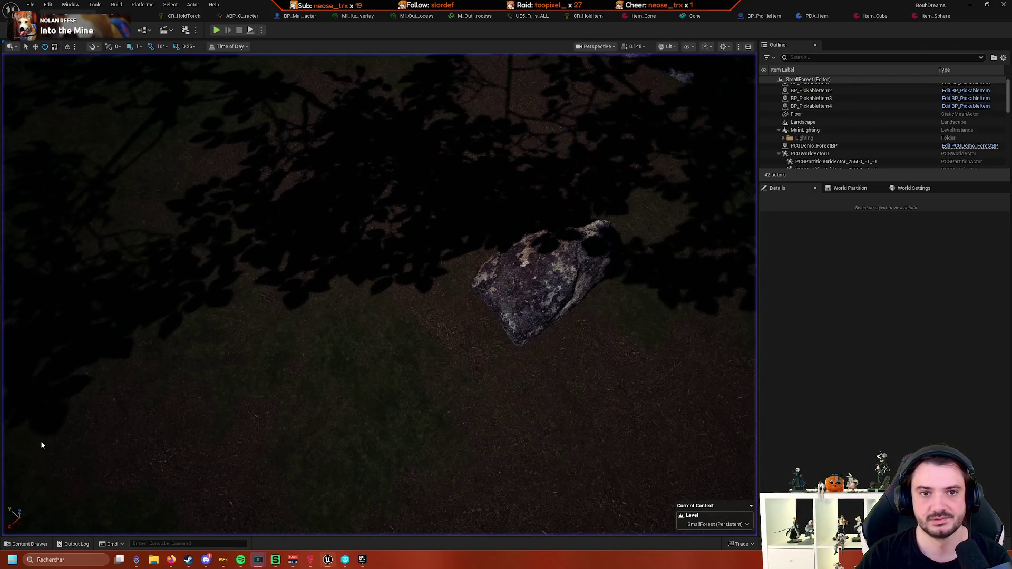
Check Item_Cone's holding rotation, then play-test picking up the cone
left_click(644, 16)
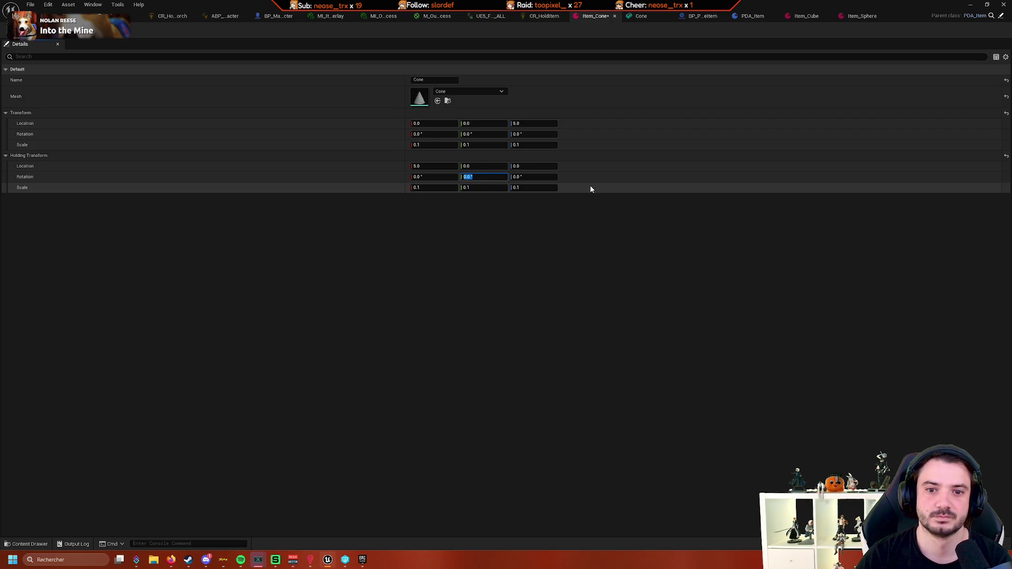
type("-3")
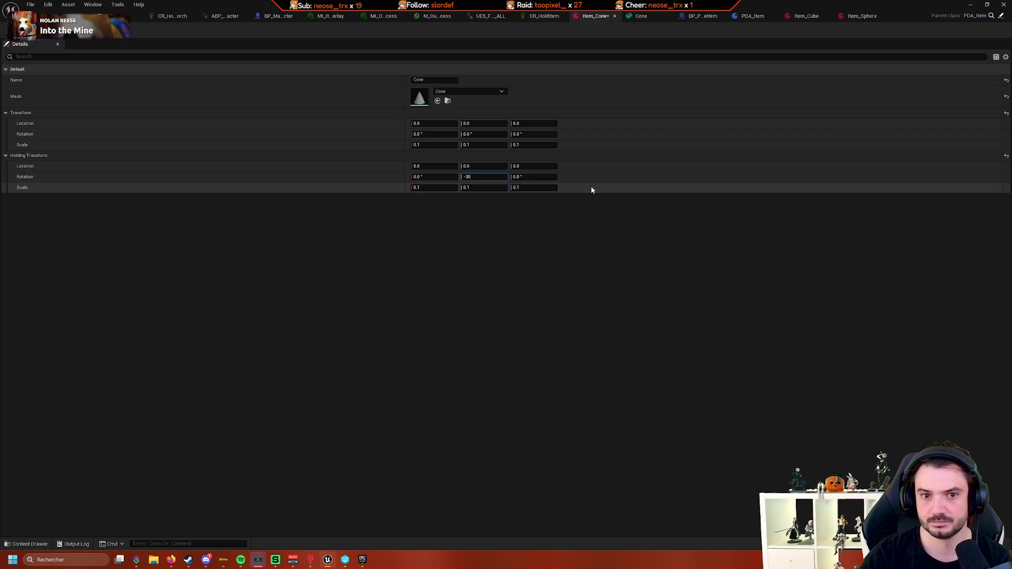
left_click(106, 16)
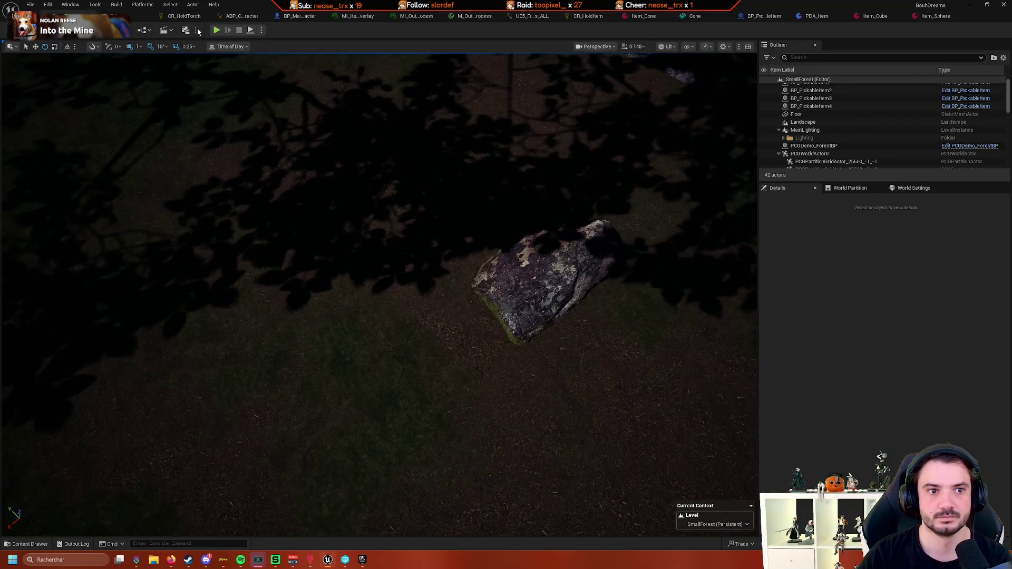
left_click(216, 31)
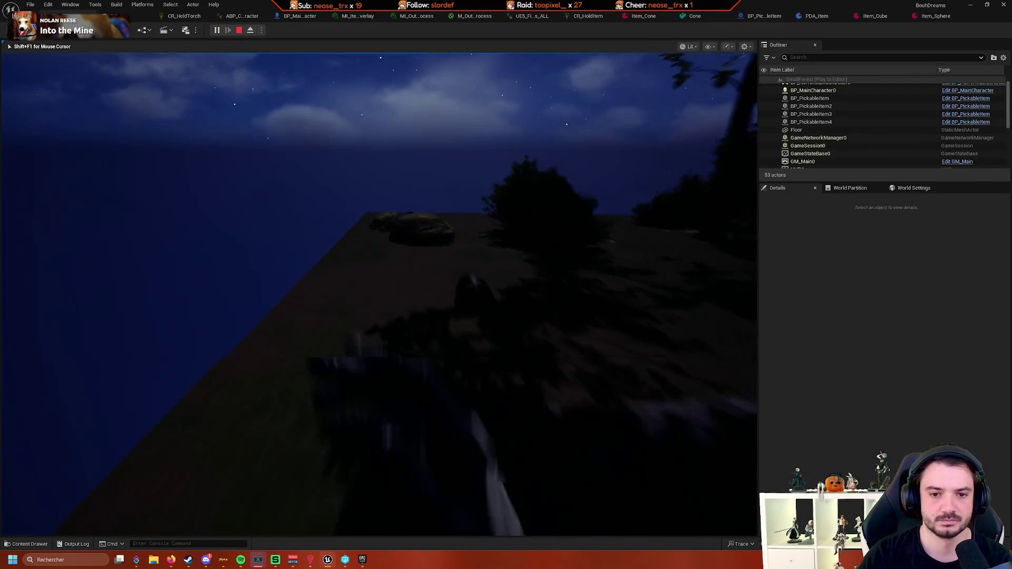
key("e")
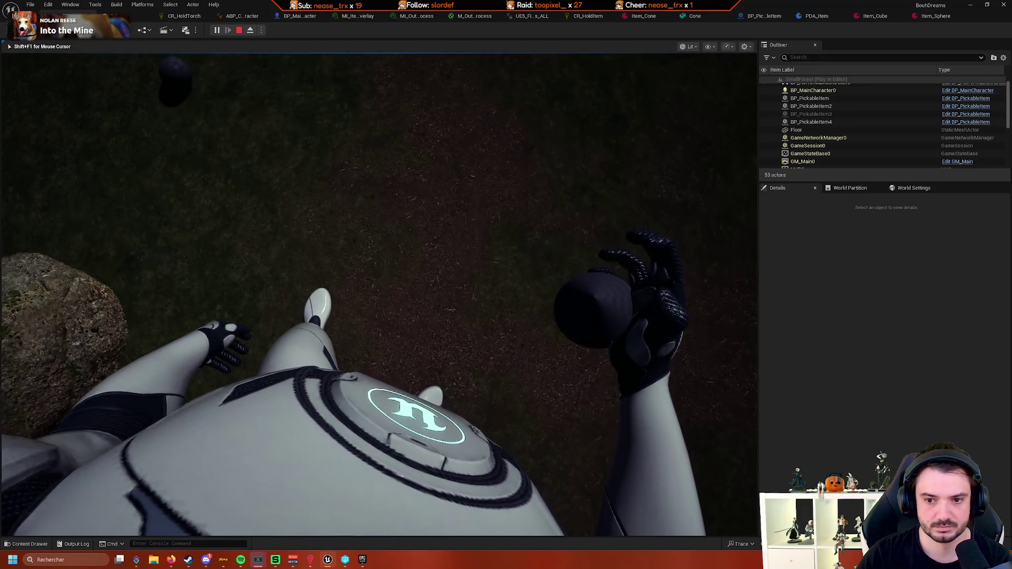
key("Escape")
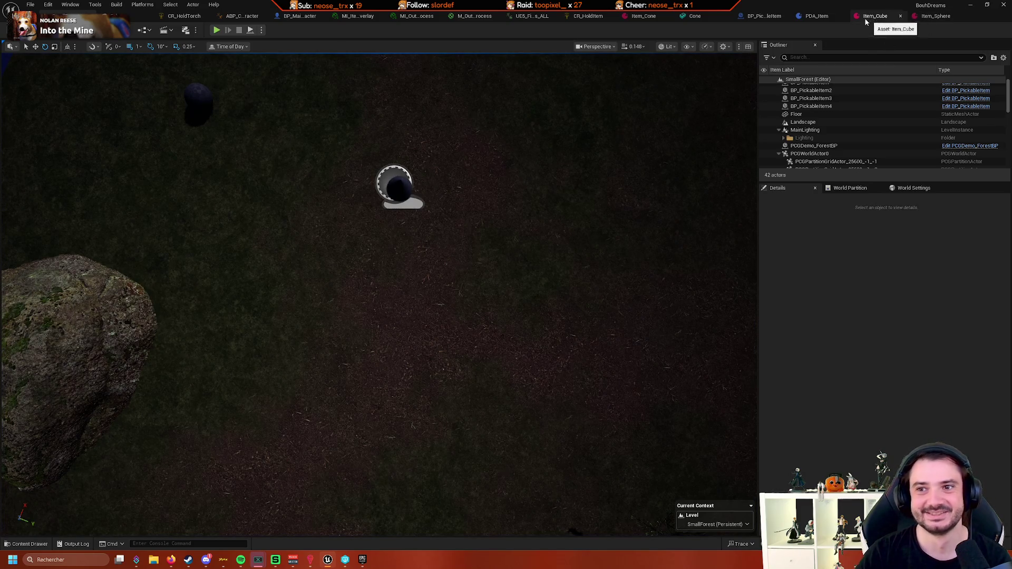
Set Item_Cone's holding rotation Y to 30 and play-test, ejecting to inspect the grip
left_click(644, 16)
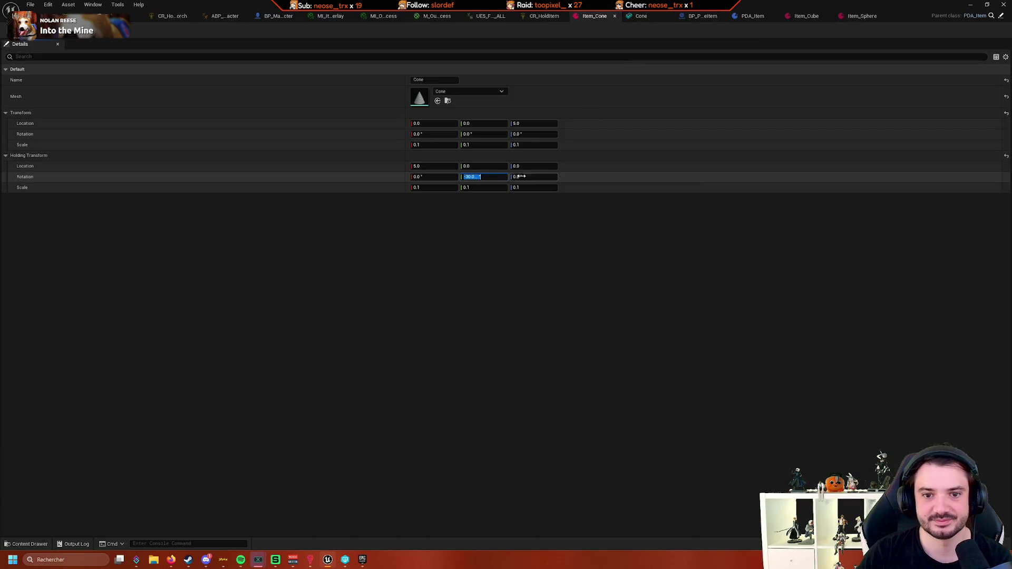
type("30")
key("Return")
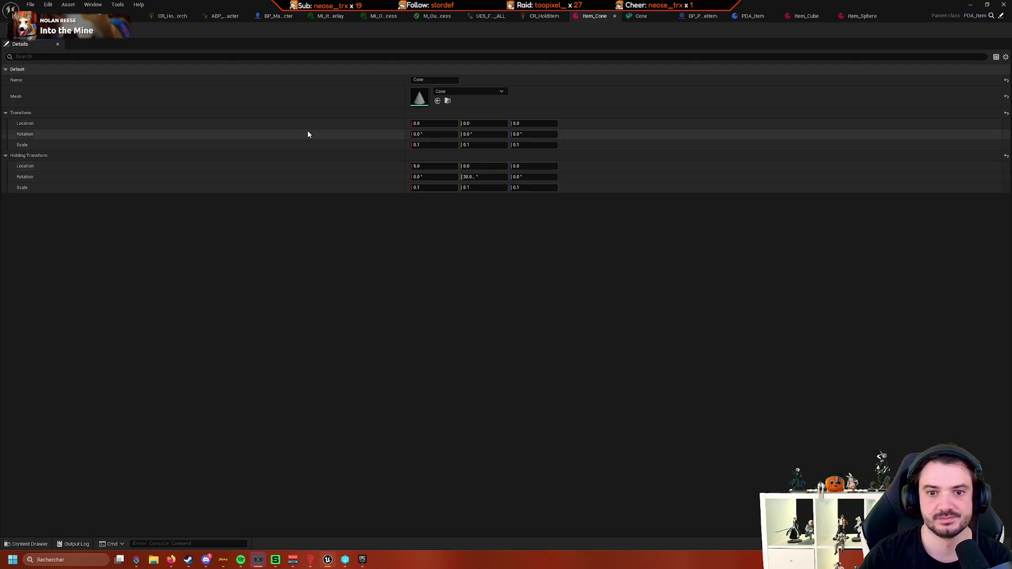
left_click(85, 16)
left_click(215, 30)
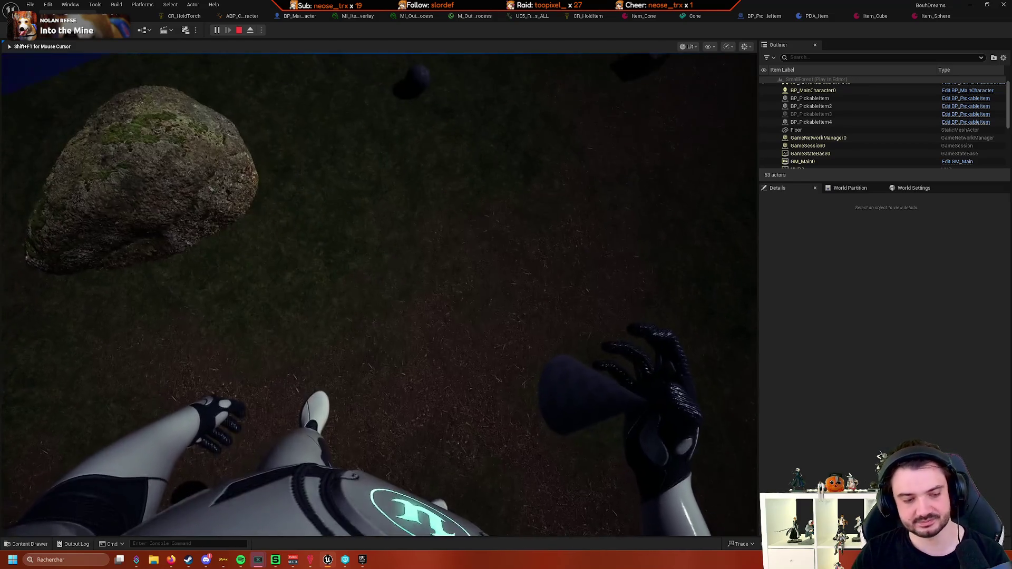
key("shift+F1")
left_click(250, 29)
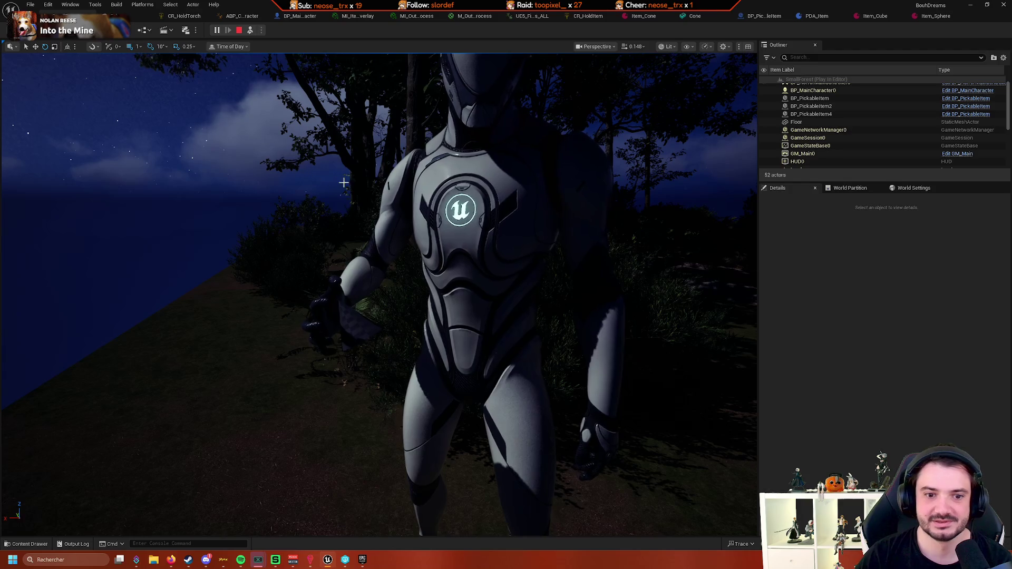
left_click(625, 21)
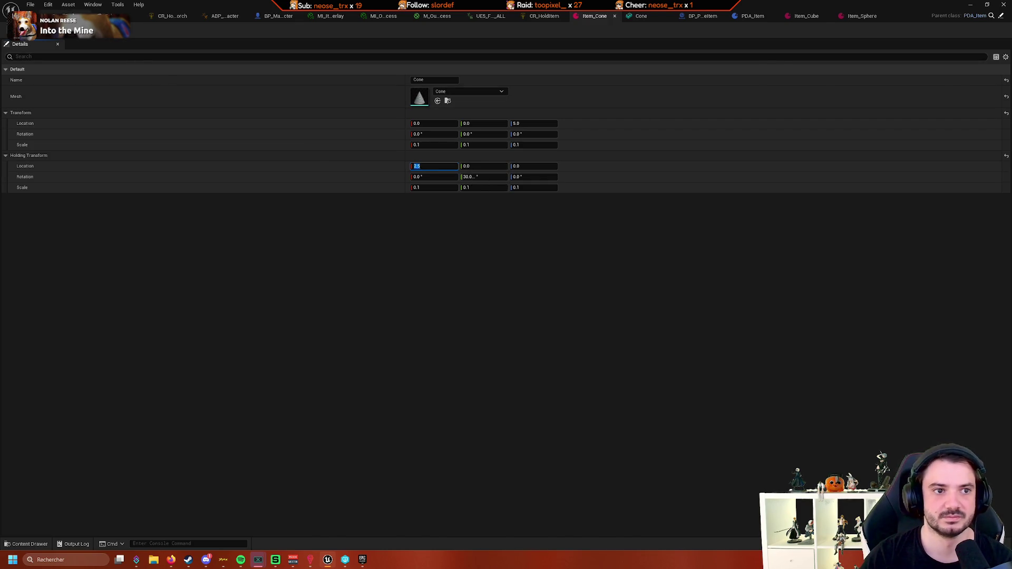
Set Item_Cone's holding location to X 2.5 and Z 2
key("ctrl+Tab")
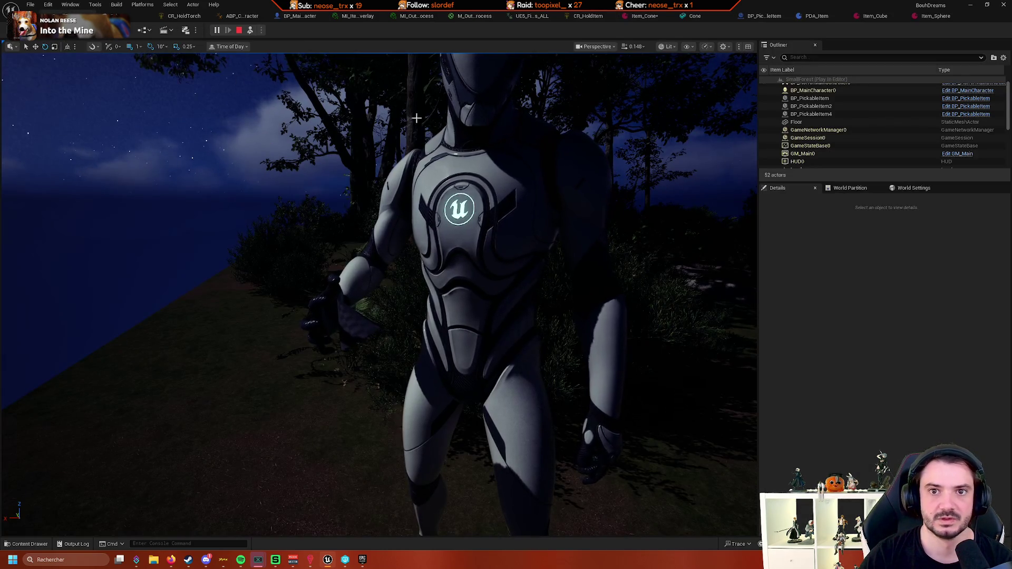
key("ctrl+Tab")
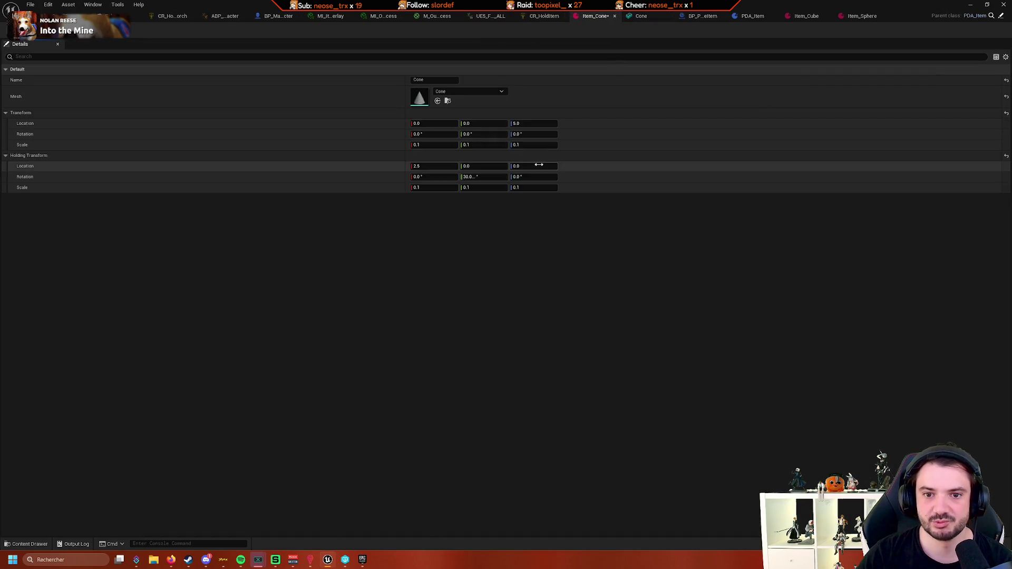
type("2")
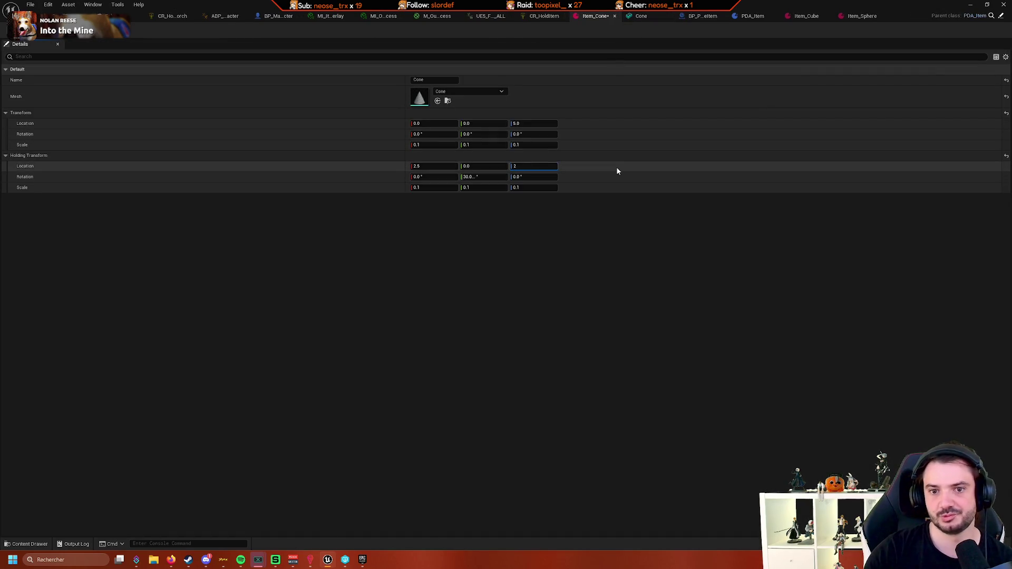
key("Return")
Resume the game, pick up items, and eject to inspect the held cone and cube before stopping
key("ctrl+Tab")
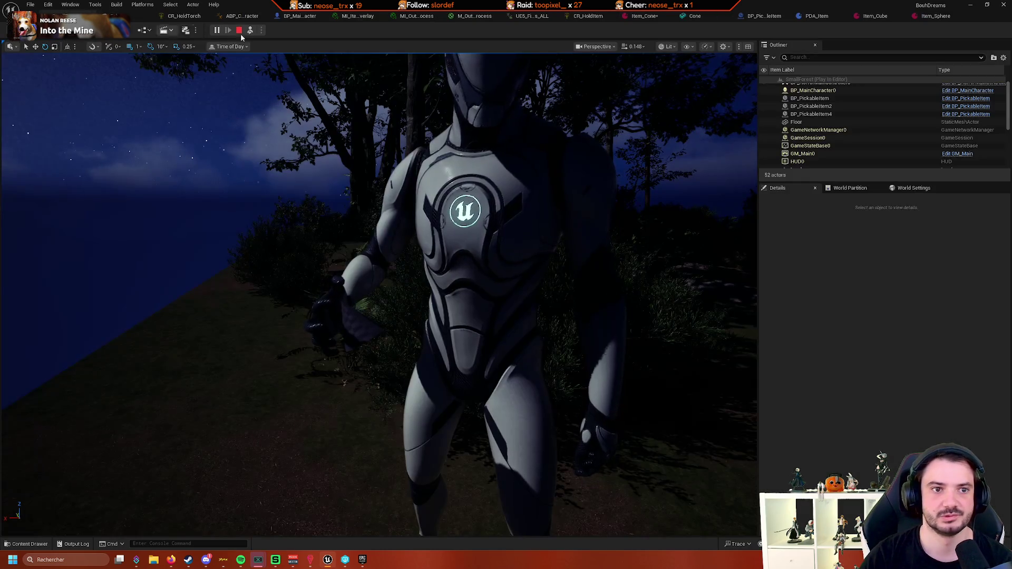
key("F8")
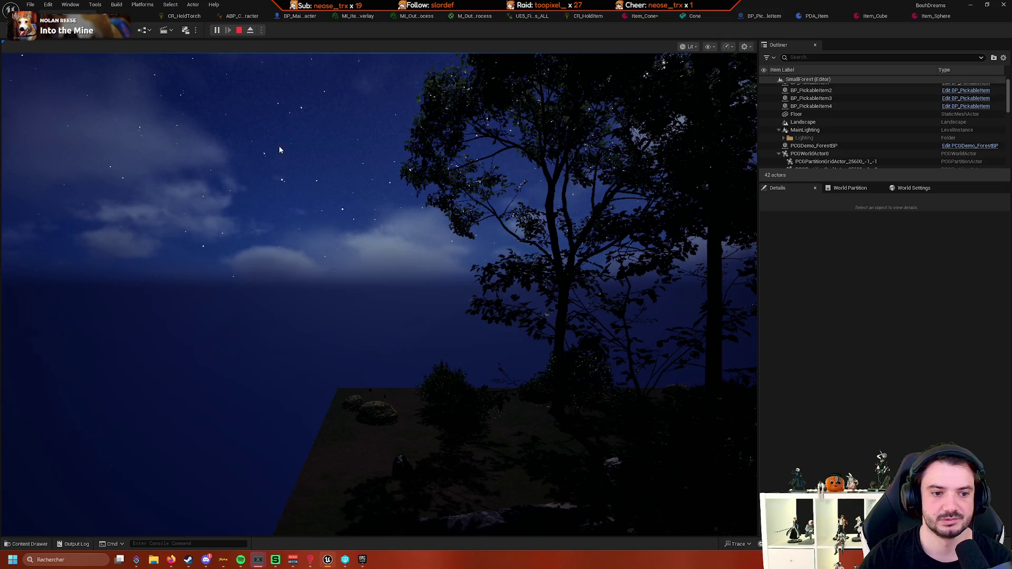
left_click(279, 150)
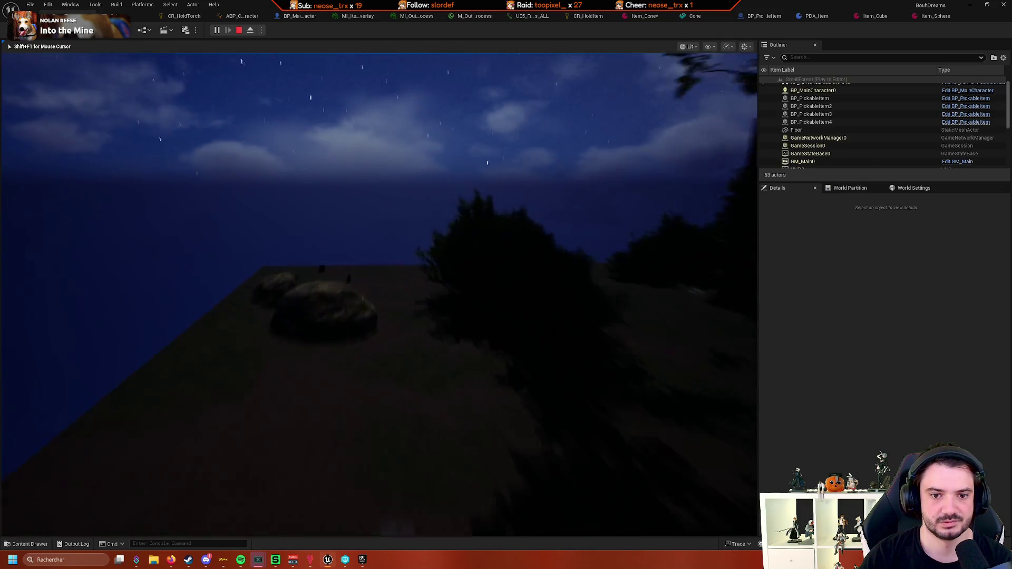
key("e")
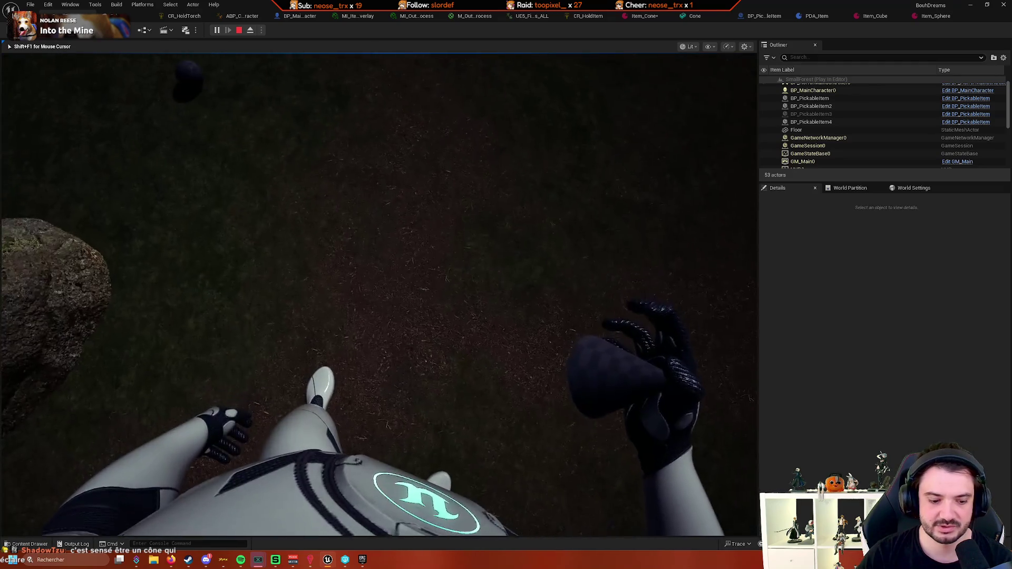
key("shift+F1")
left_click(250, 32)
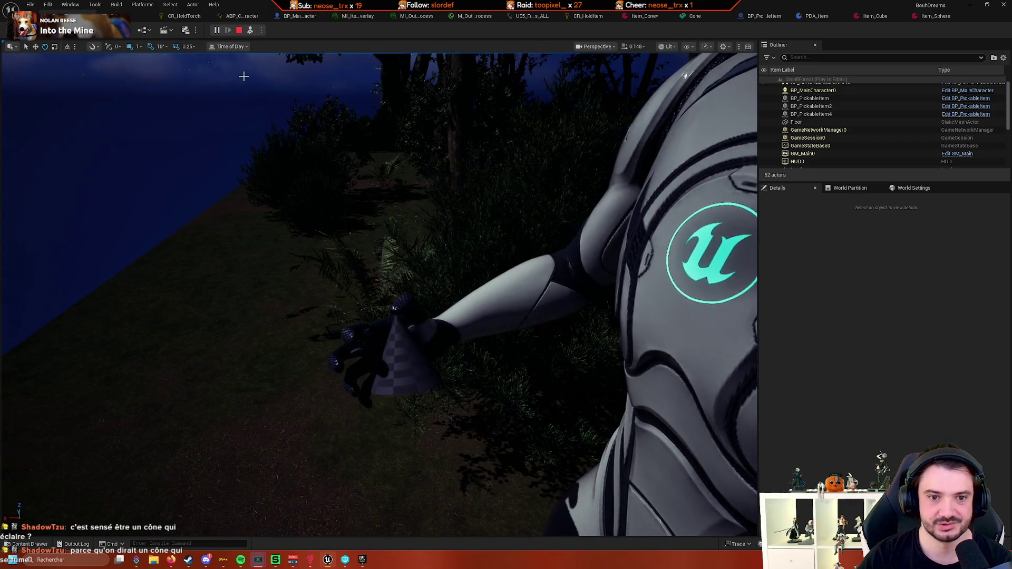
left_click(256, 44)
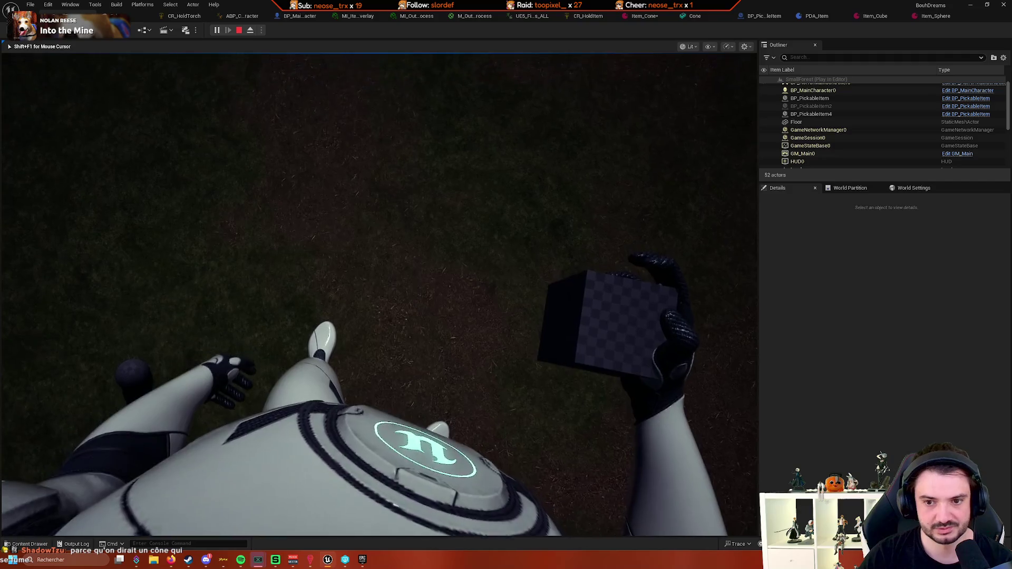
left_click(251, 30)
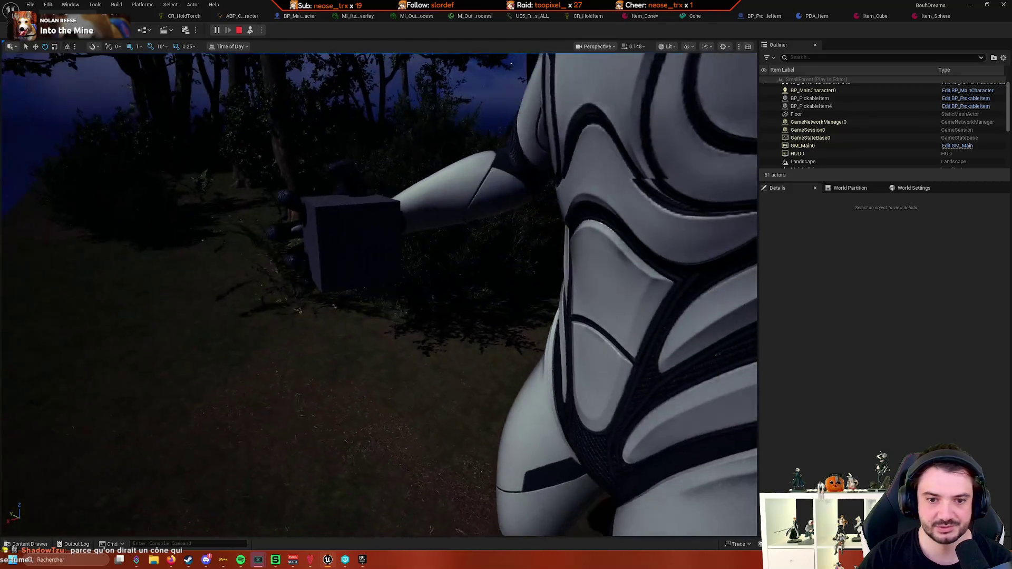
left_click(305, 177)
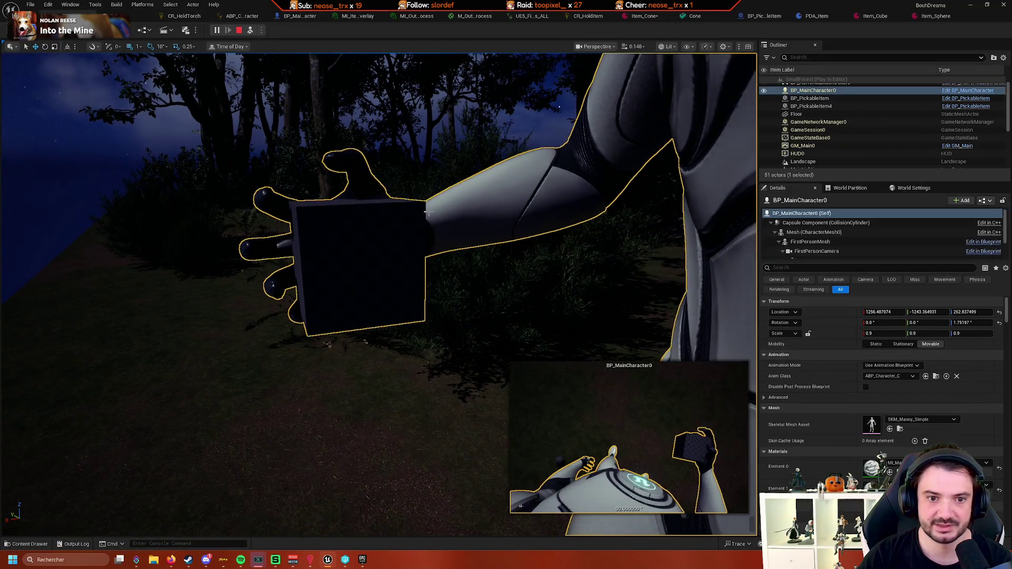
key("Escape")
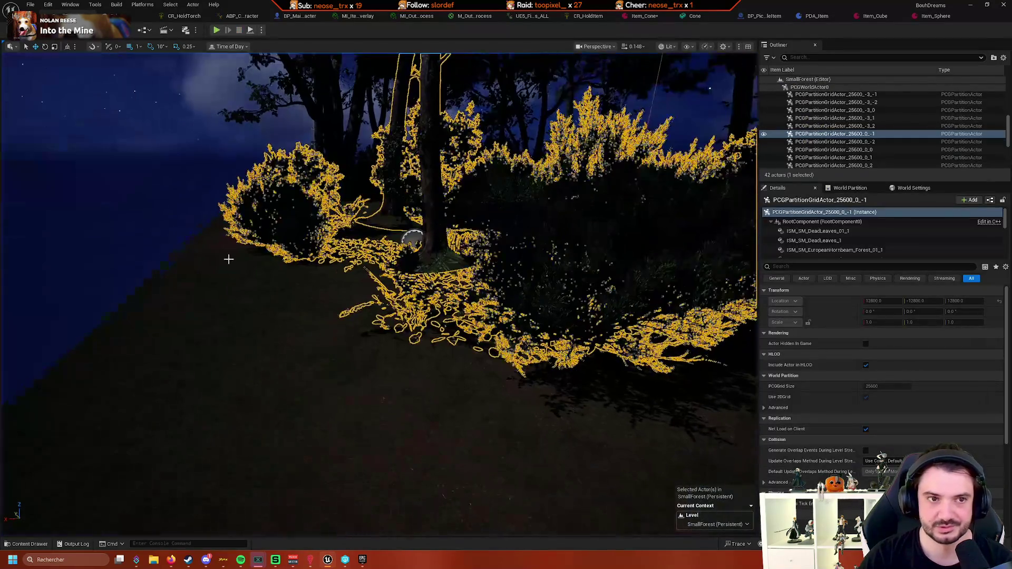
Zero Item_Cone's holding rotation Y and location X and Z, then start a new play session
left_click(213, 139)
left_click(299, 16)
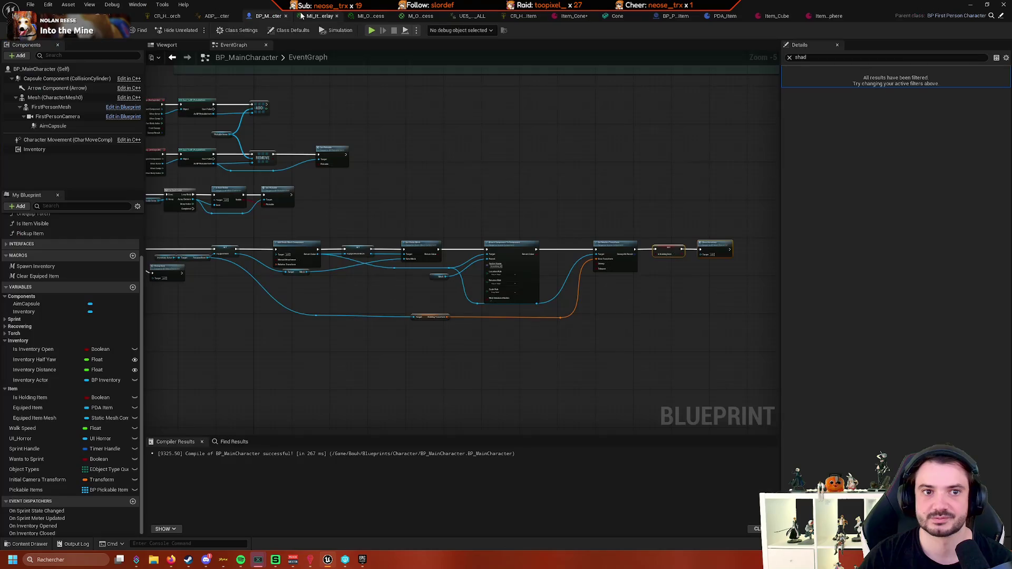
left_click(567, 16)
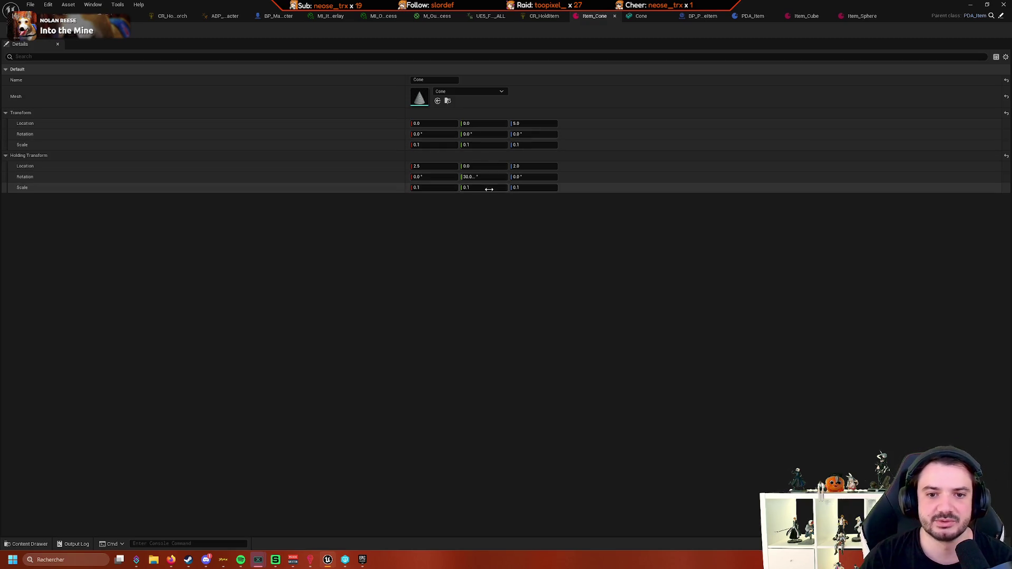
key("shift+Tab")
key("shift+Tab")
key("shift+Tab")
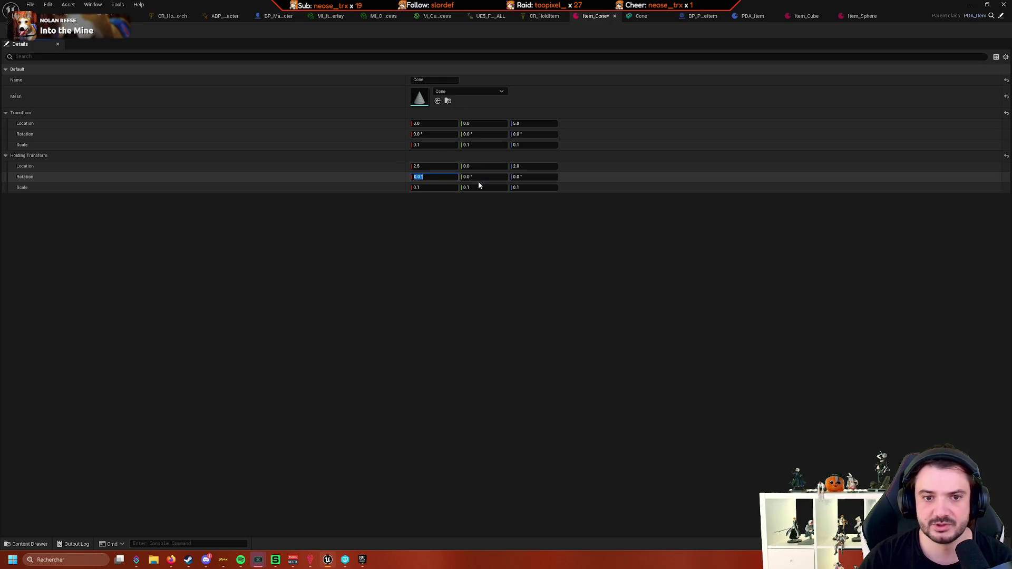
type("0")
key("Tab")
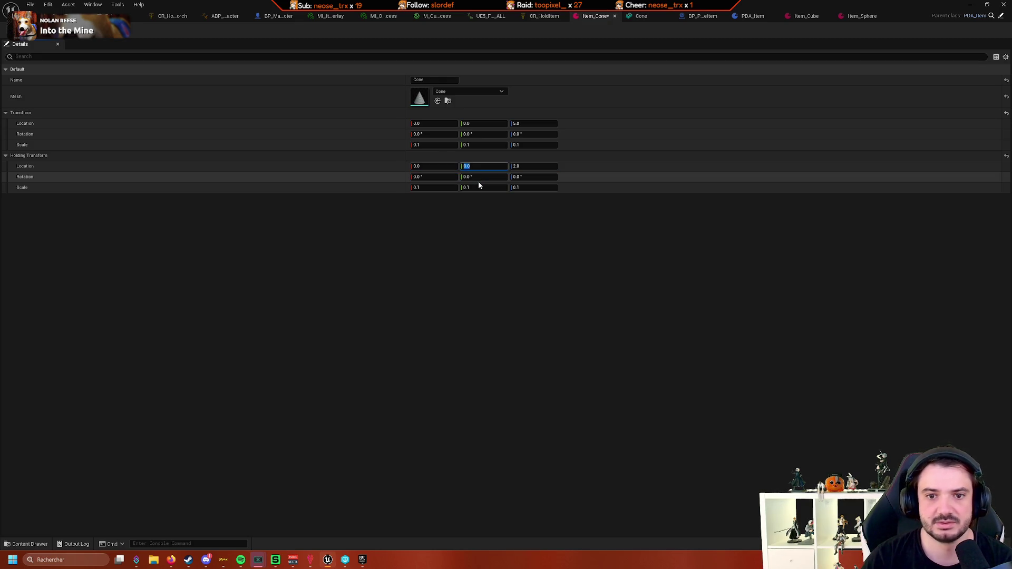
key("Tab")
type("0")
key("Tab")
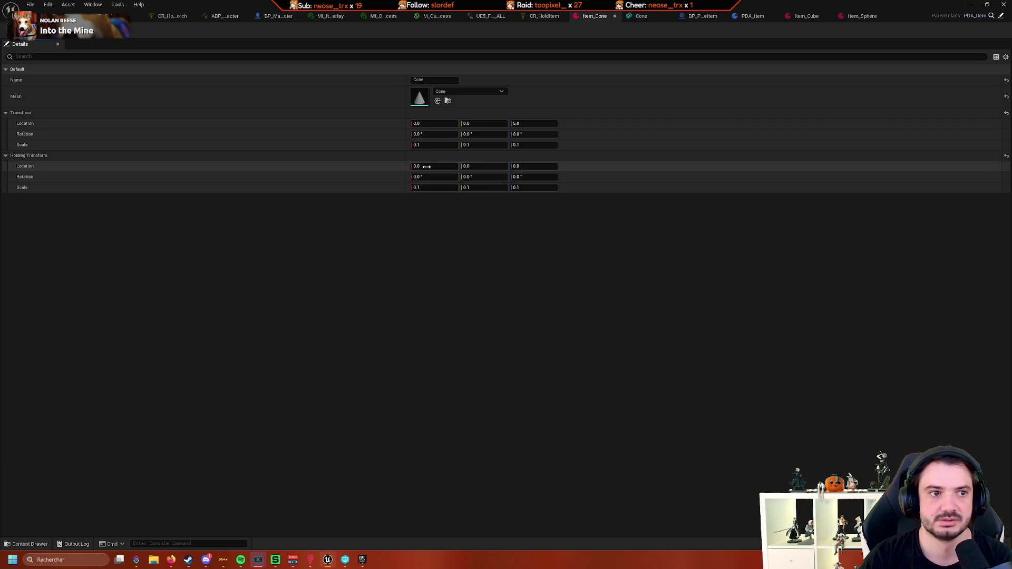
left_click(63, 13)
left_click(216, 30)
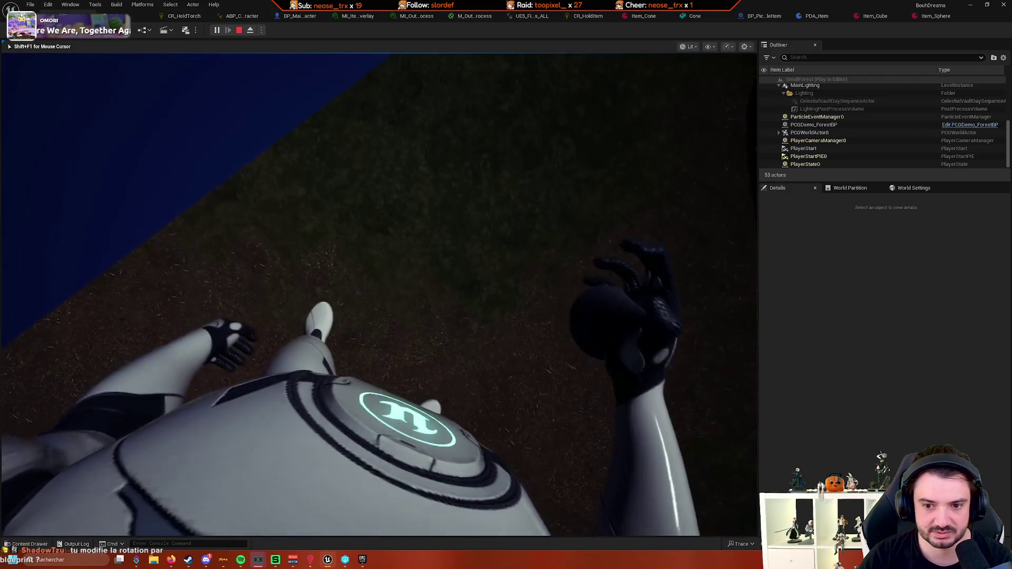
Eject from the running game and view the item held in the character's hand
key("shift+F1")
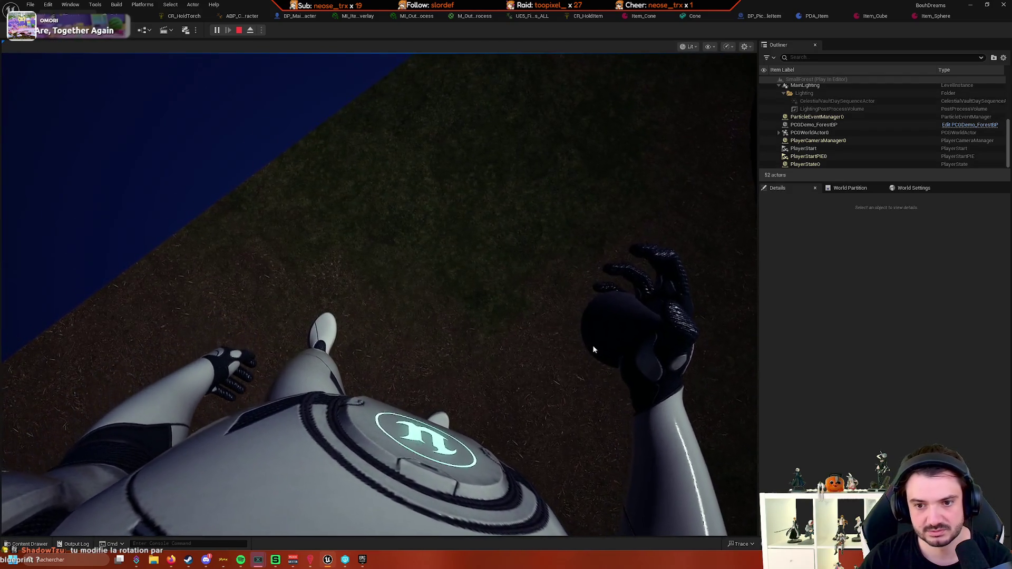
left_click(252, 30)
mouse_move(379, 277)
left_mouse_down()
mouse_move(422, 221)
mouse_move(379, 277)
left_mouse_up()
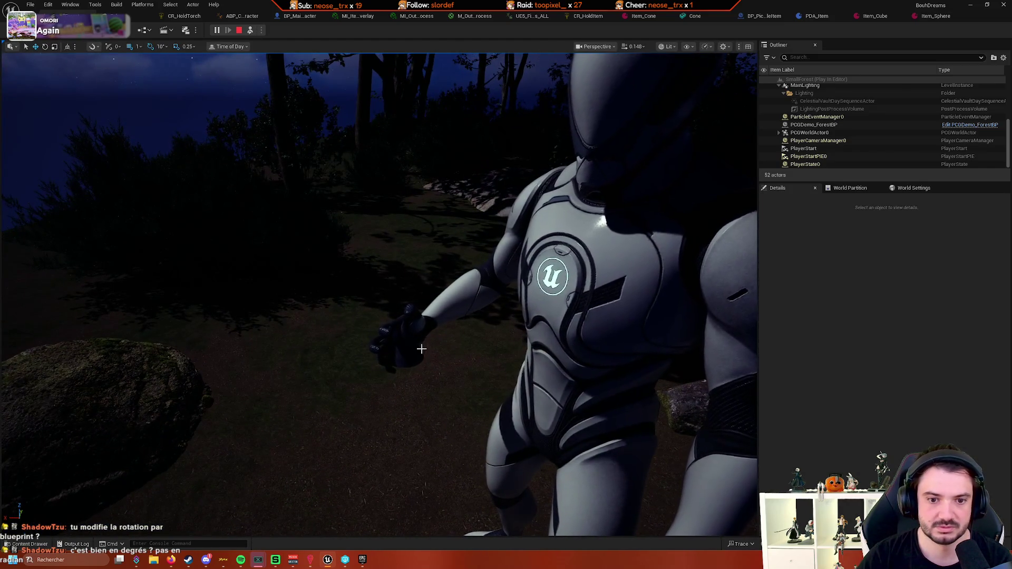
Review the Attach Component and Set Relative Transform nodes in BP_MainCharacter
left_click(298, 19)
scroll(516, 165, "up", 5)
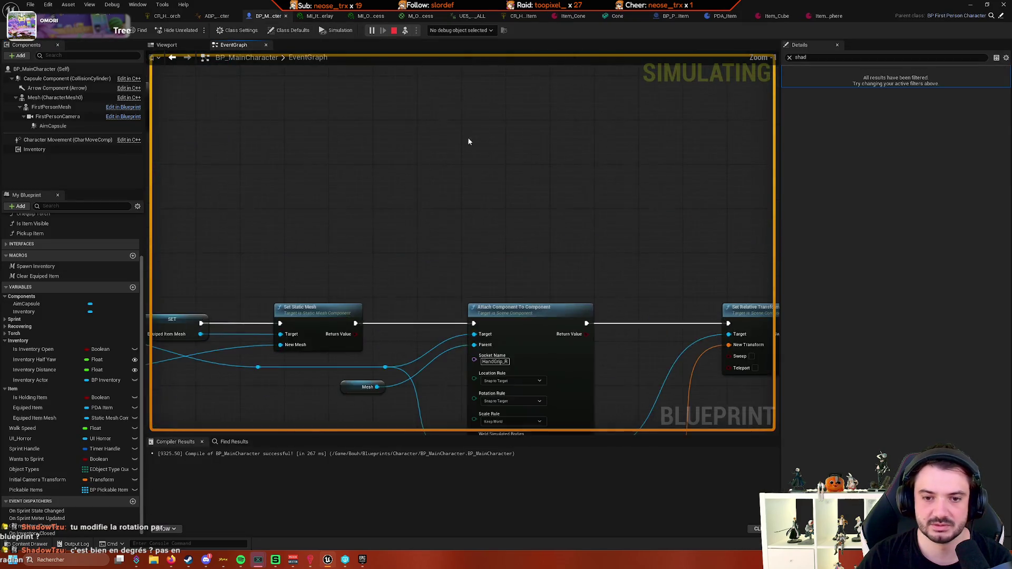
mouse_move(468, 142)
left_mouse_down()
mouse_move(458, 129)
mouse_move(346, 120)
mouse_move(457, 108)
left_mouse_up()
scroll(459, 111, "down", 2)
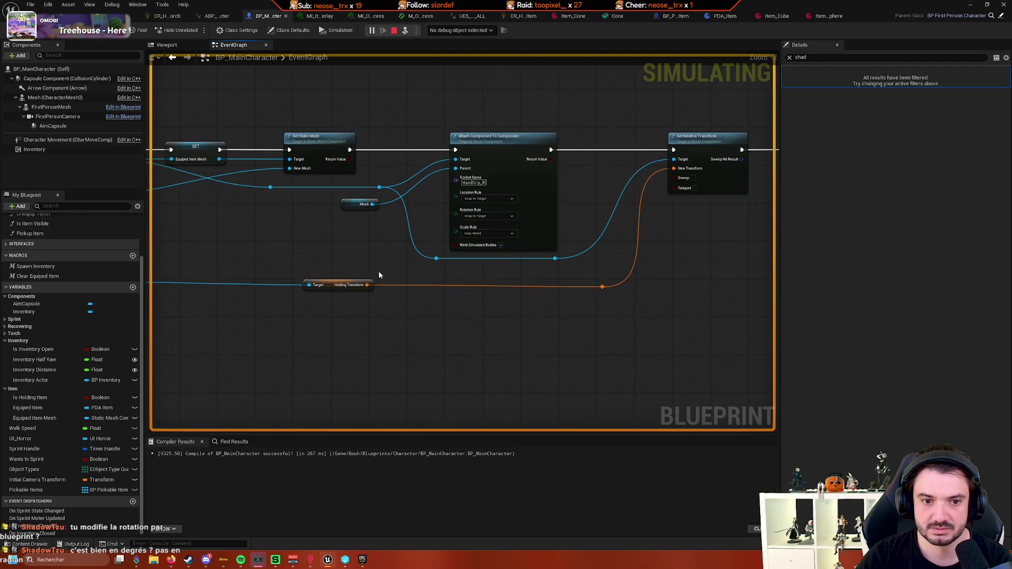
mouse_move(609, 312)
left_mouse_down()
mouse_move(557, 273)
mouse_move(605, 293)
left_mouse_up()
Check Item_Cone's Holding Transform, whose rotation is 0 on every axis
key("Escape")
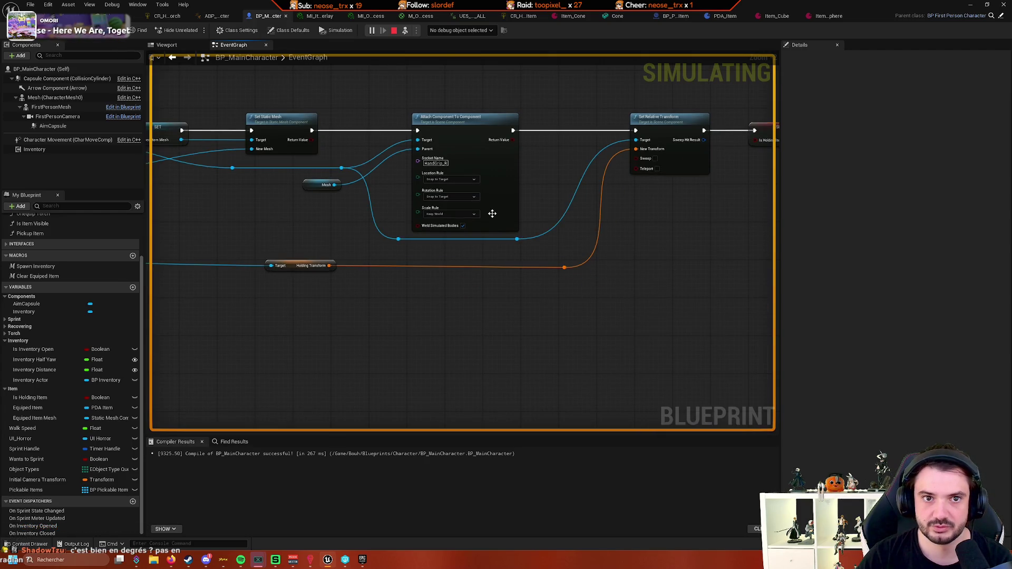
left_click(569, 16)
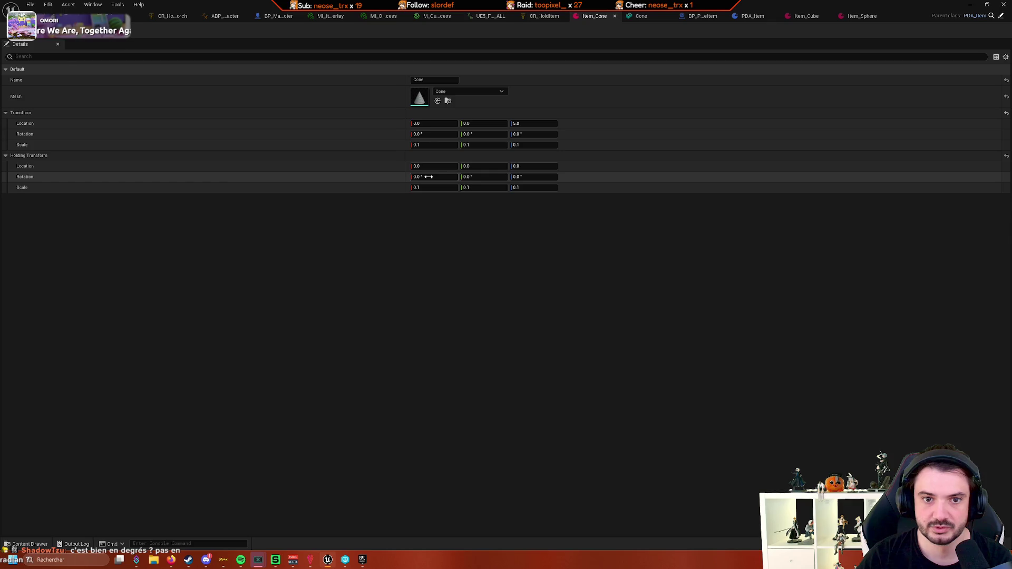
left_click(269, 16)
In the running game, select the character and the cone held in its hand
left_click(114, 16)
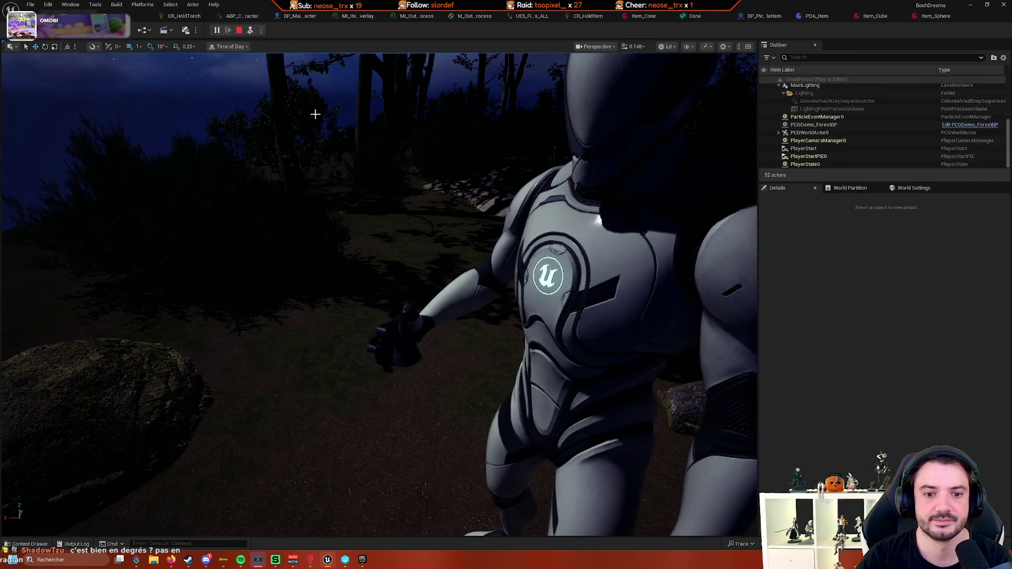
left_click(412, 357)
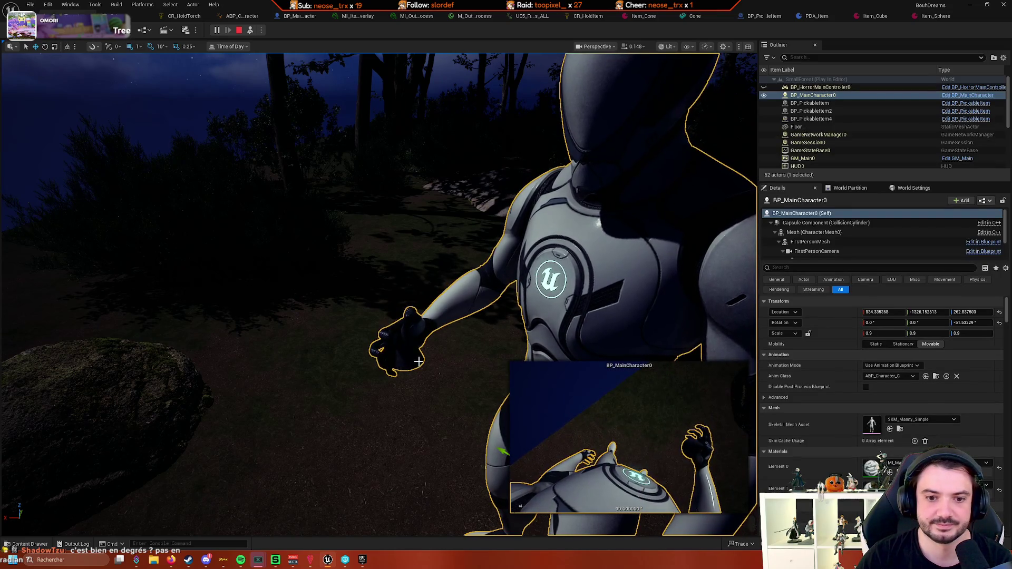
left_click_drag(418, 362, 344, 301)
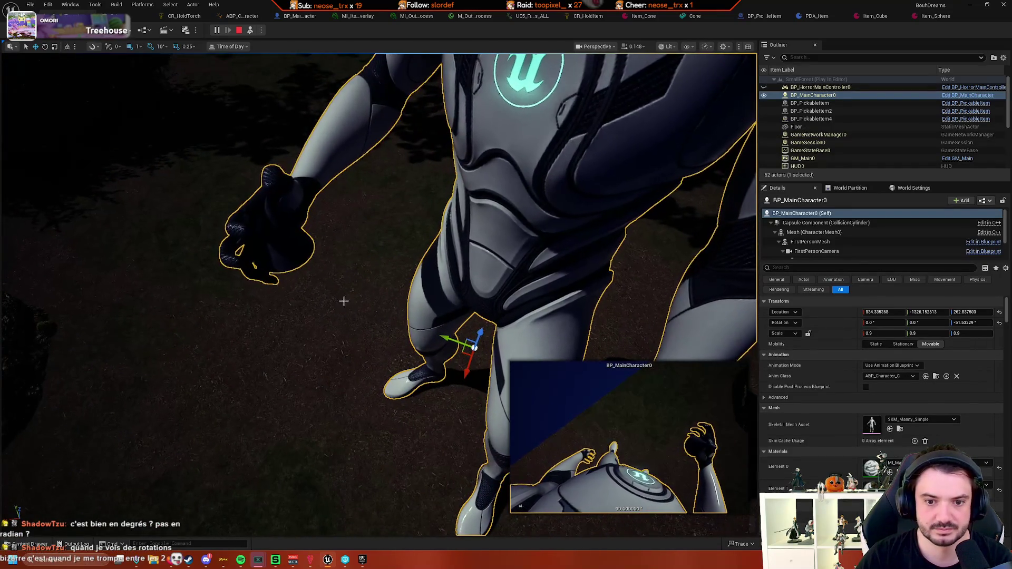
left_click(305, 259)
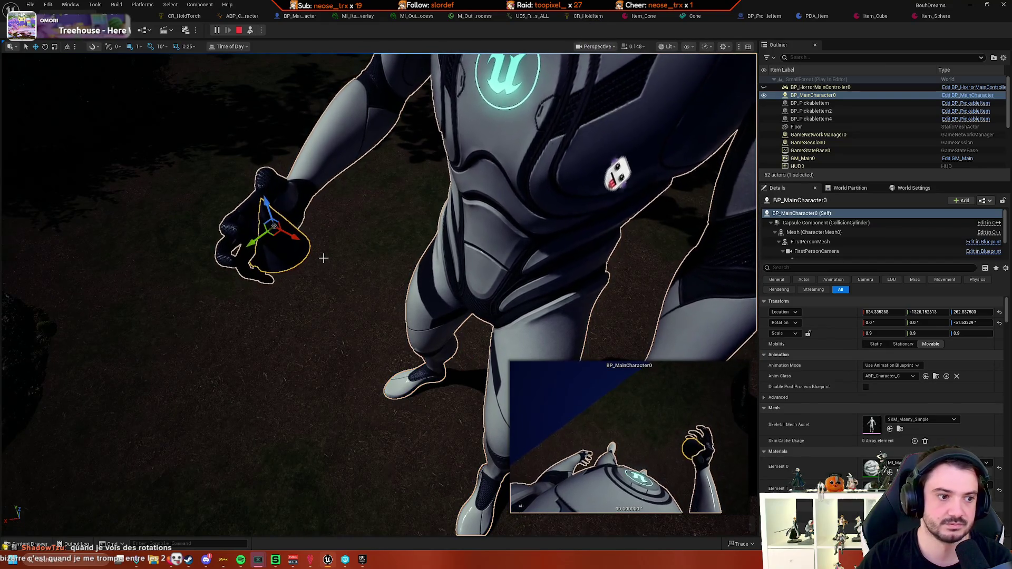
left_click_drag(325, 255, 292, 227)
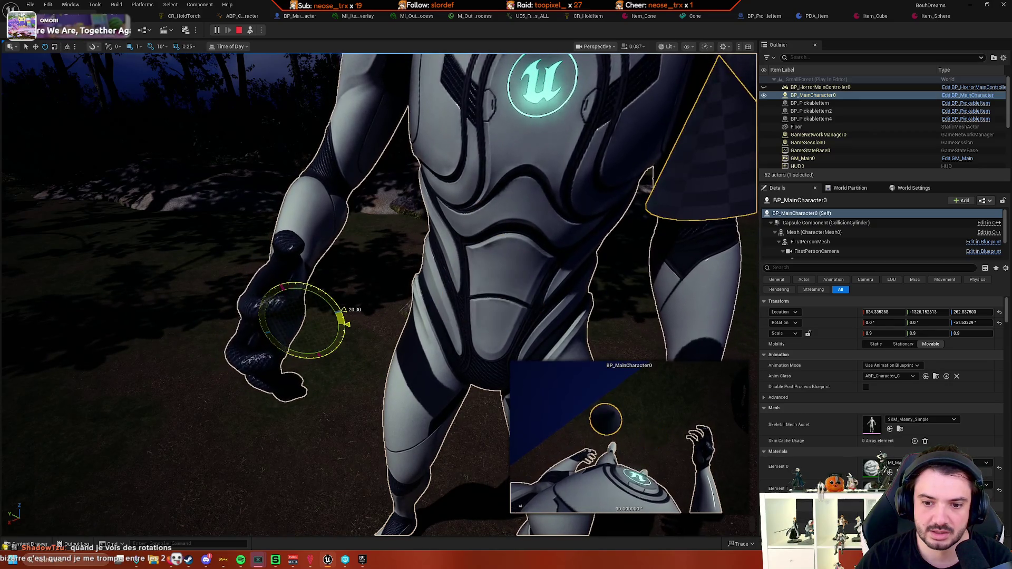
Rotate the held cone 10 degrees, inspect it up close, then stop the game and reopen Item_Cone
left_click_drag(346, 324, 347, 324)
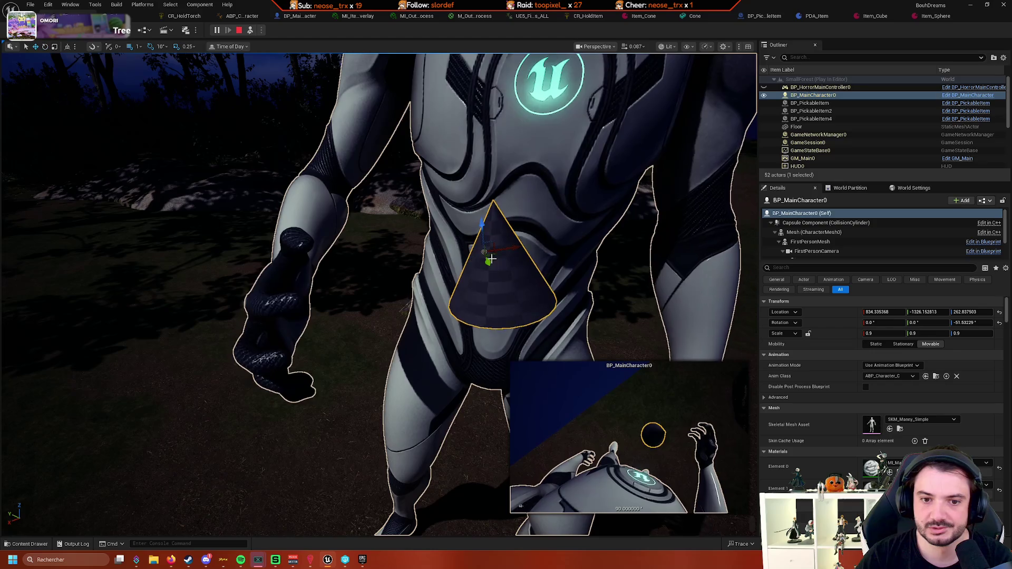
key("w")
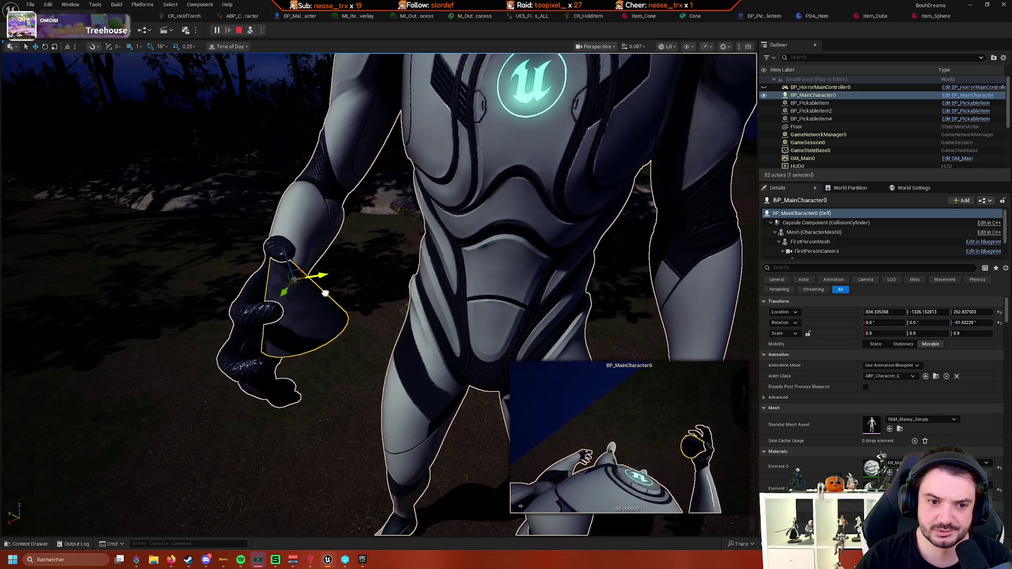
mouse_move(281, 249)
left_mouse_down()
mouse_move(246, 326)
mouse_move(256, 334)
left_mouse_up()
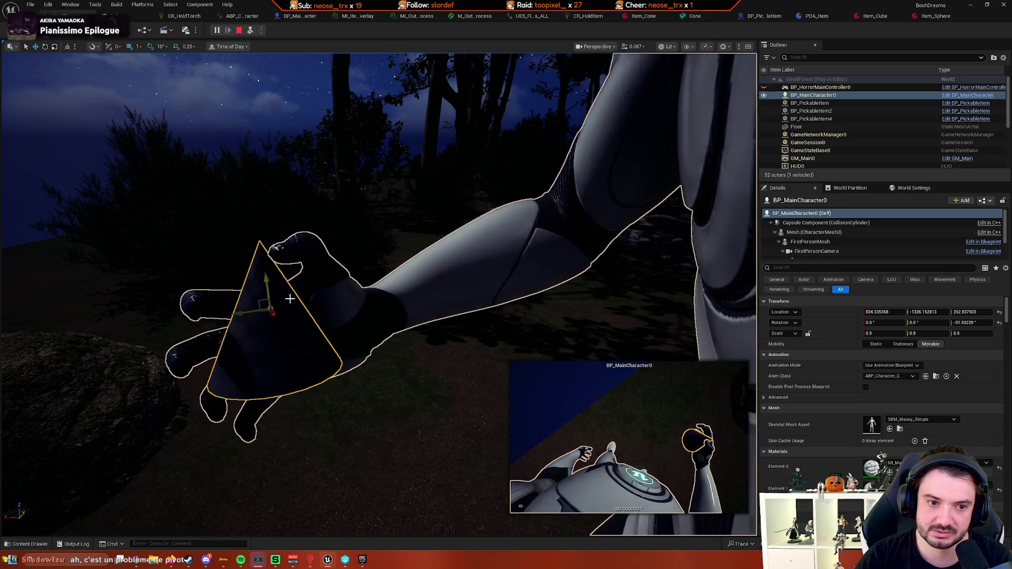
left_click_drag(268, 290, 245, 320)
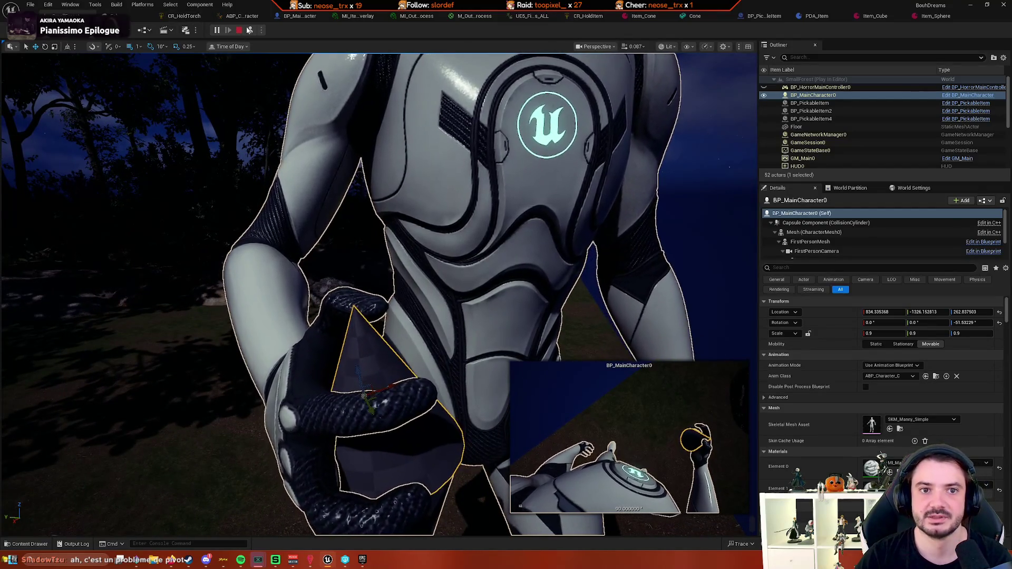
left_click(239, 30)
left_click(640, 16)
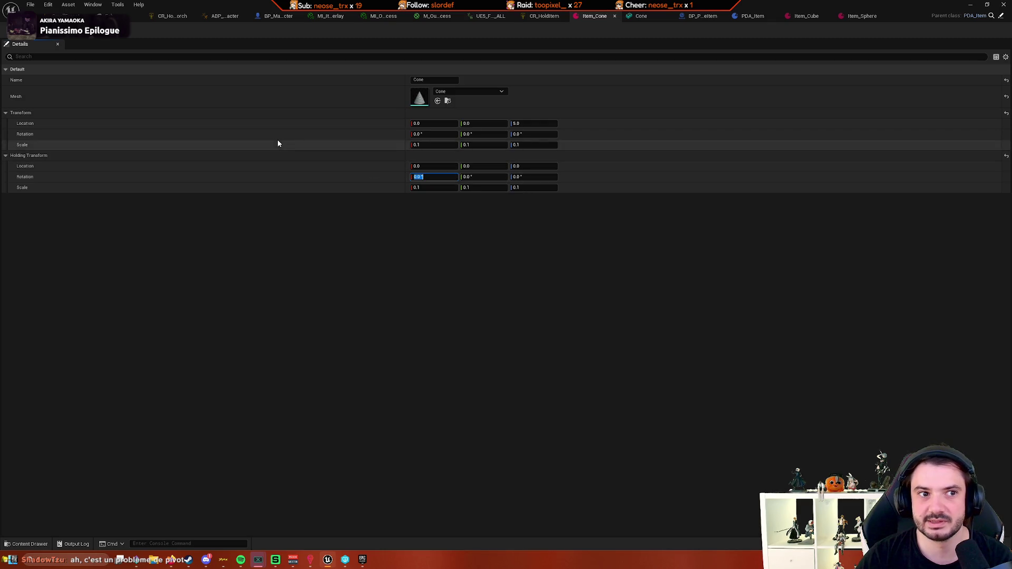
Play-test SmallForest briefly, then show the cone, cube and sphere data assets in Inventory/Items
left_click(69, 15)
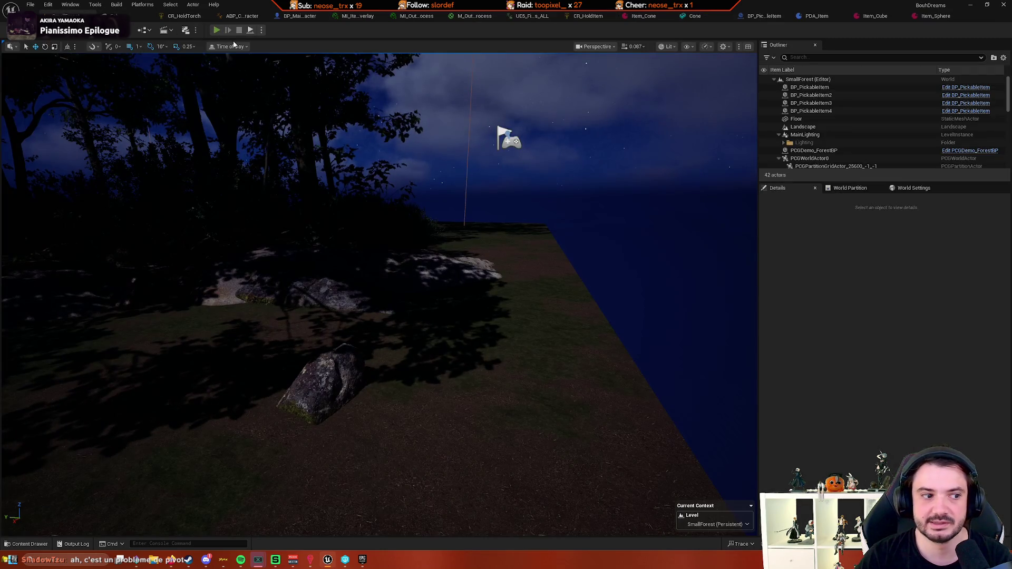
left_click(217, 31)
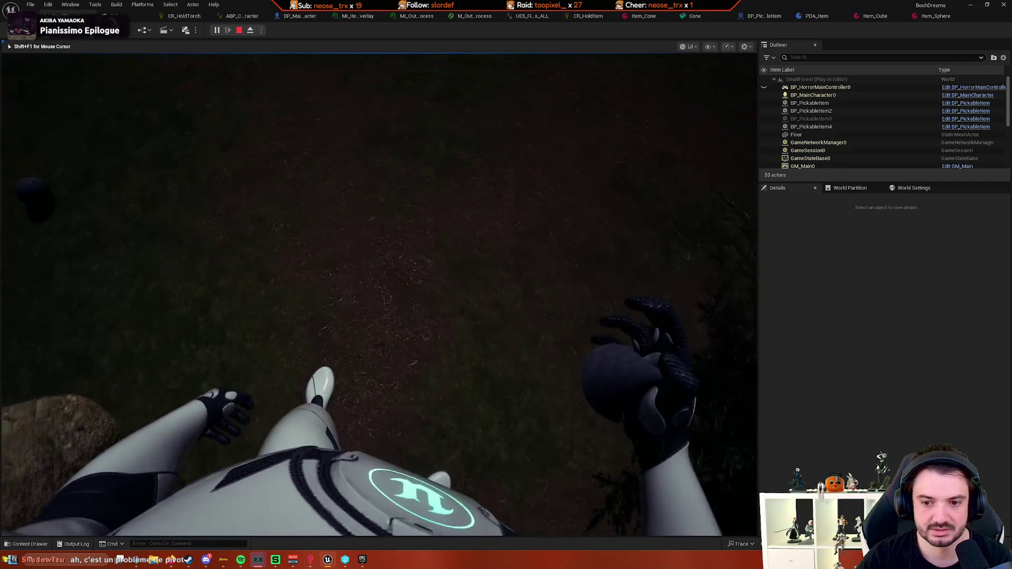
key("Escape")
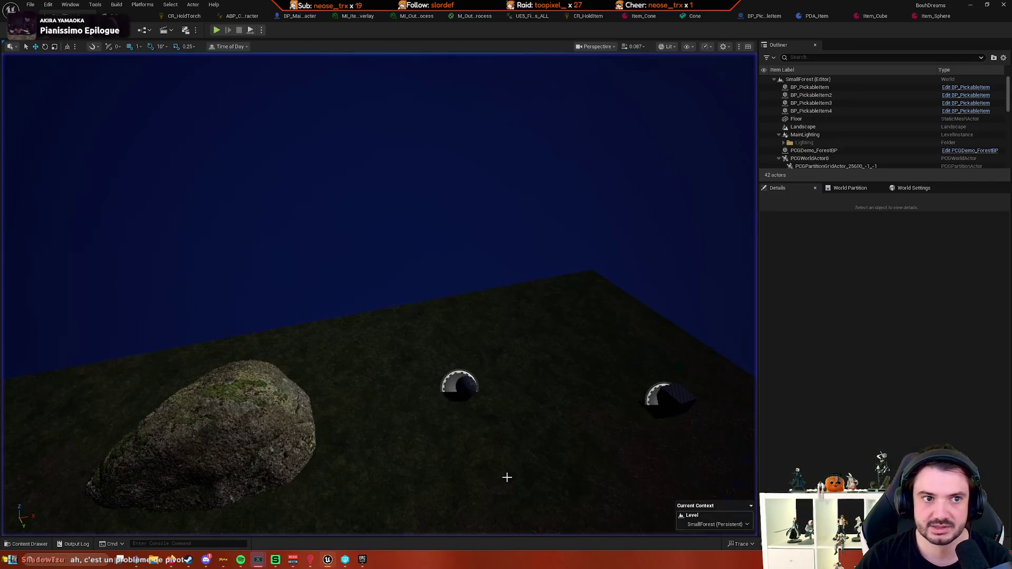
left_click(33, 544)
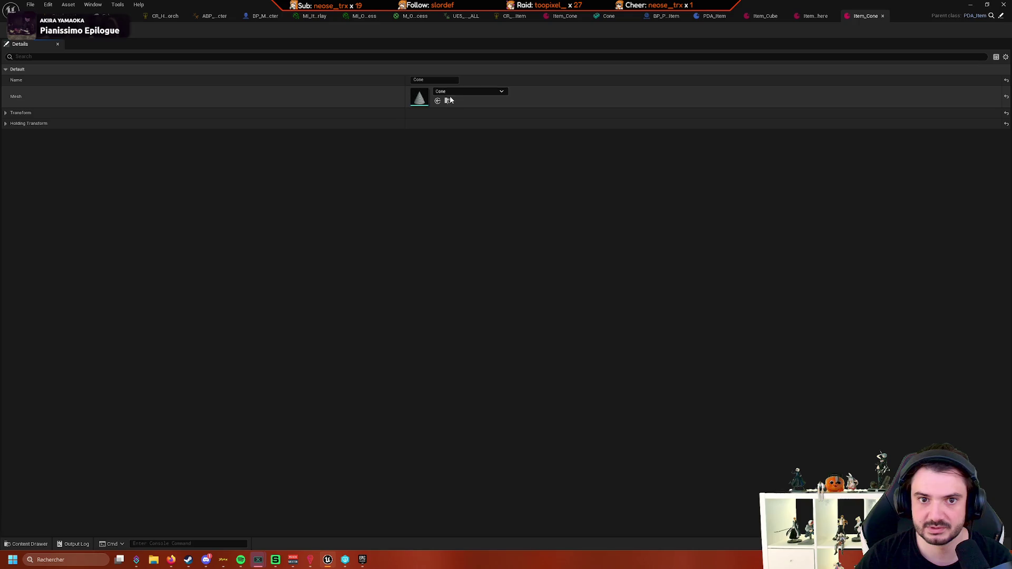
Place a Cone from Engine/BasicShapes in the level and scale it to 0.1
left_click(448, 101)
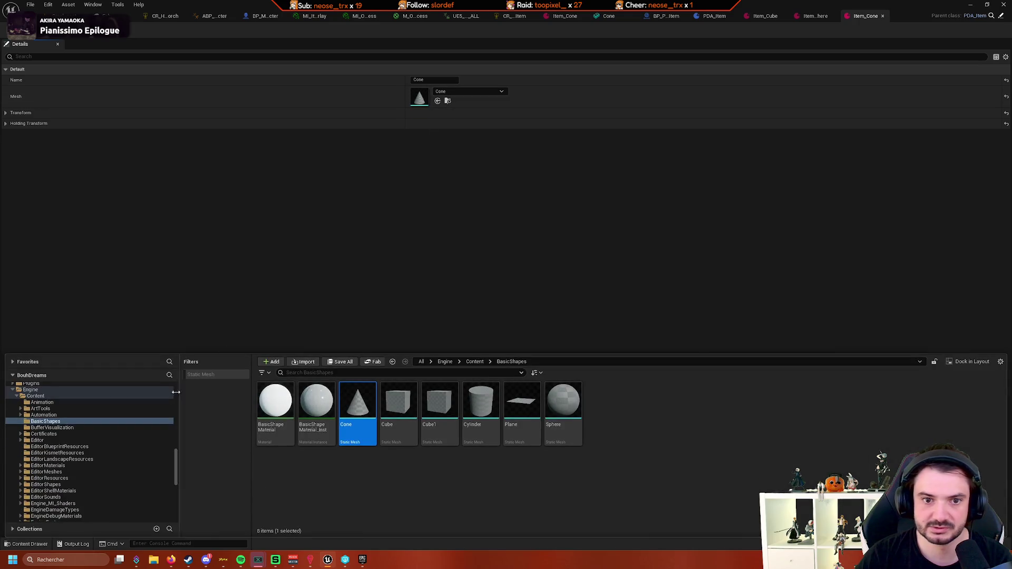
key("alt+Tab")
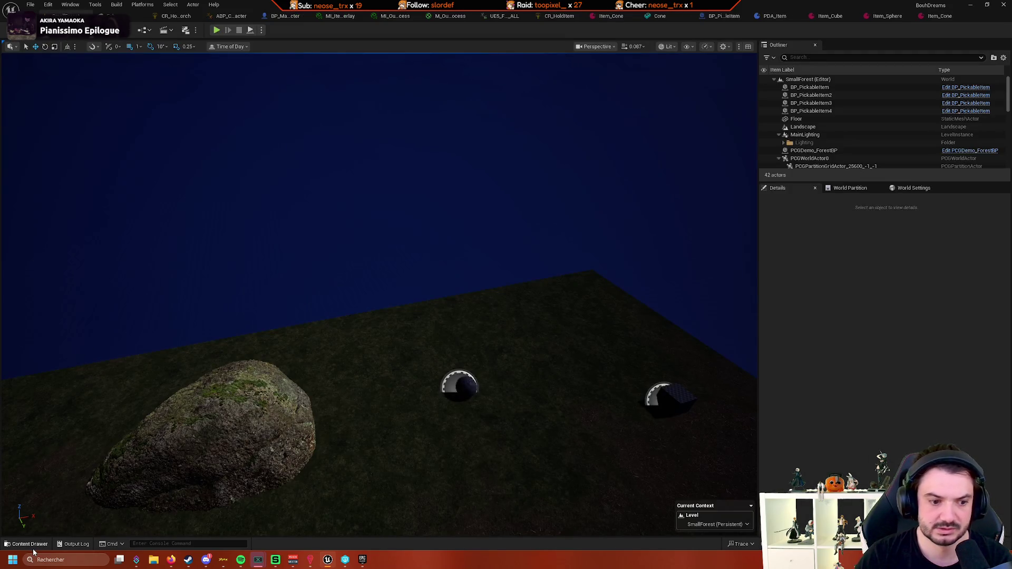
left_click(32, 548)
left_click(316, 469)
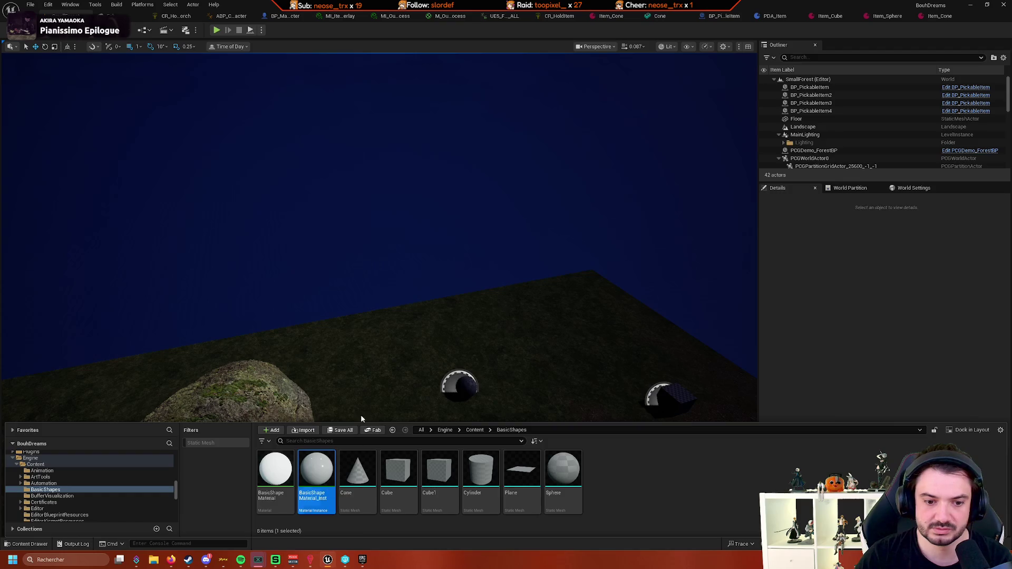
left_click_drag(357, 469, 369, 419)
key("f")
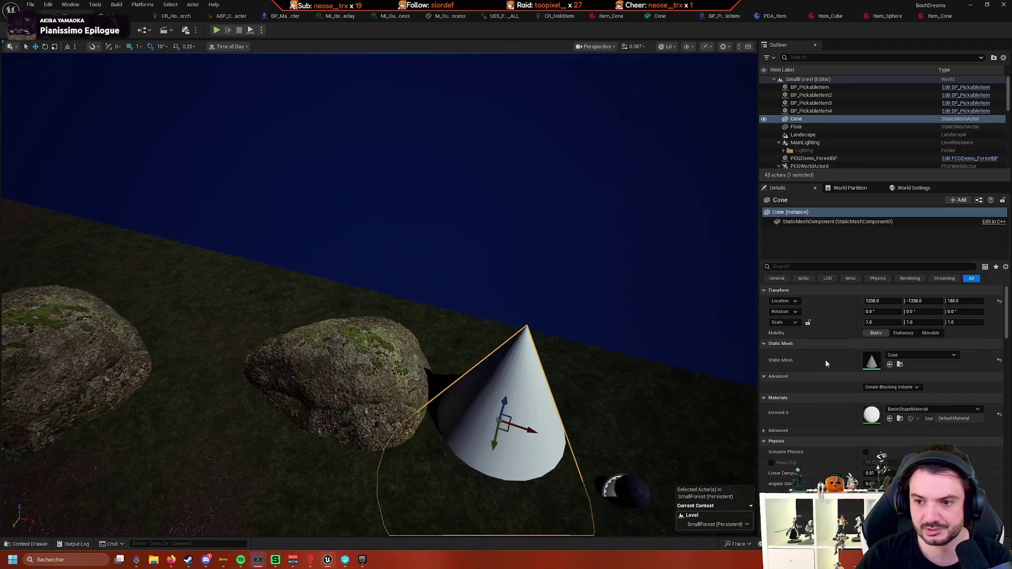
left_click(901, 322)
key("Tab")
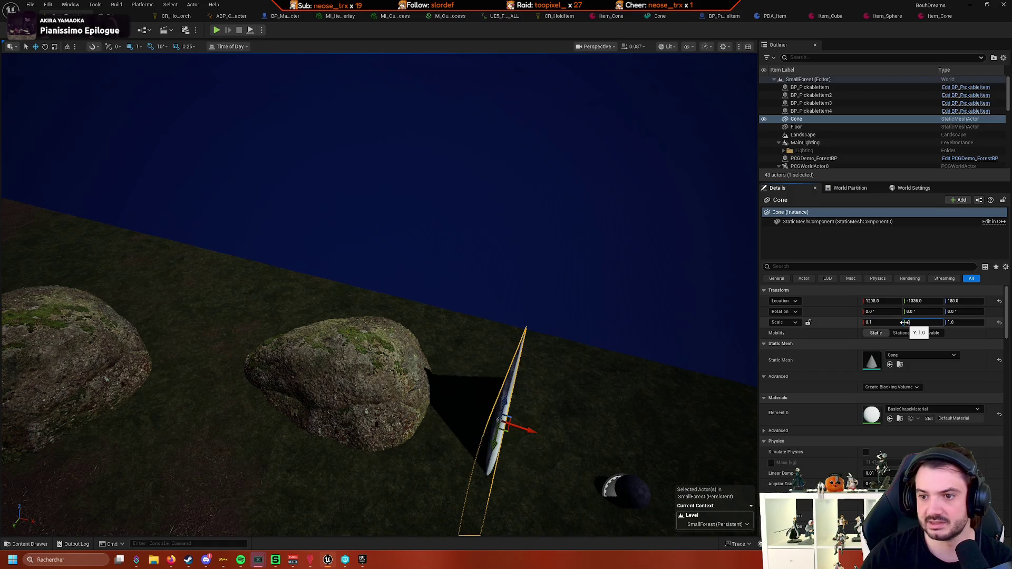
key("Tab")
type("0.1")
key("Return")
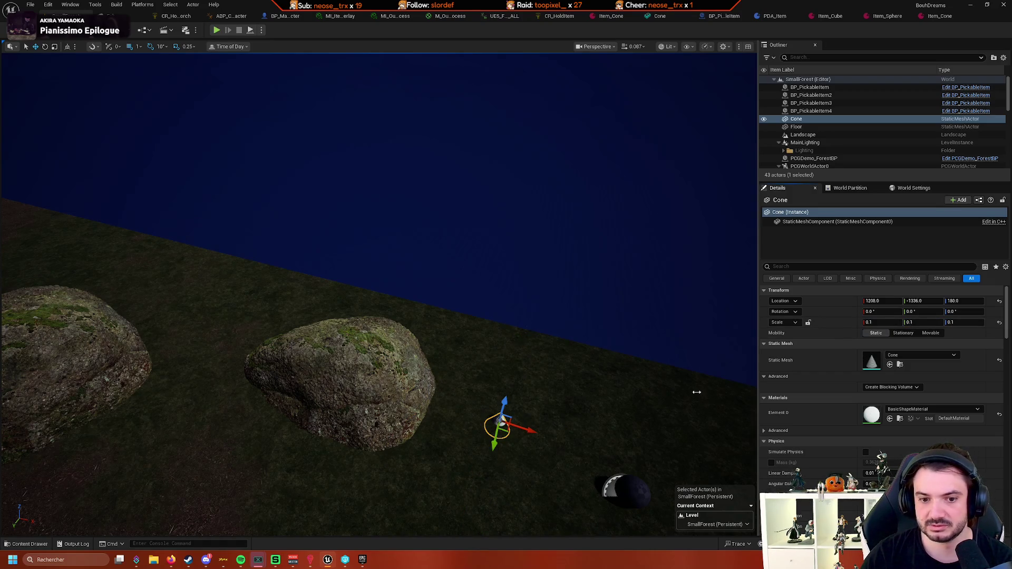
key("f")
Tilt the cone 30° about its X axis
mouse_move(432, 274)
left_mouse_down()
mouse_move(369, 342)
mouse_move(333, 414)
left_mouse_up()
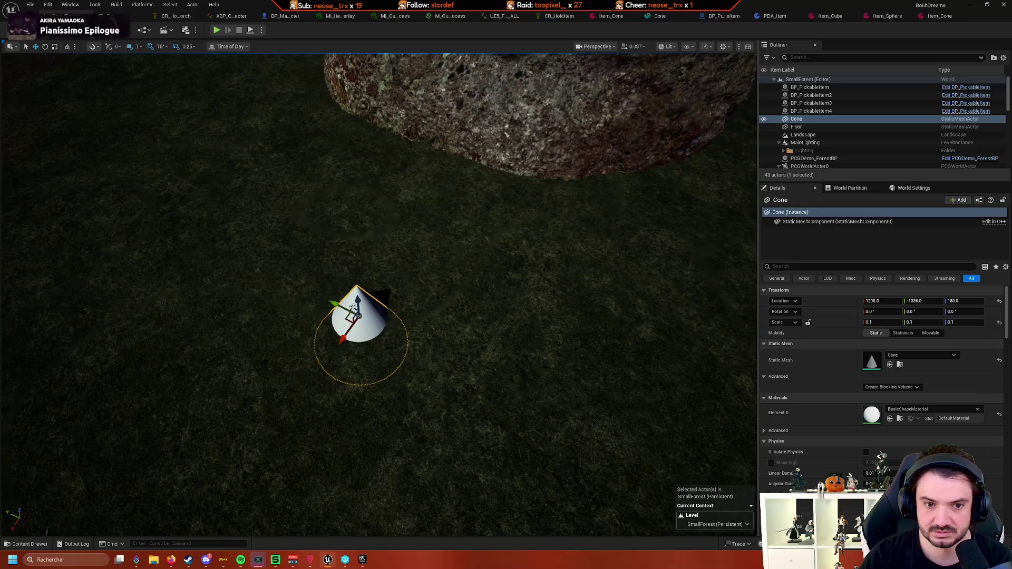
left_click_drag(356, 283, 357, 158)
scroll(308, 318, "down", 3)
mouse_move(306, 269)
left_mouse_down()
mouse_move(279, 293)
mouse_move(295, 337)
left_mouse_up()
scroll(417, 299, "down", 3)
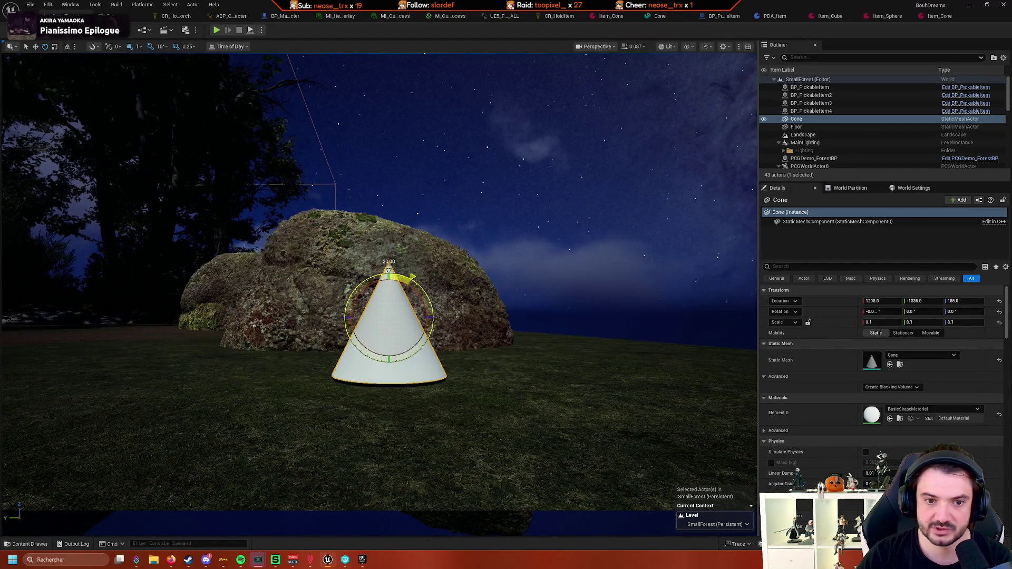
left_click_drag(414, 281, 372, 273)
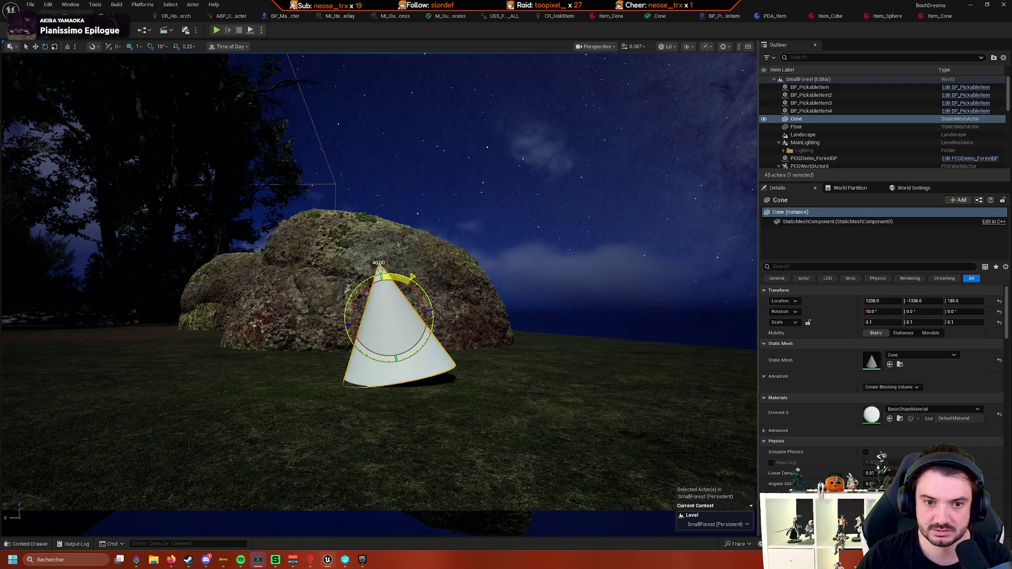
mouse_move(372, 274)
left_mouse_down()
mouse_move(406, 279)
mouse_move(363, 277)
left_mouse_up()
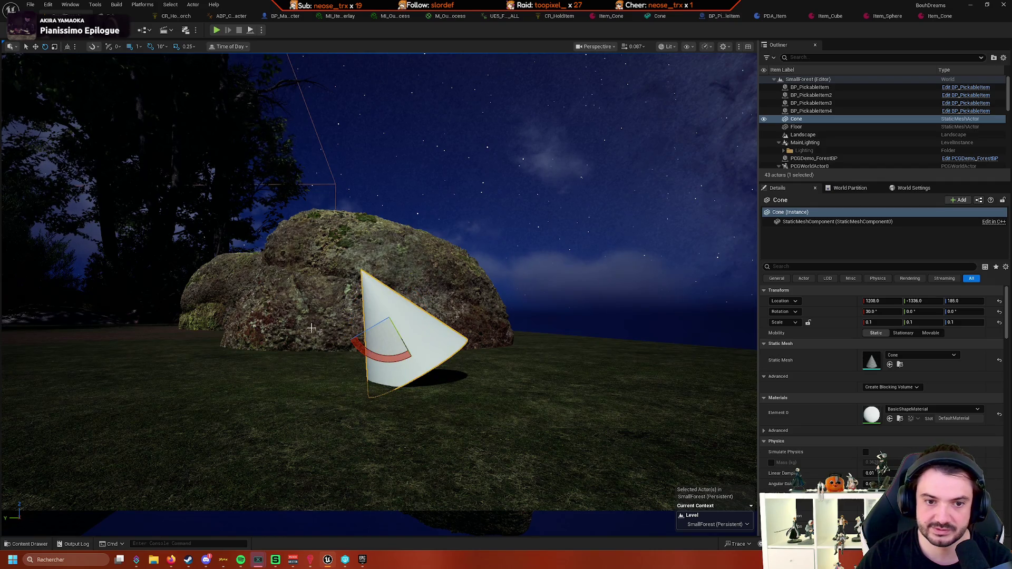
Nudge the cone along X and raise it slightly off the ground
key("w")
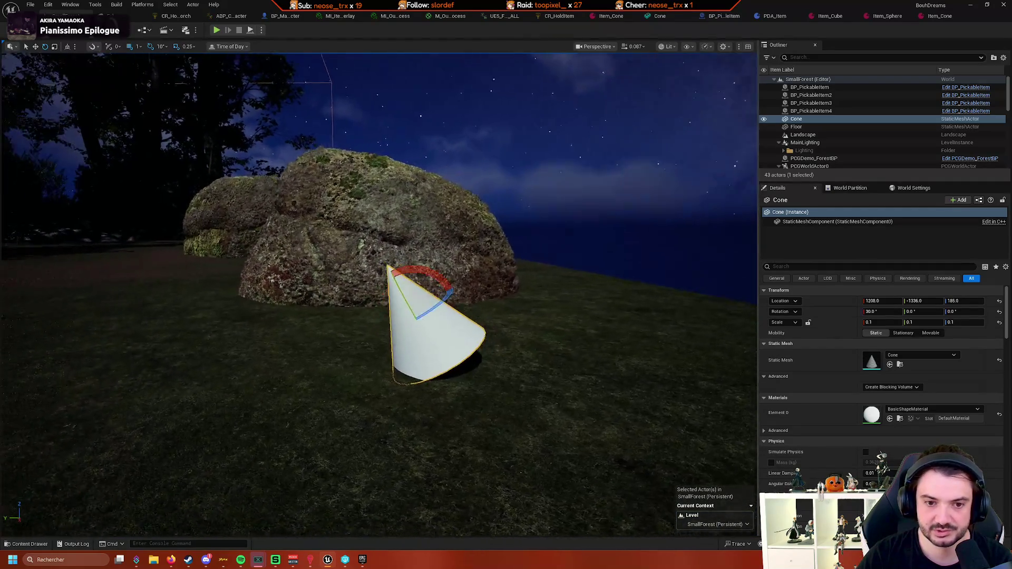
key("w")
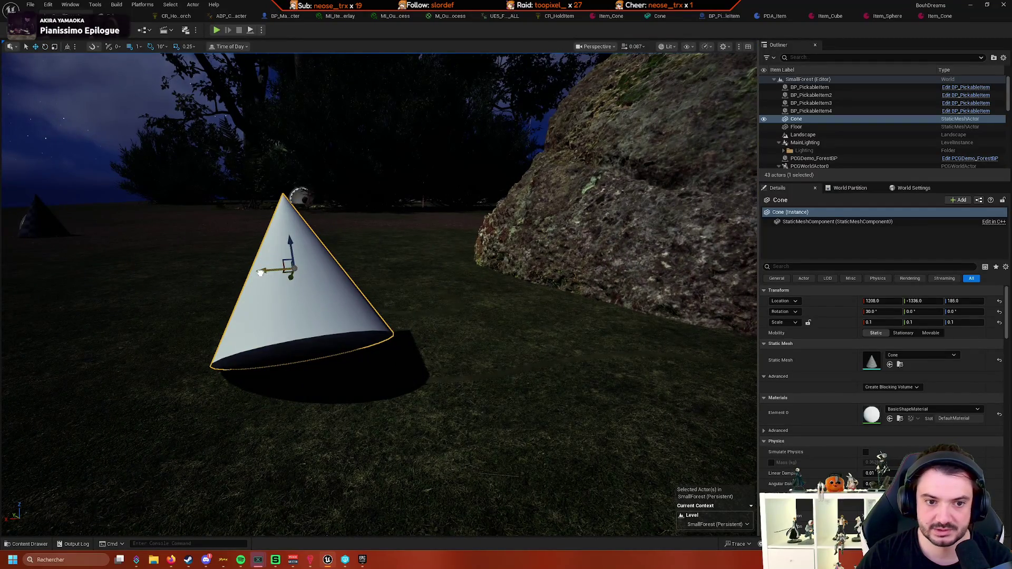
left_click_drag(260, 272, 225, 276)
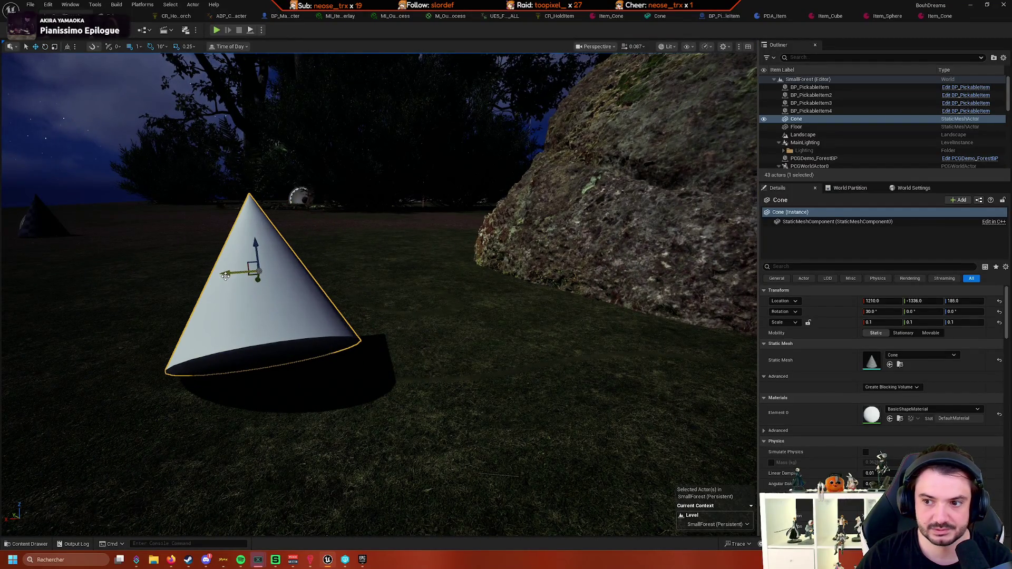
left_click_drag(256, 241, 250, 195)
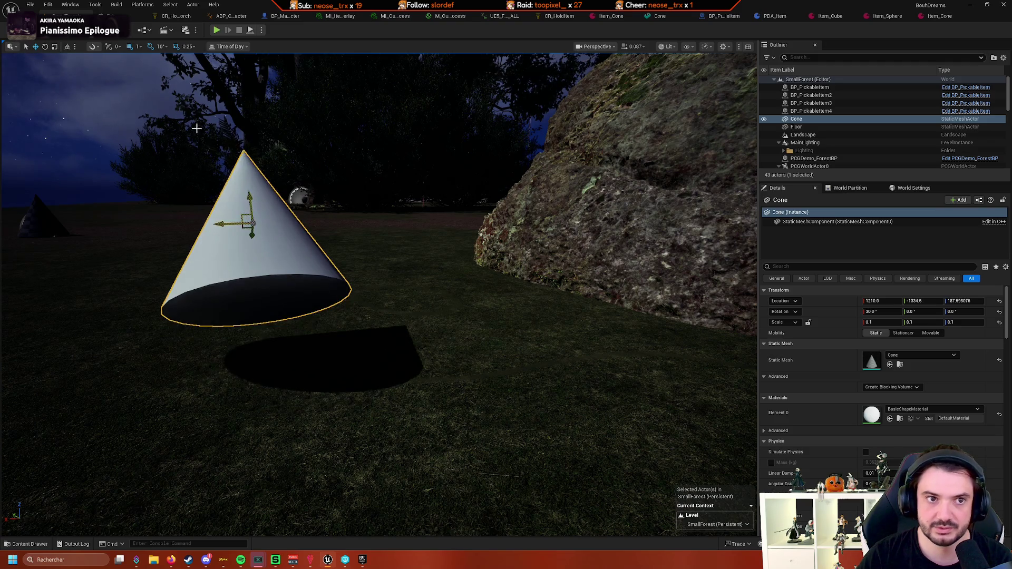
In Item_Cone, set Holding Rotation X to -30 and Holding Location X and Z to 2
left_click(625, 16)
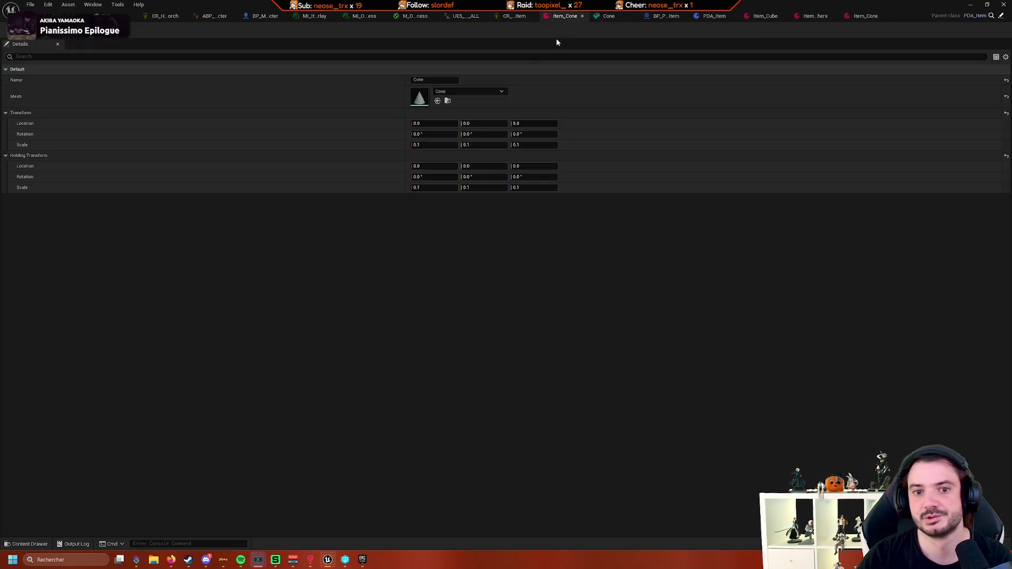
type("-30")
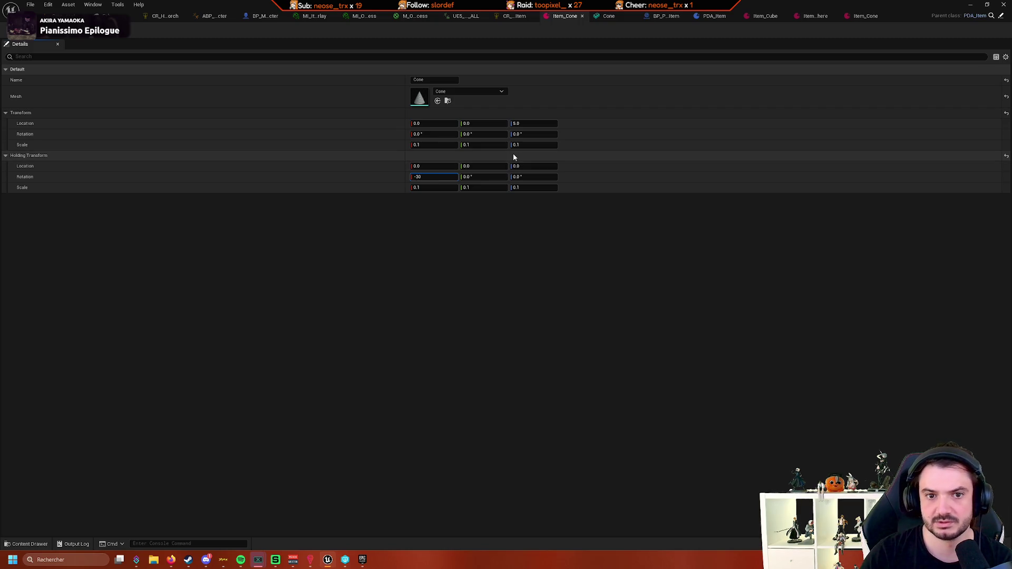
key("shift+Tab")
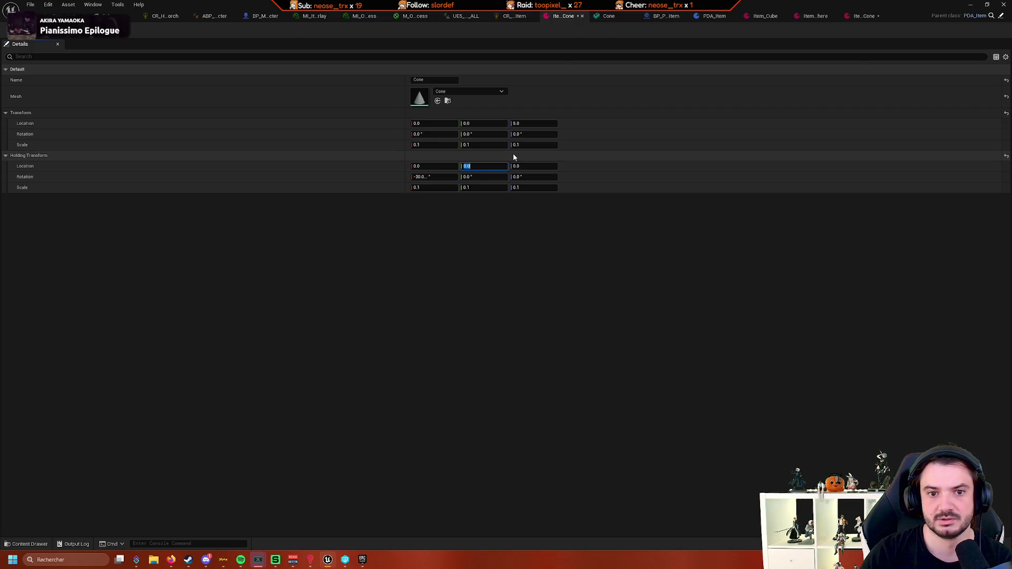
type("2")
key("Tab")
key("Tab")
type("2")
key("Tab")
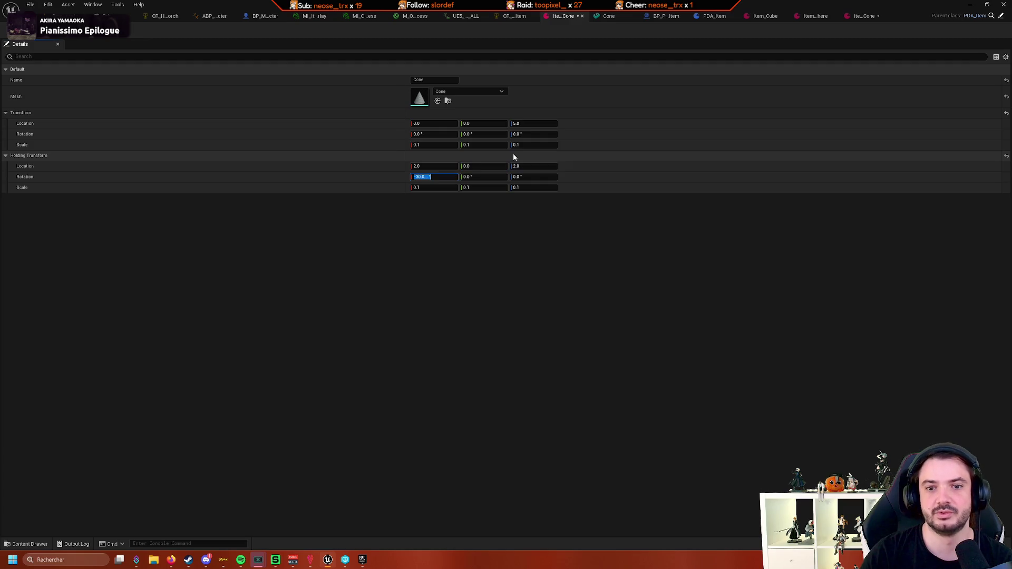
key("alt+Tab")
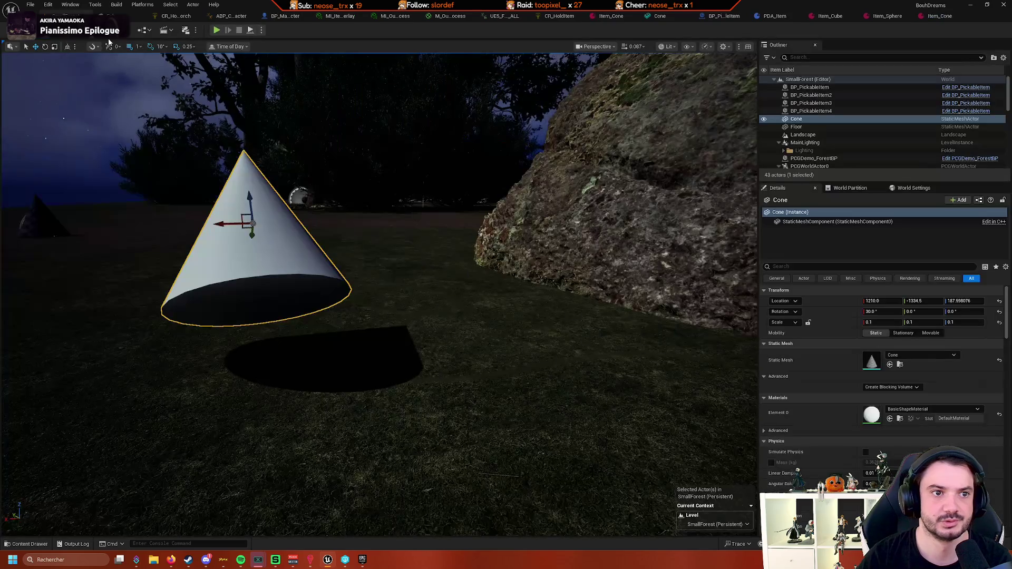
Delete the placed Cone, start playtesting and pick up the cone item
key("Delete")
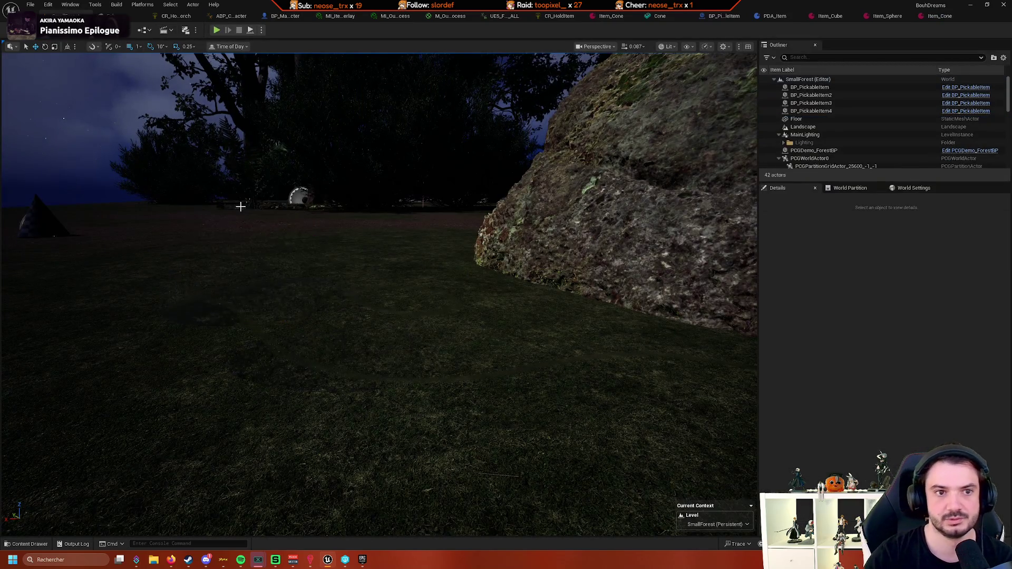
key("alt+p")
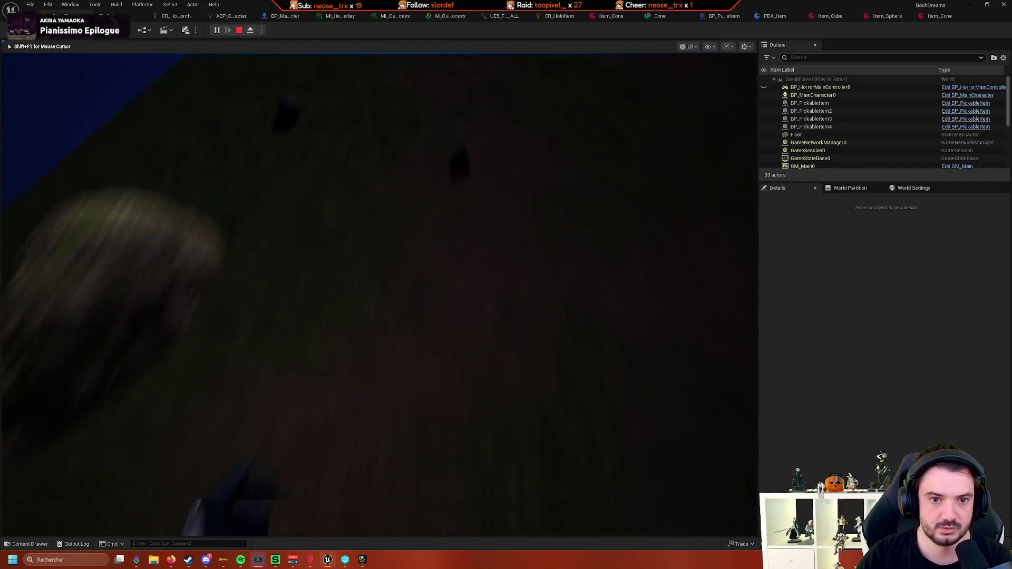
key("e")
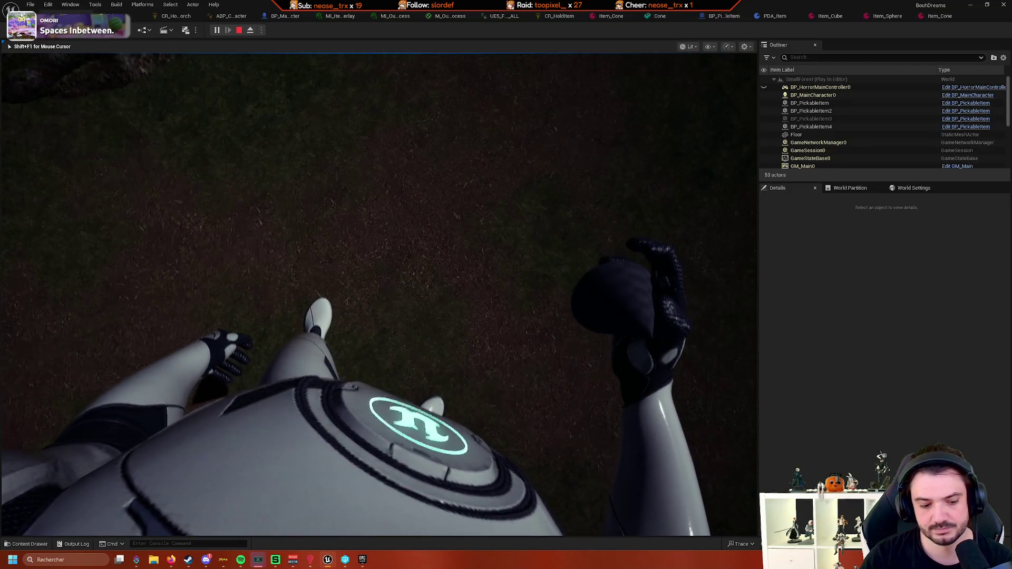
Eject from the player and orbit to inspect the cone held in the character's hand
key("shift+F1")
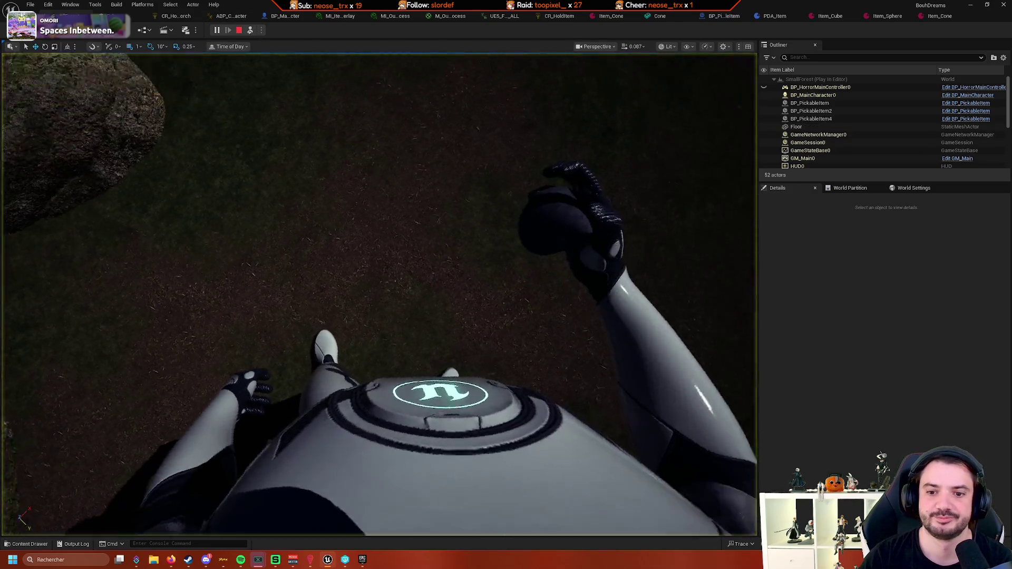
left_click(251, 30)
left_click_drag(360, 274, 666, 408)
left_click(260, 345)
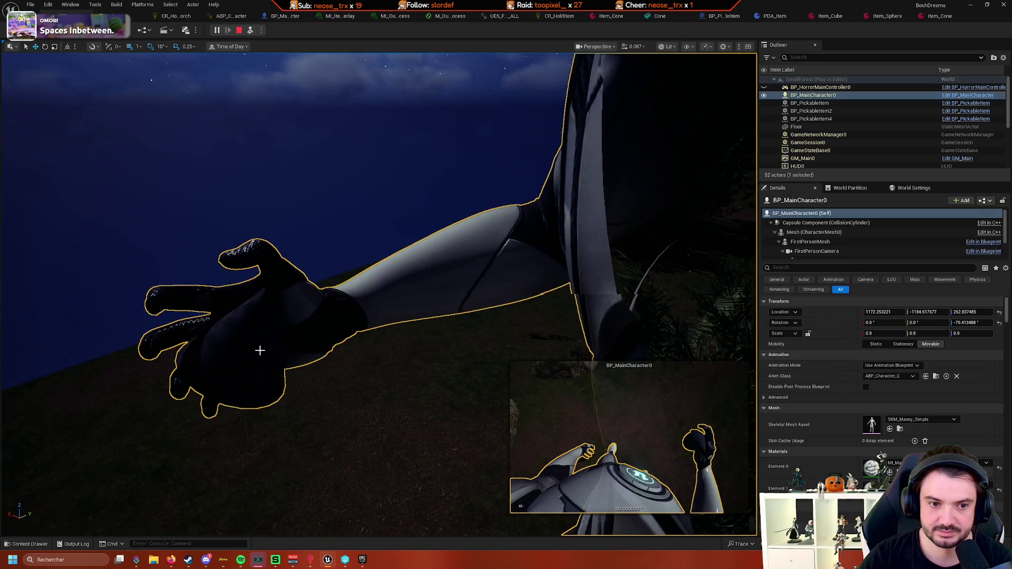
left_click(255, 355)
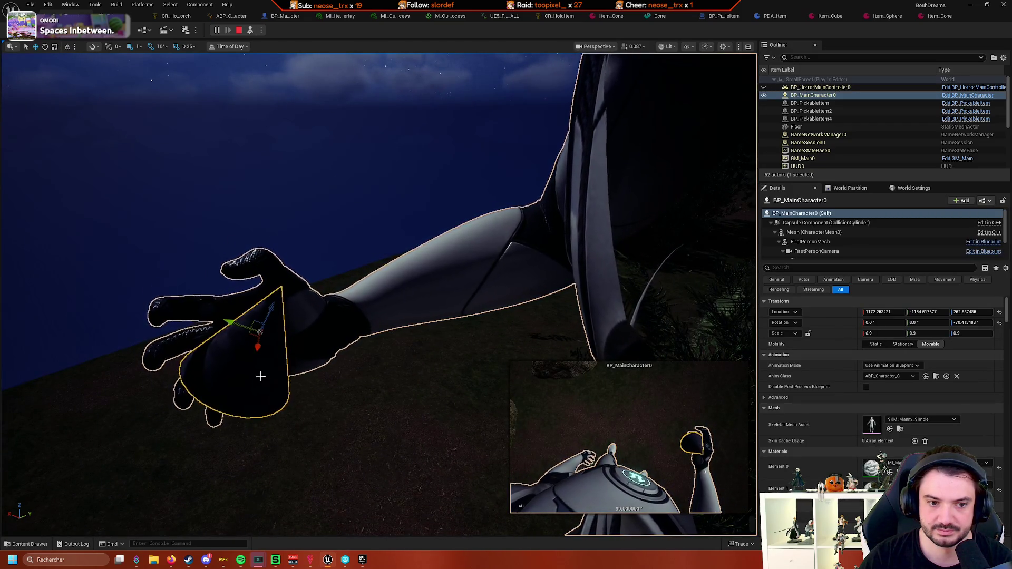
scroll(254, 355, "down", 4)
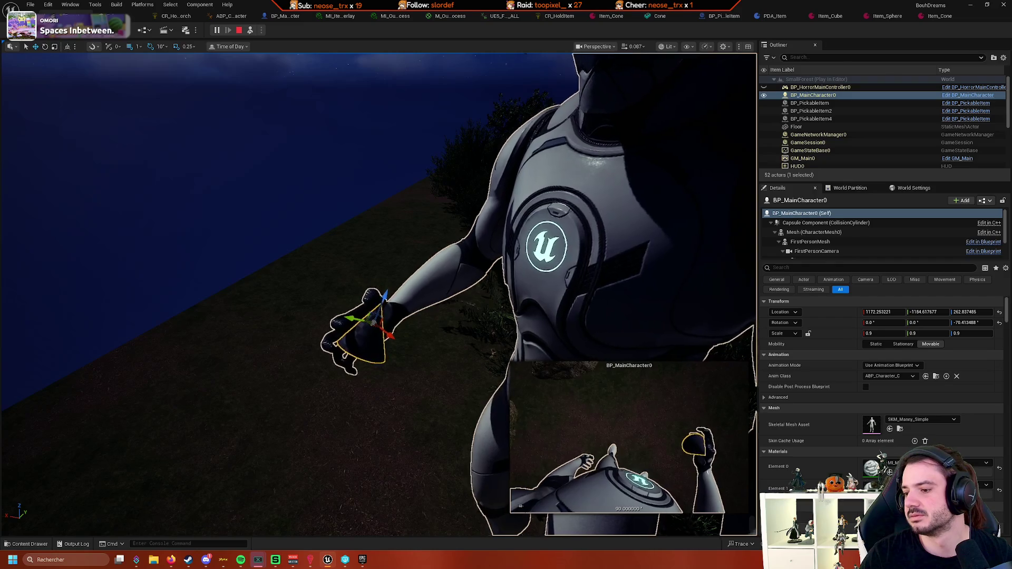
key("super+d")
key("super+d")
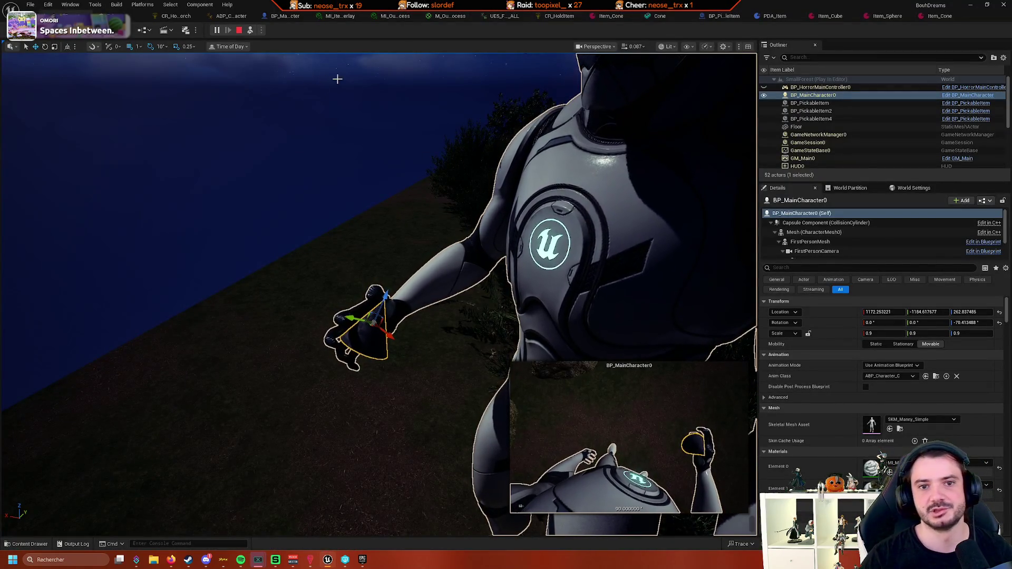
Stop the running playtest from the ABP_Character editor
left_click(263, 16)
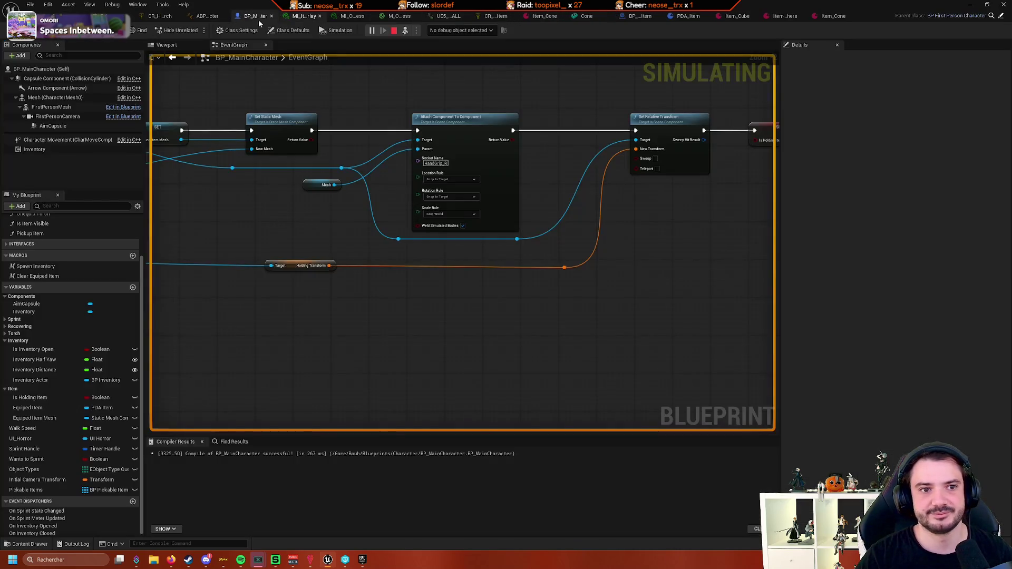
left_click(208, 16)
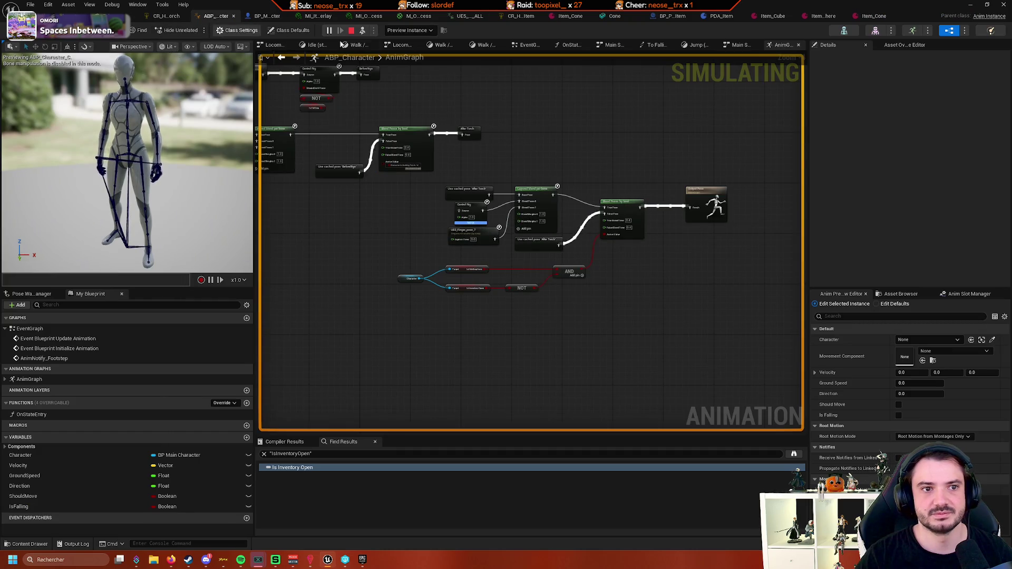
left_click(351, 31)
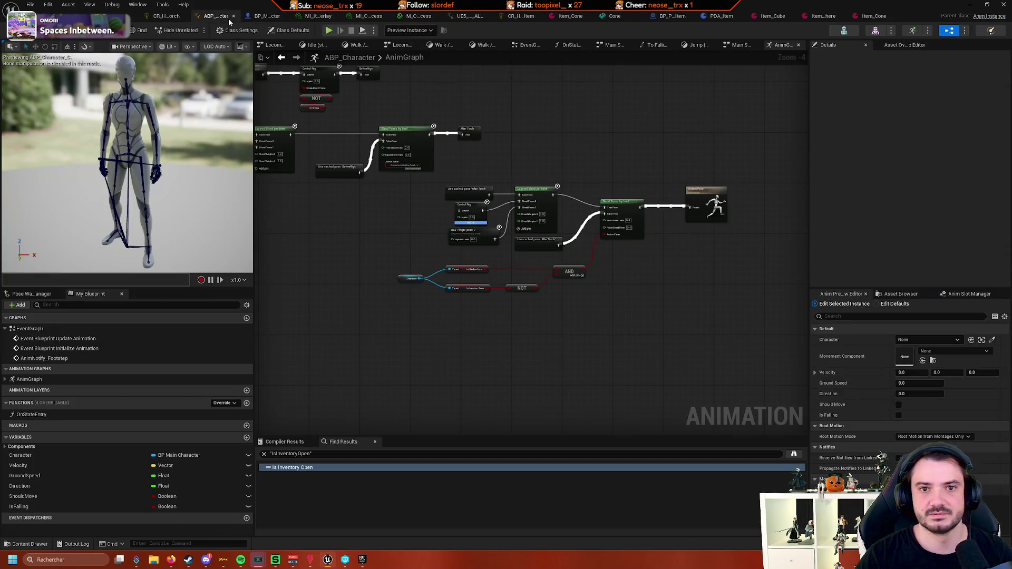
In CR_HoldTorch, find HandGrip_R in the Rig Hierarchy and frame the right hand
left_click(162, 17)
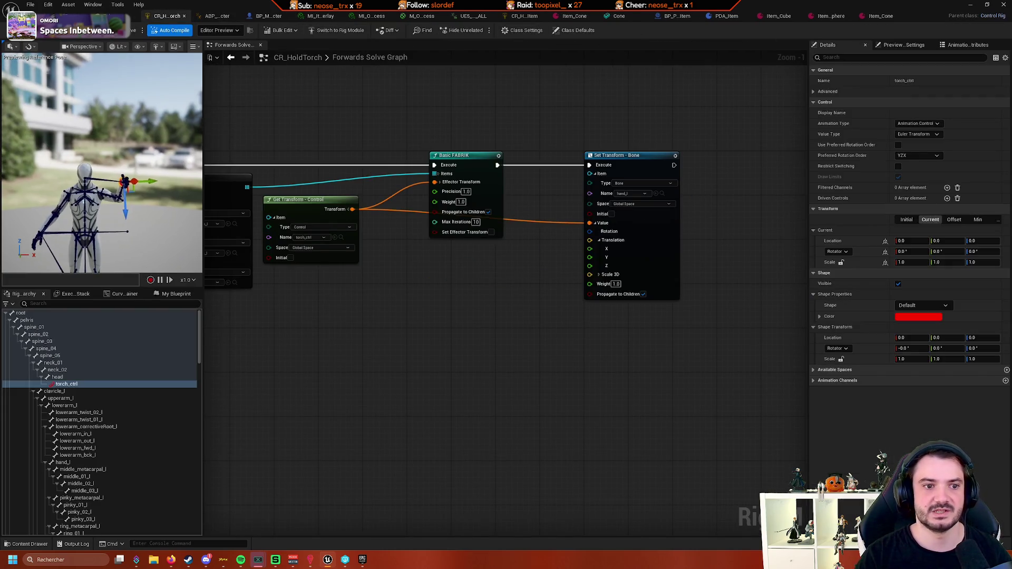
scroll(108, 410, "down", 10)
scroll(115, 384, "down", 8)
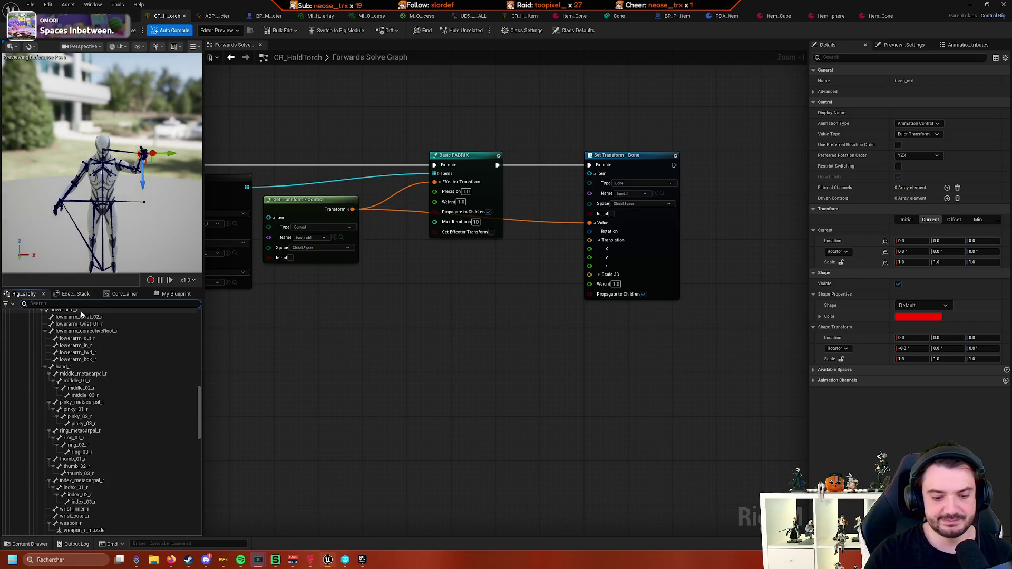
type("handgr")
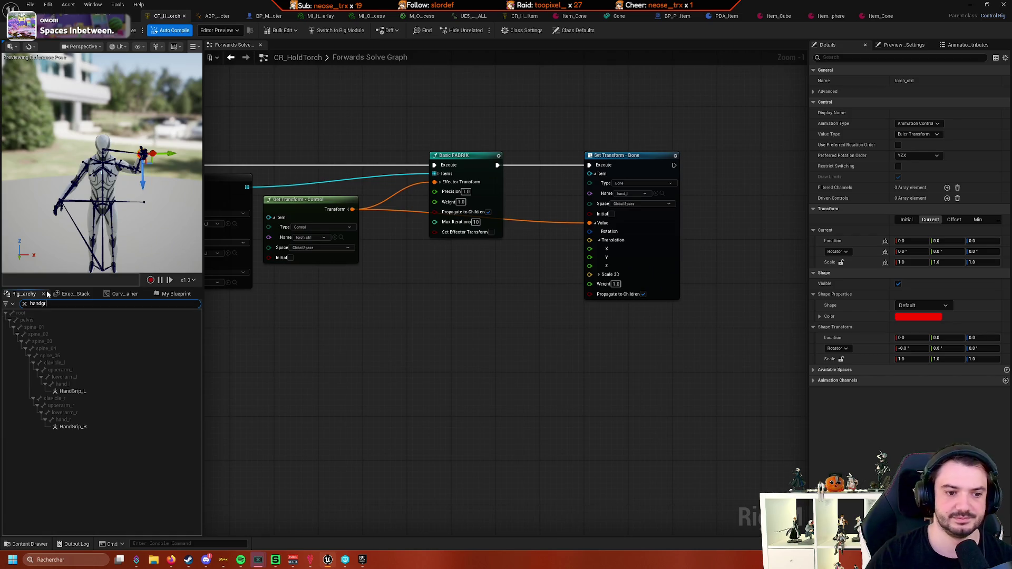
left_click(87, 427)
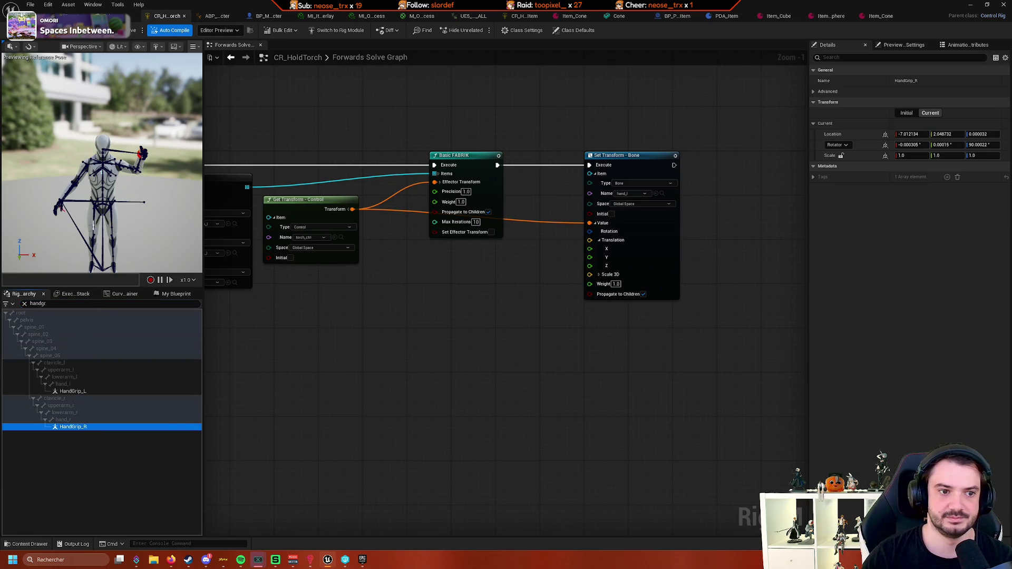
key("f")
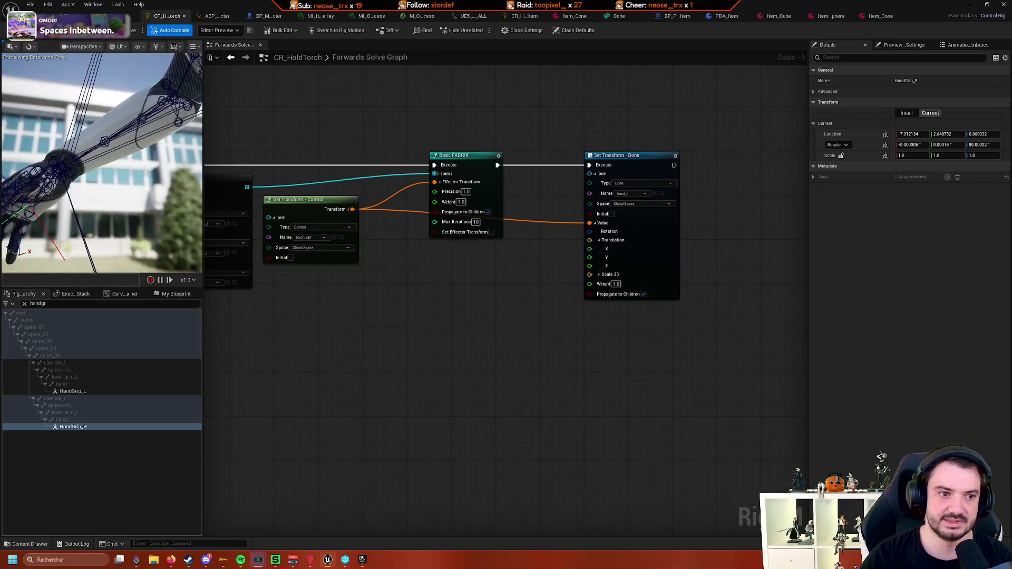
mouse_move(119, 173)
left_mouse_down()
mouse_move(108, 195)
mouse_move(51, 221)
left_mouse_up()
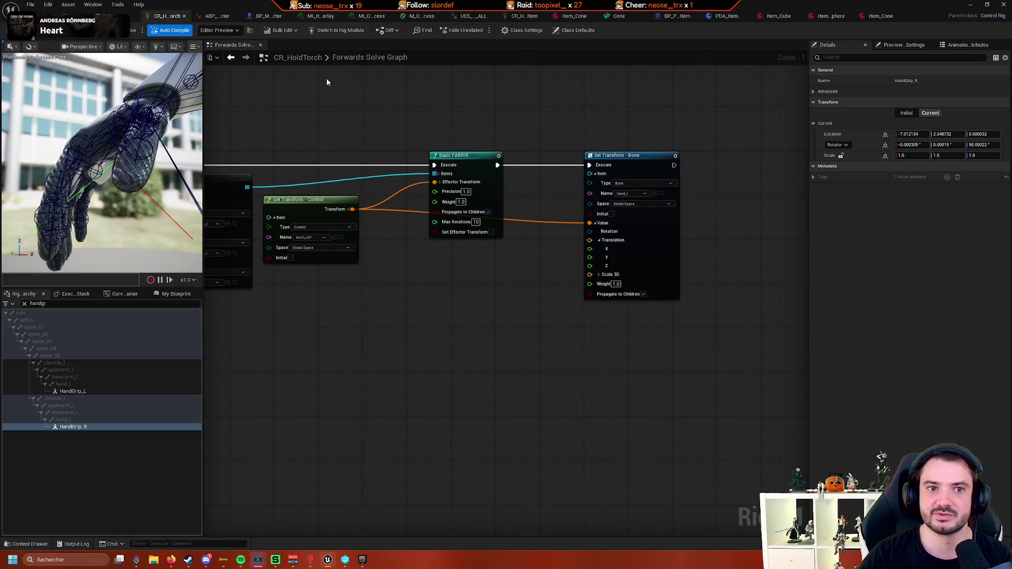
left_click(270, 16)
Enter Item_Cone holding rotation Y of 30 and play-test picking up the cone
left_click(526, 18)
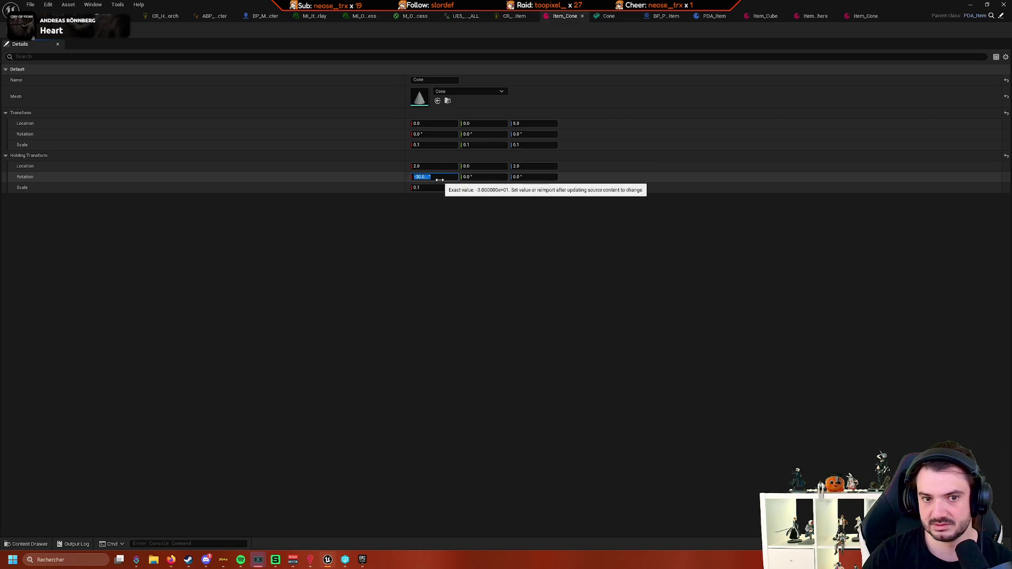
type("0")
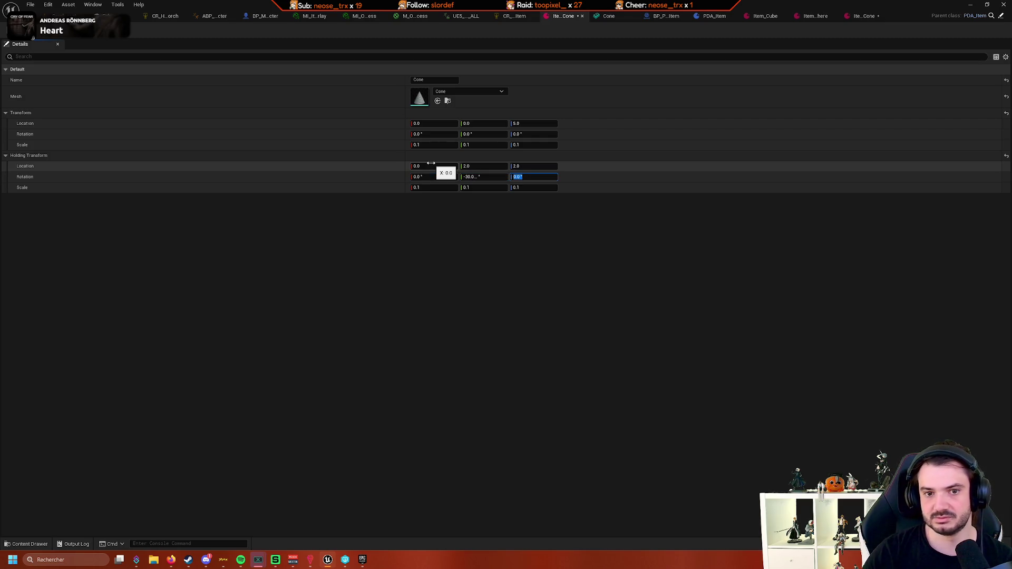
left_click(105, 16)
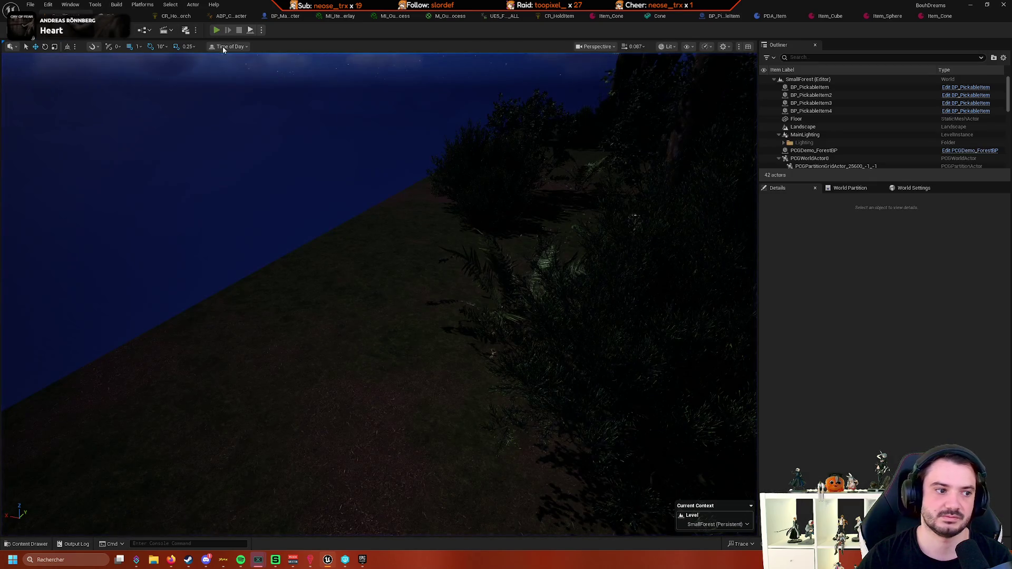
left_click(216, 30)
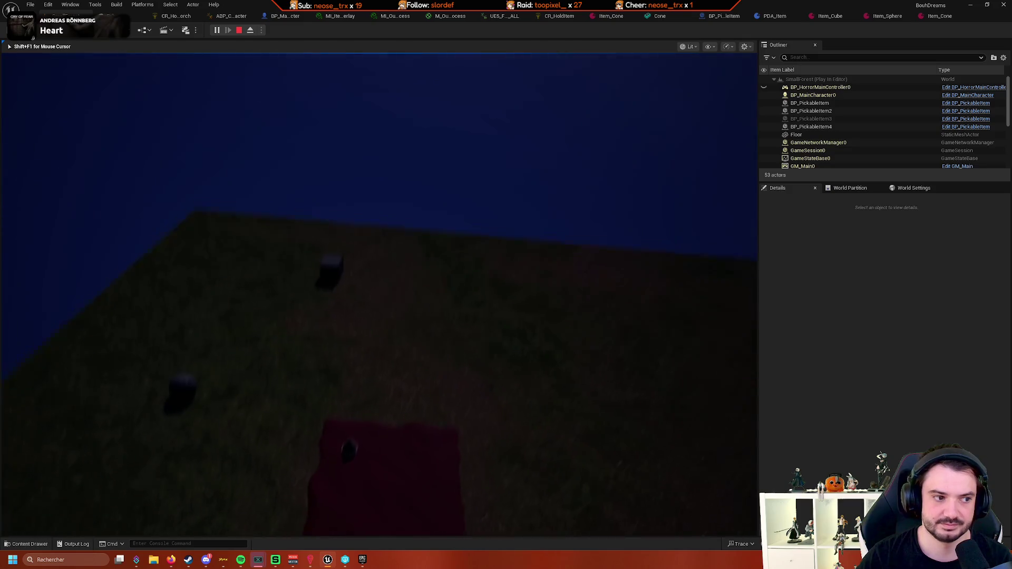
key("e")
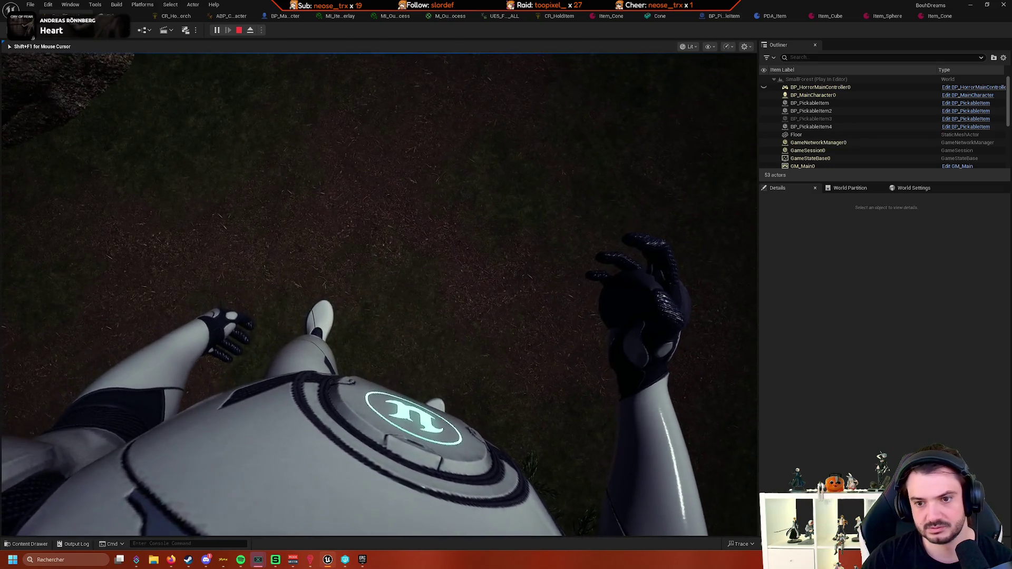
key("shift+F1")
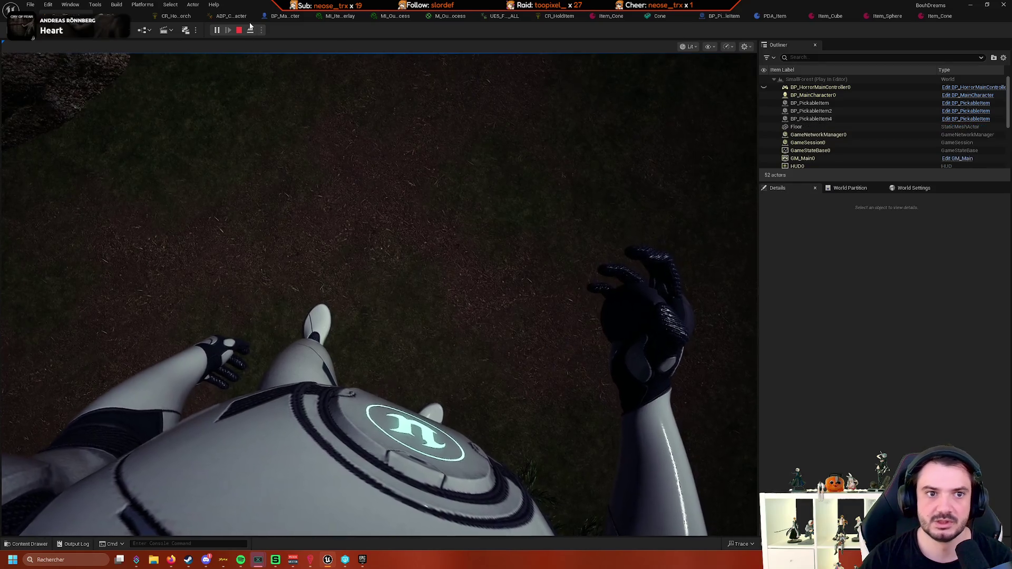
left_click(251, 29)
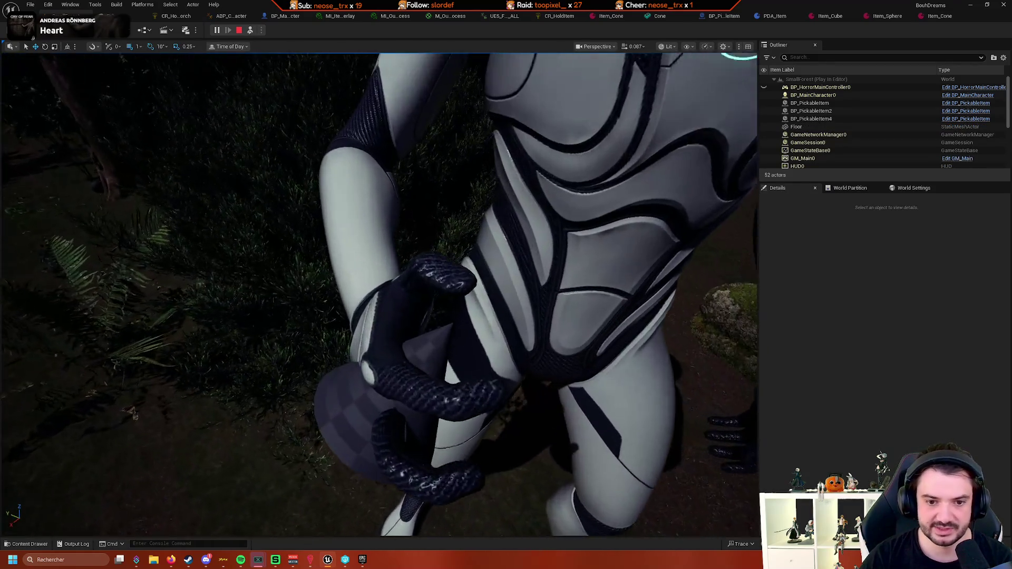
mouse_move(317, 105)
left_mouse_down()
mouse_move(327, 90)
mouse_move(305, 132)
left_mouse_up()
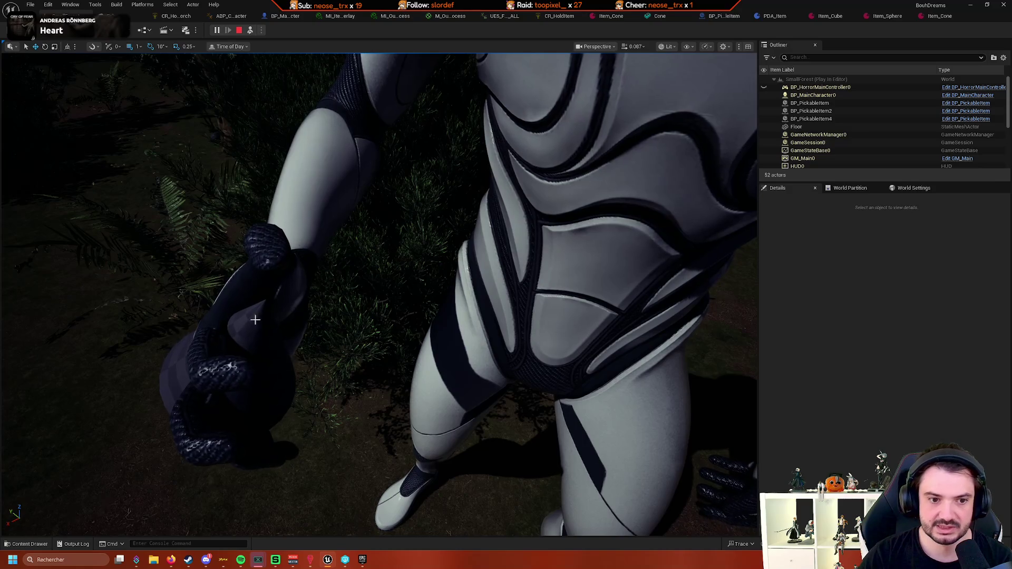
Stop the test and set the cone's holding location X to 2.5
left_click(239, 30)
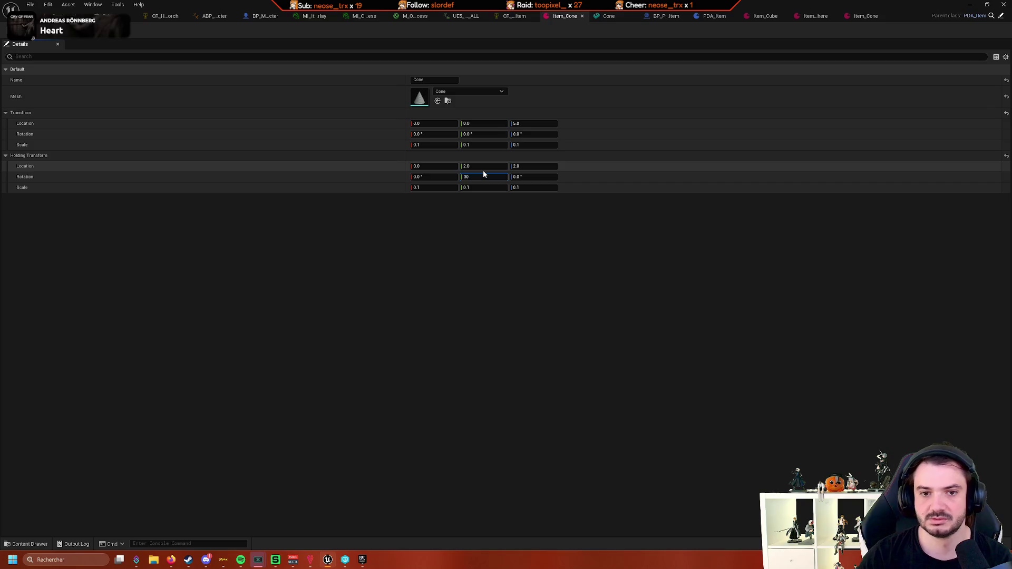
key("shift+Tab")
key("shift+Tab")
key("shift+Tab")
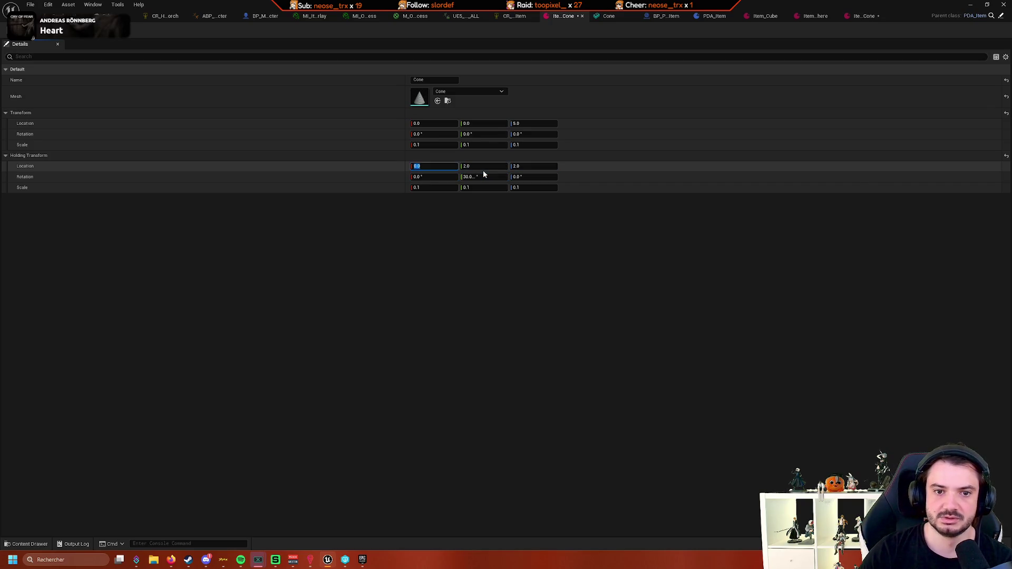
type("2.5")
key("Return")
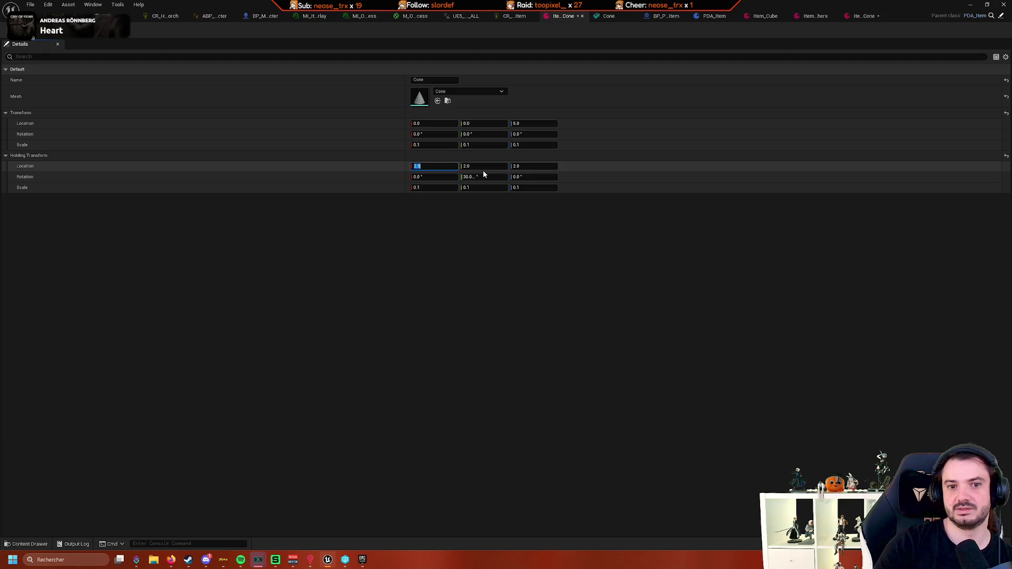
left_click(111, 16)
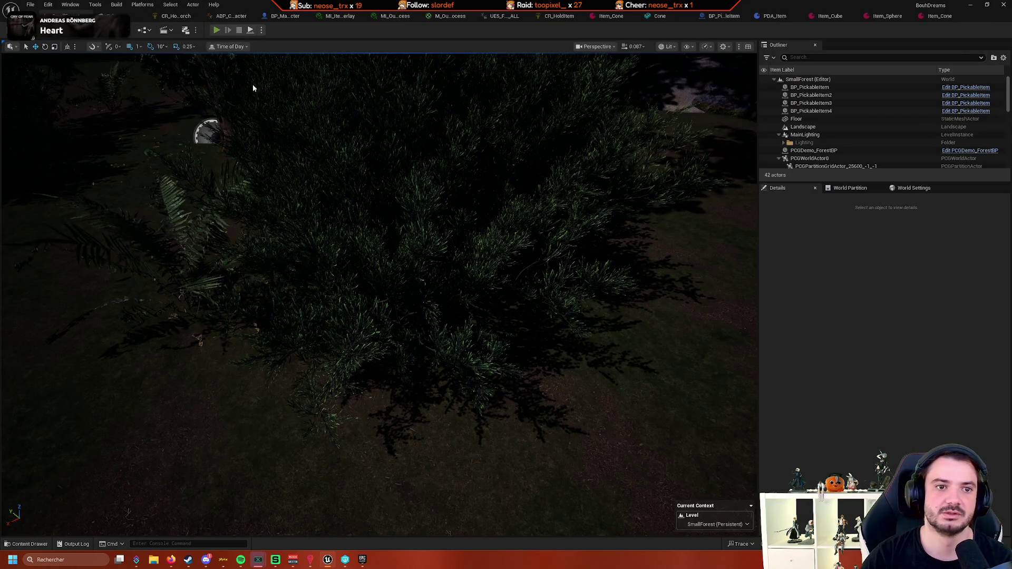
key("alt+p")
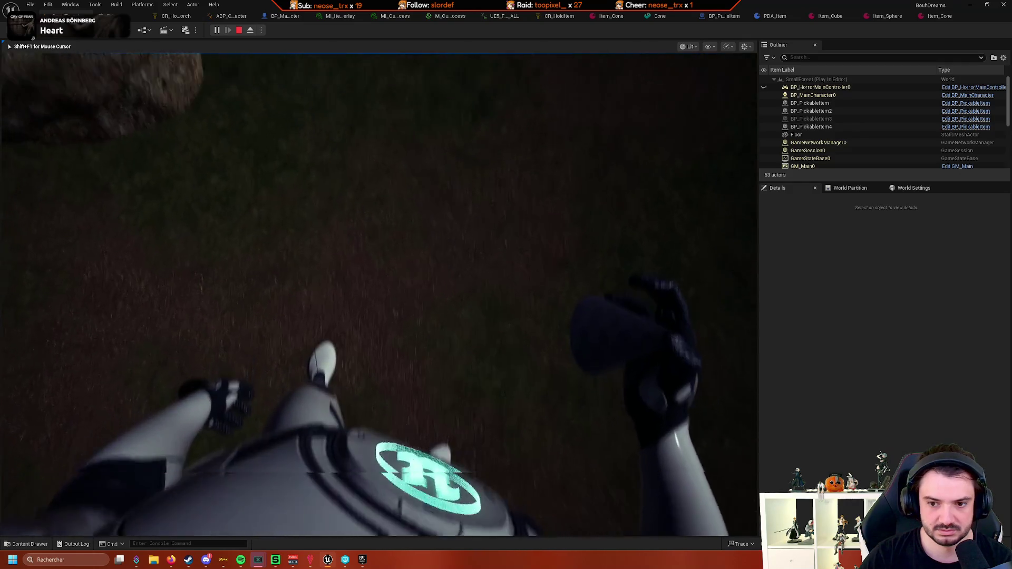
key("shift+F1")
left_click(251, 30)
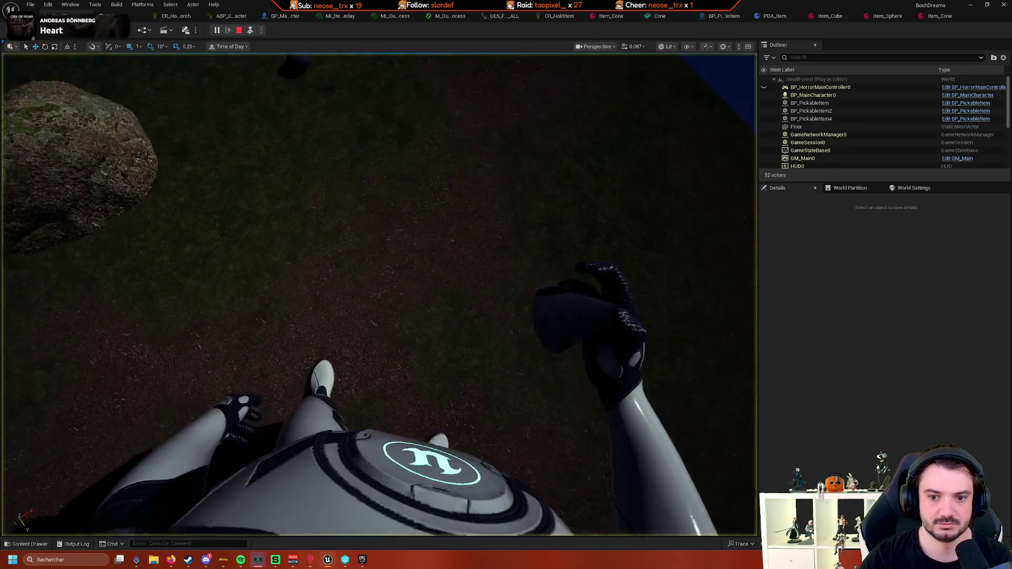
left_click_drag(249, 59, 249, 59)
left_click_drag(381, 163, 380, 163)
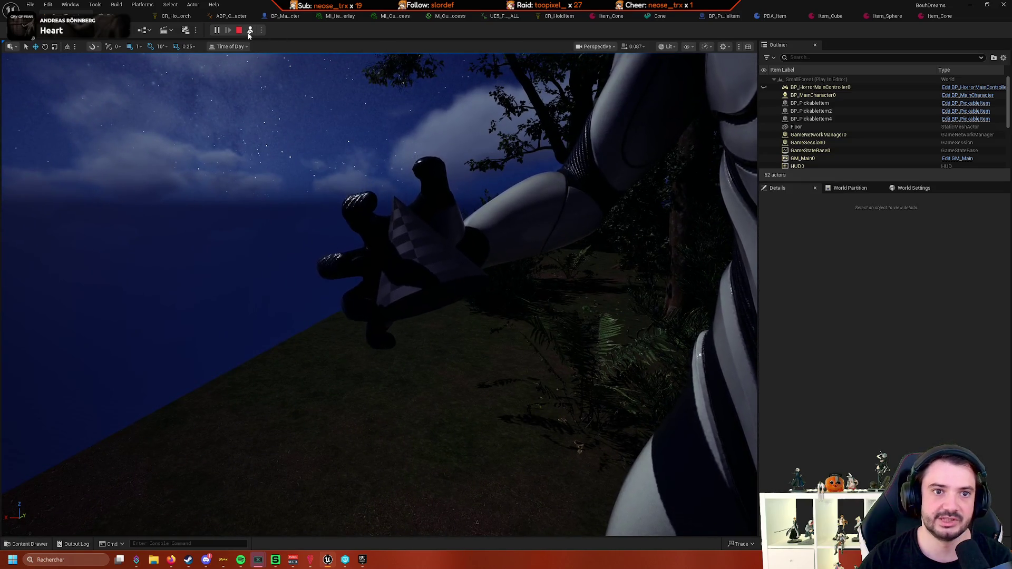
left_click(249, 31)
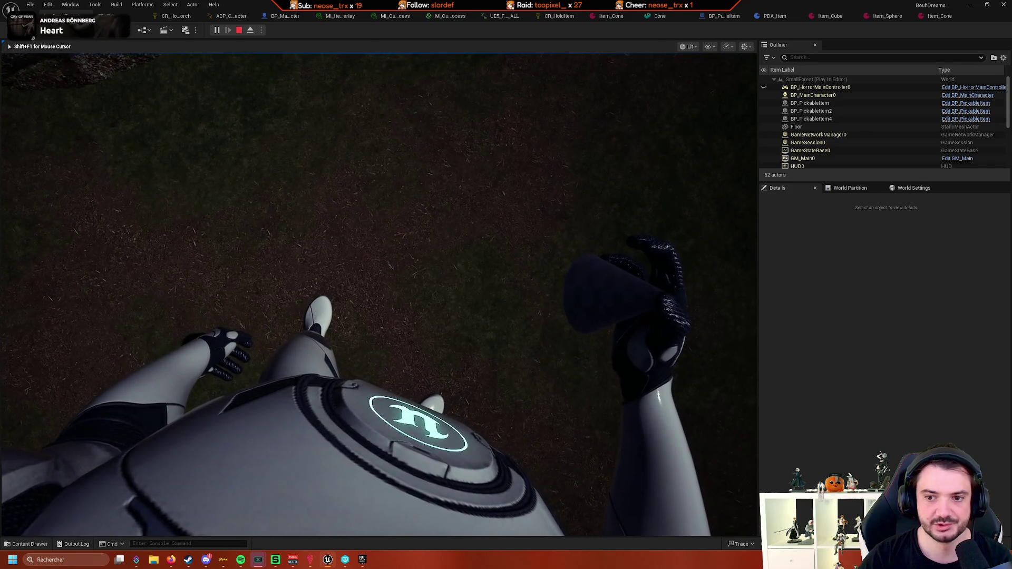
key("shift+F1")
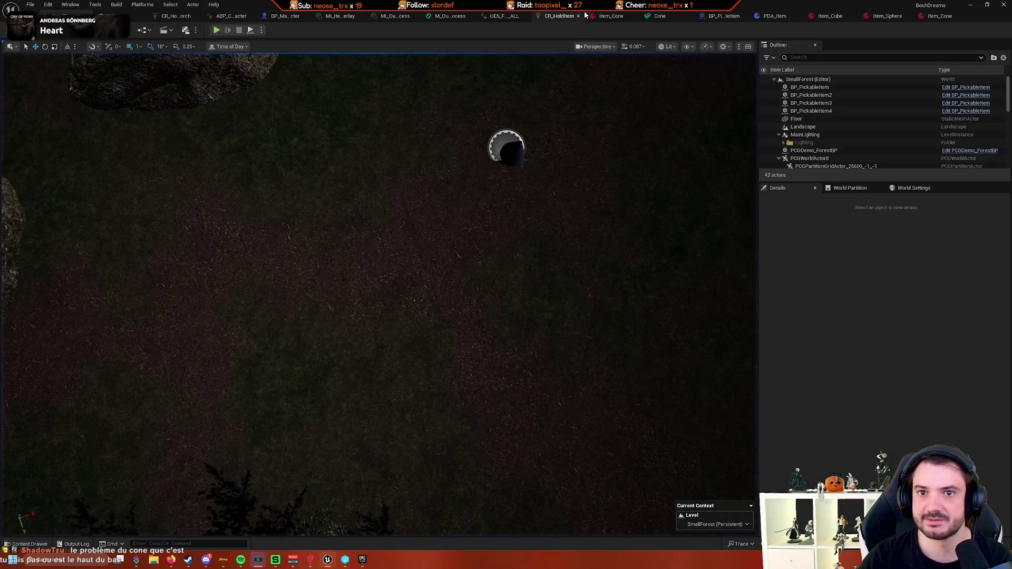
left_click(612, 16)
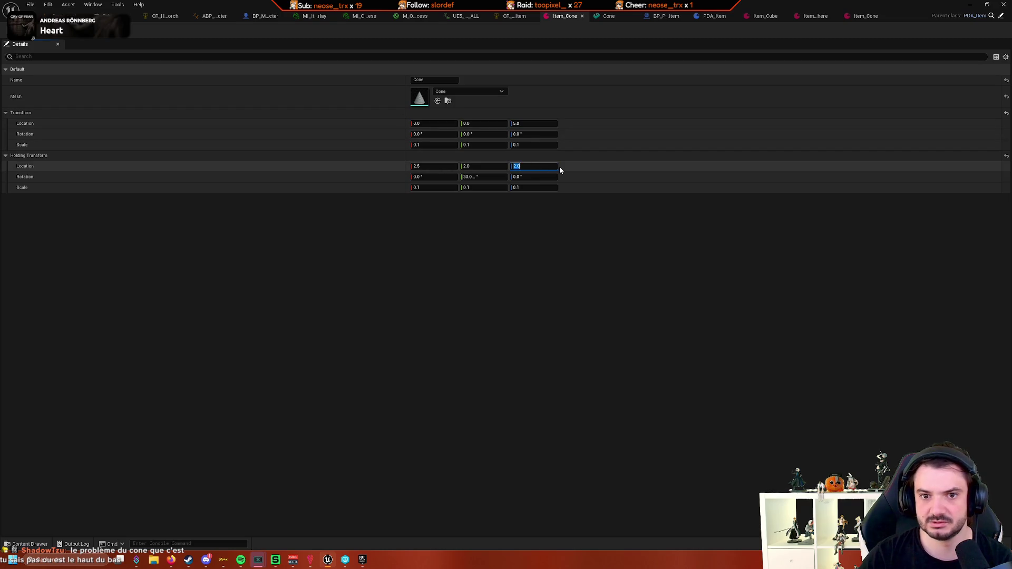
left_click(108, 16)
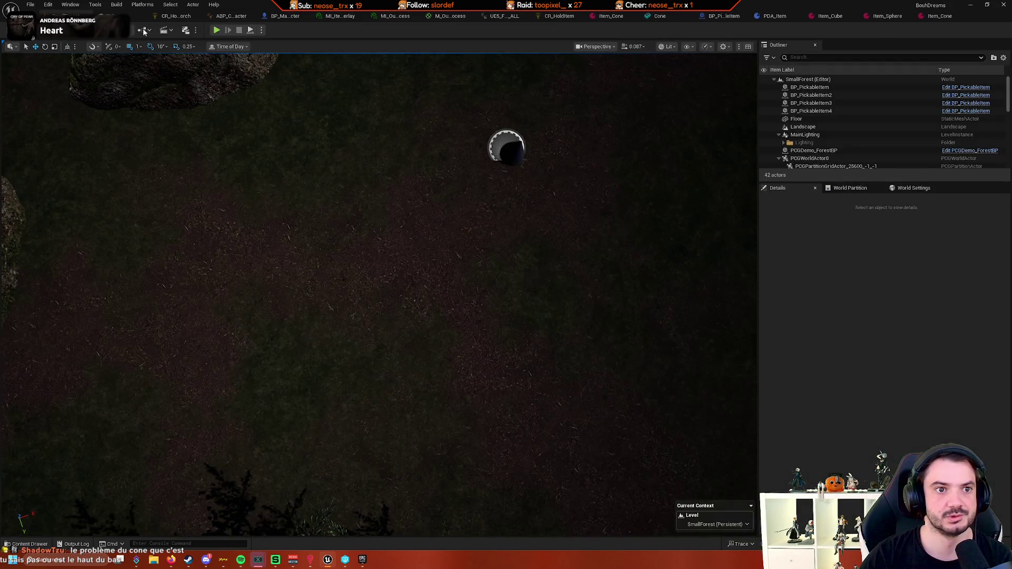
left_click(216, 30)
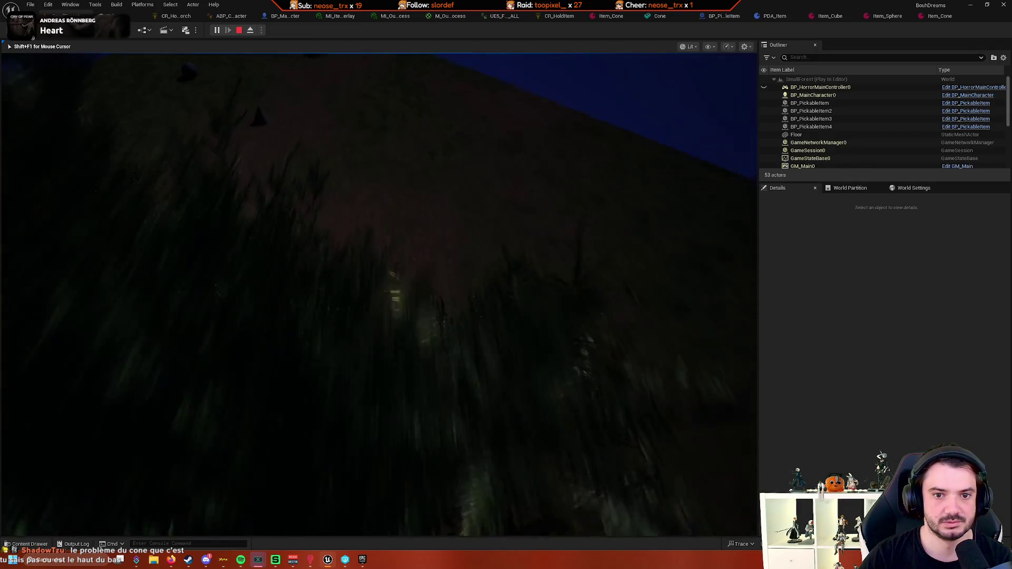
key("e")
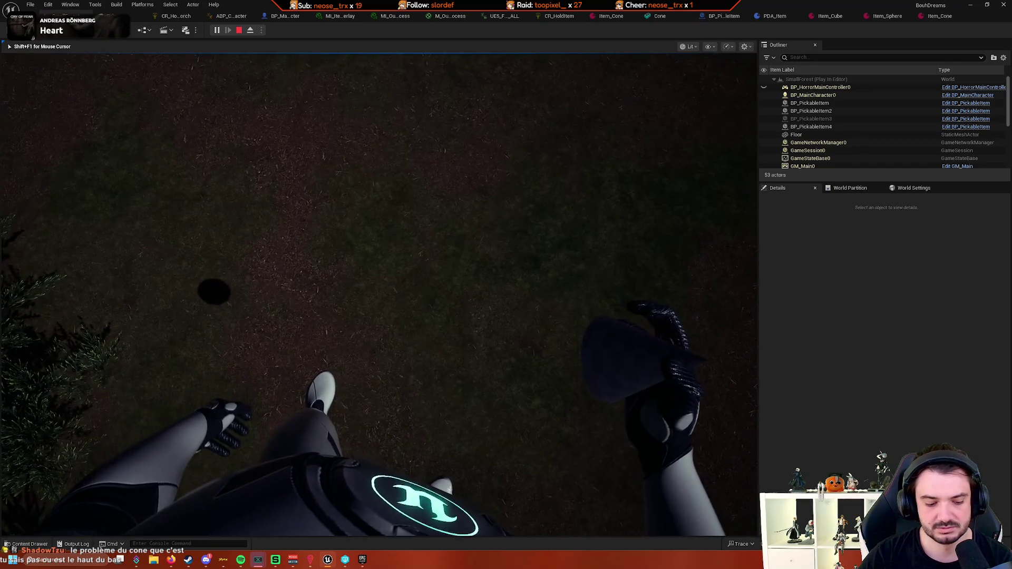
key("shift+F1")
left_click(251, 31)
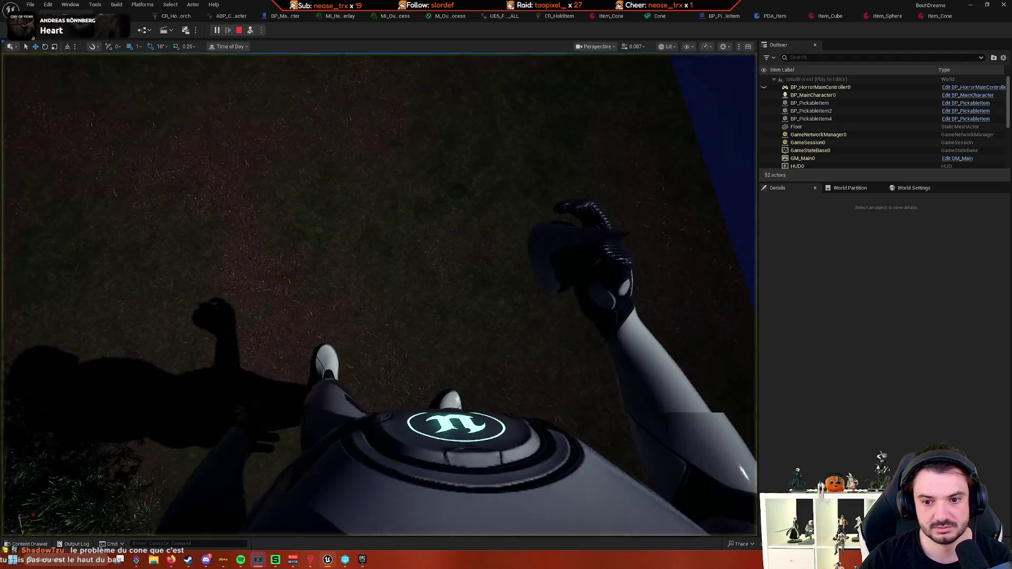
left_click_drag(377, 222, 376, 184)
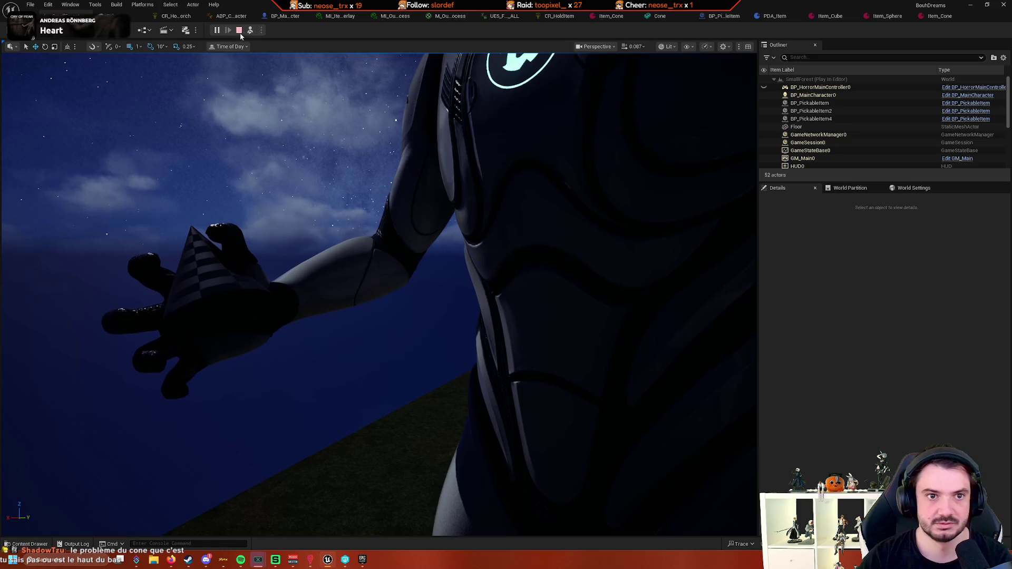
left_click(250, 30)
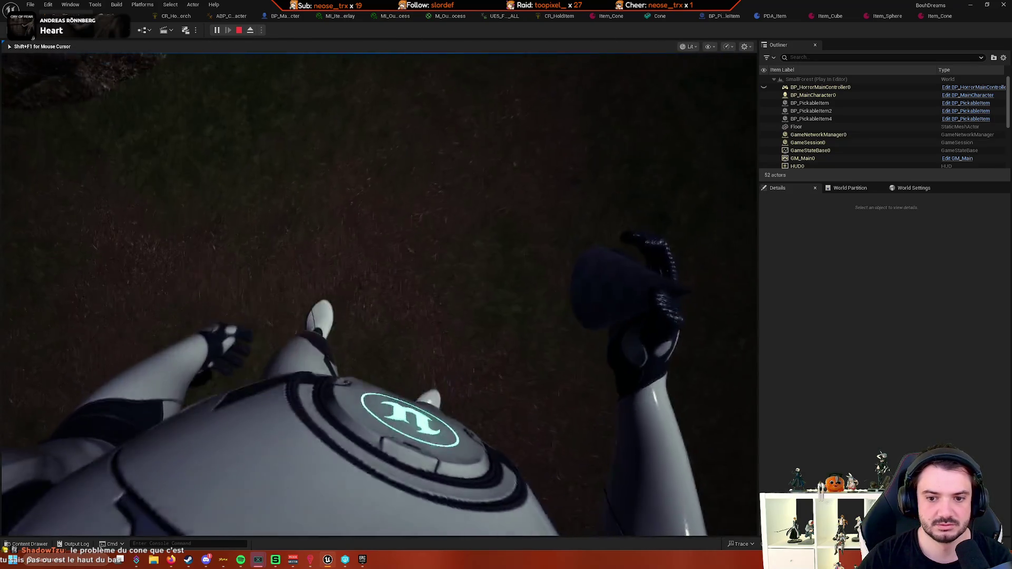
key("e")
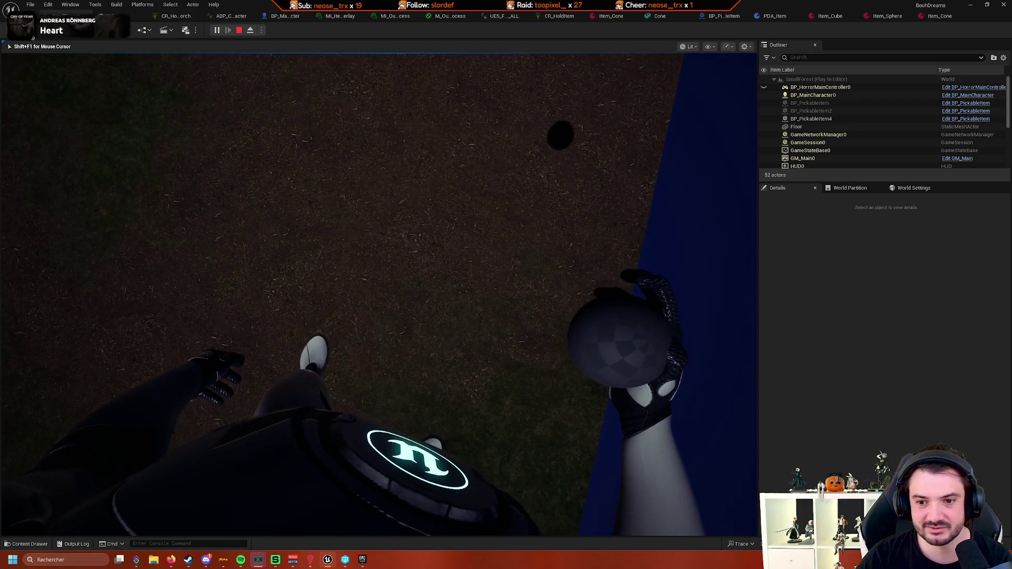
Stop the play session and set Item_Sphere's holding location Y to 2.0
key("Escape")
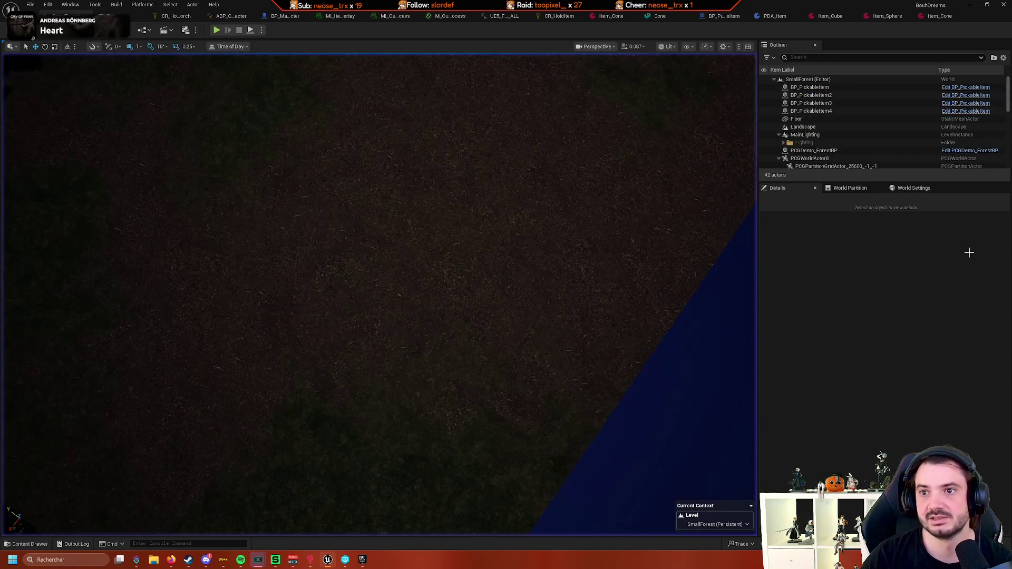
left_click(880, 16)
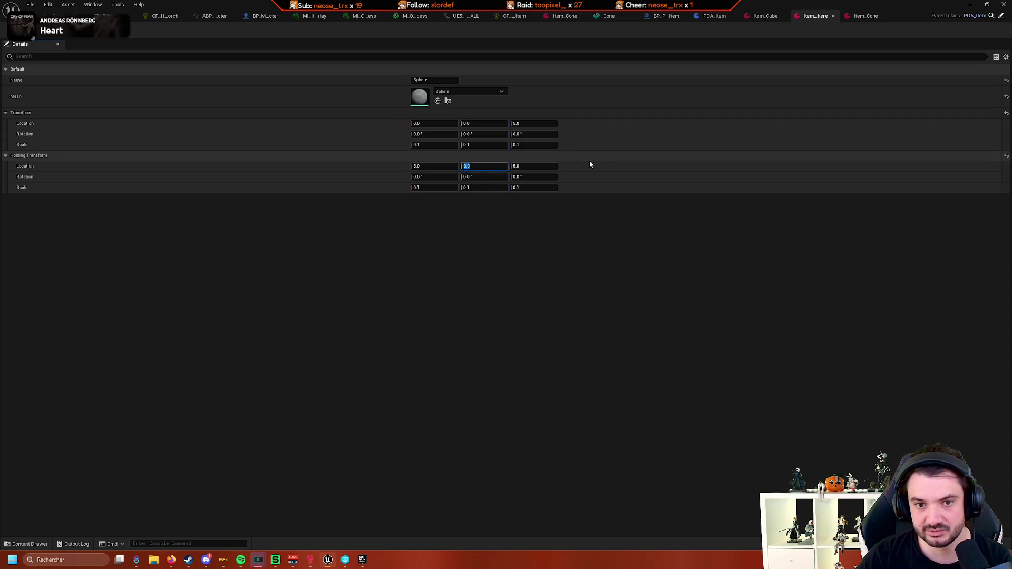
type("2")
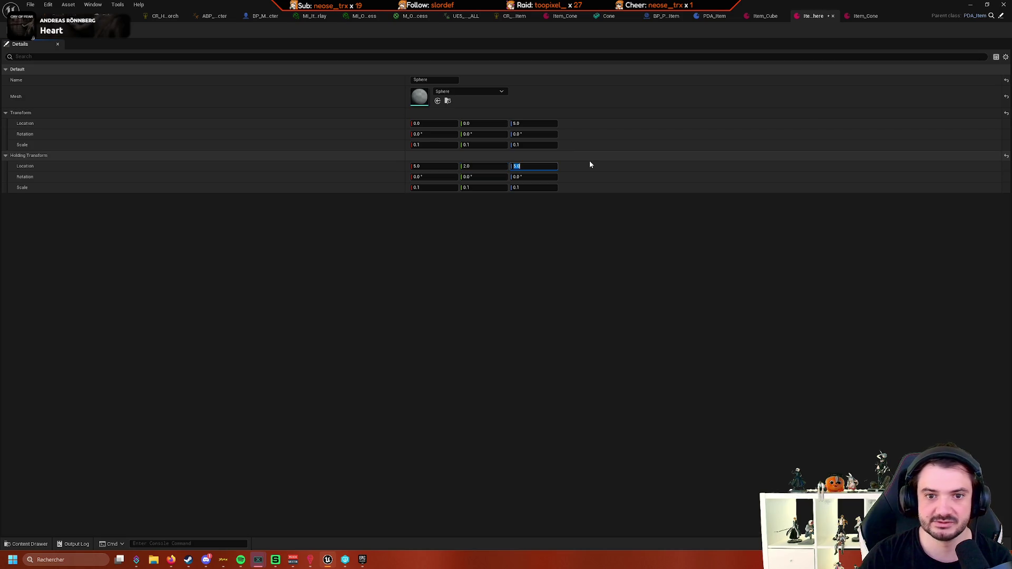
key("Return")
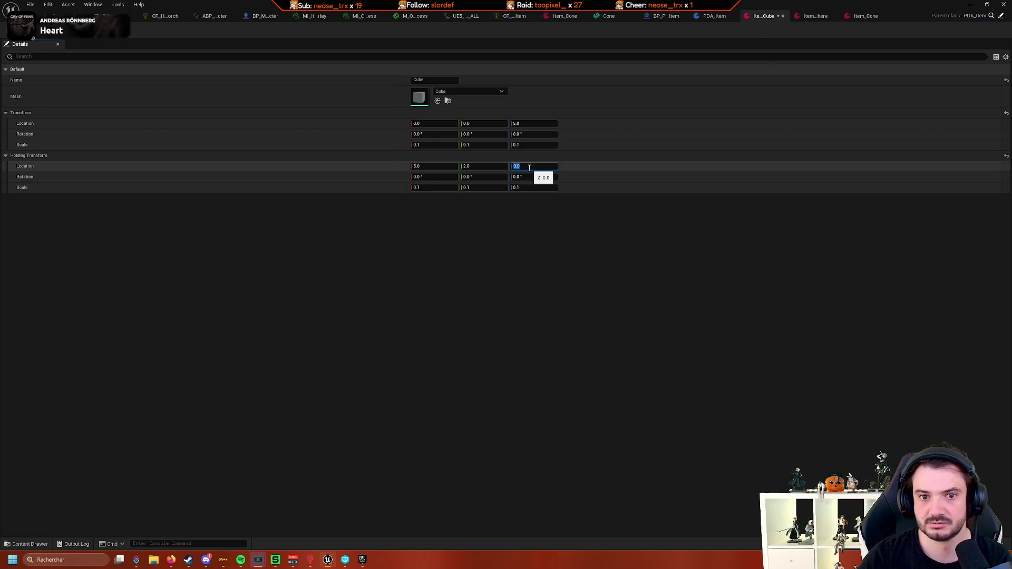
Save Item_Cube and start a new SmallForest play session
key("ctrl+s")
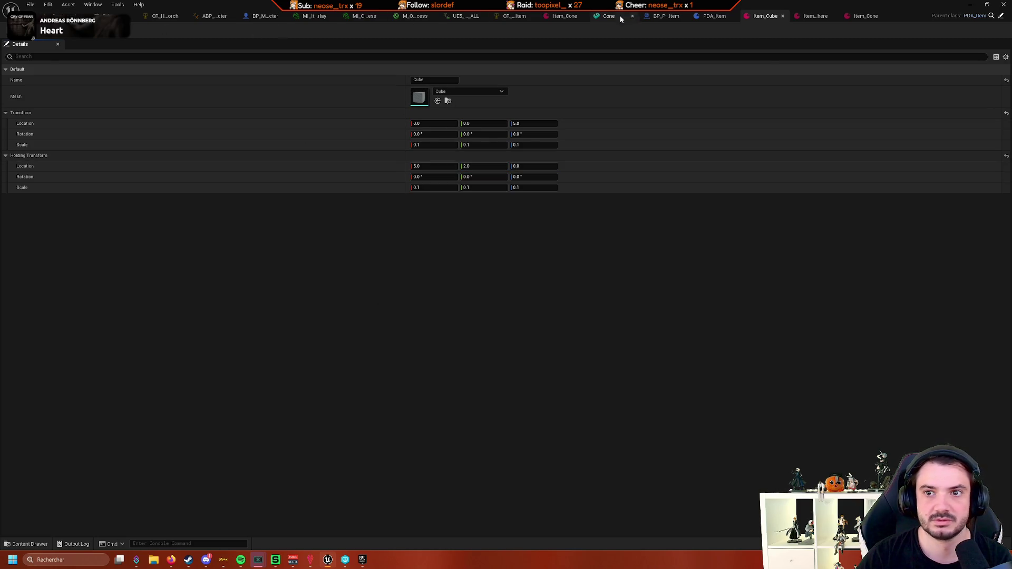
left_click(813, 19)
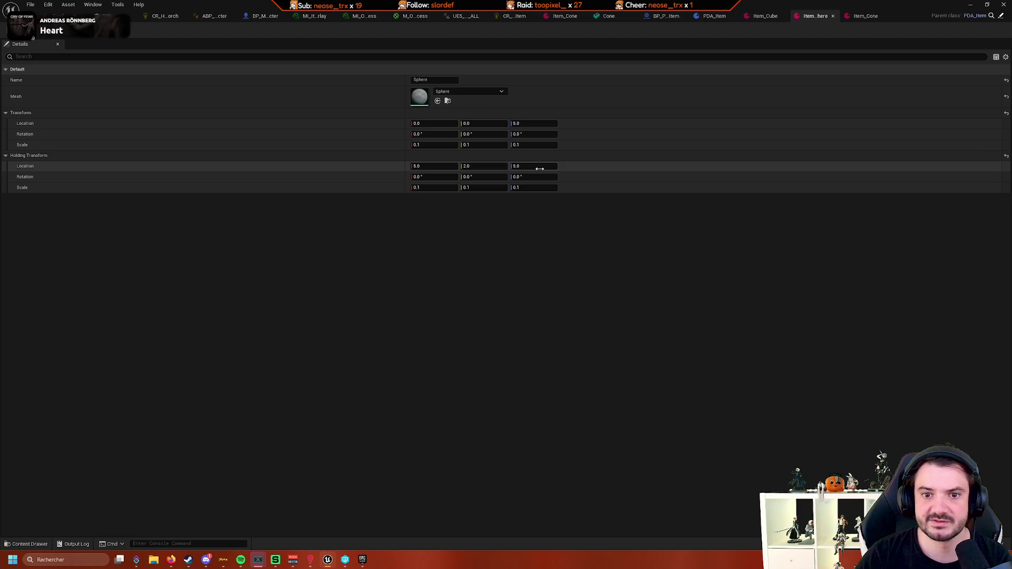
key("Tab")
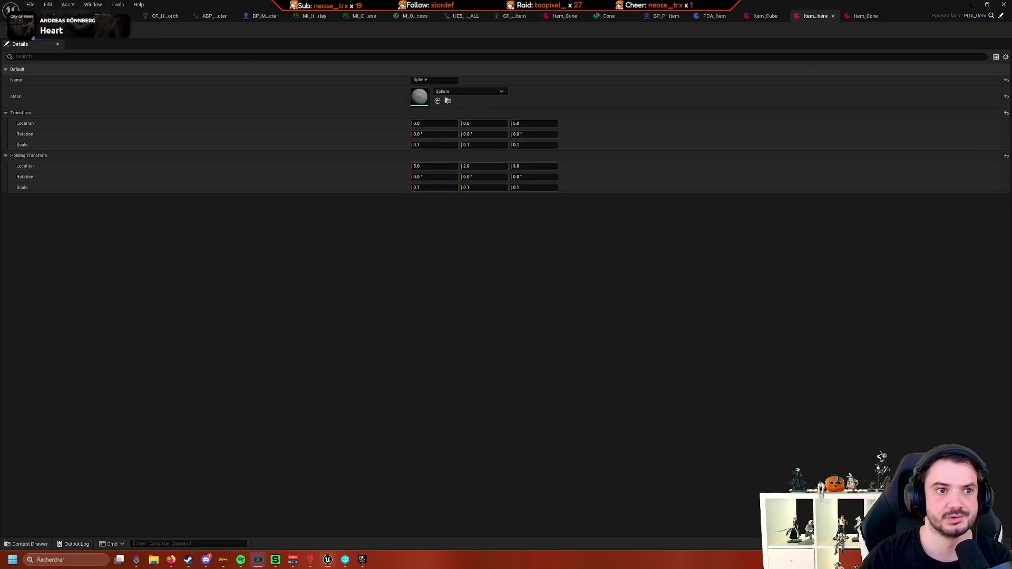
left_click(173, 41)
left_click(216, 31)
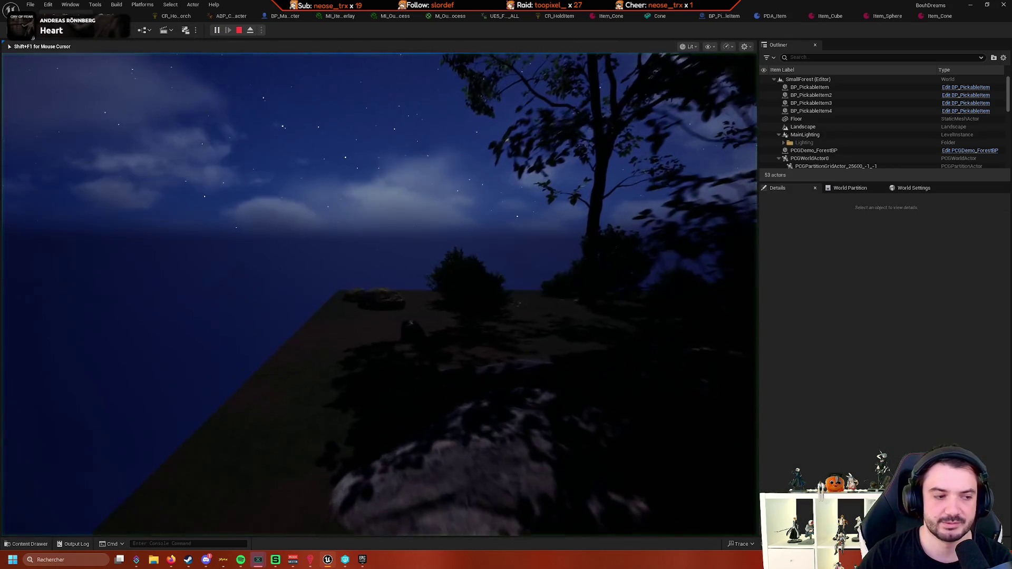
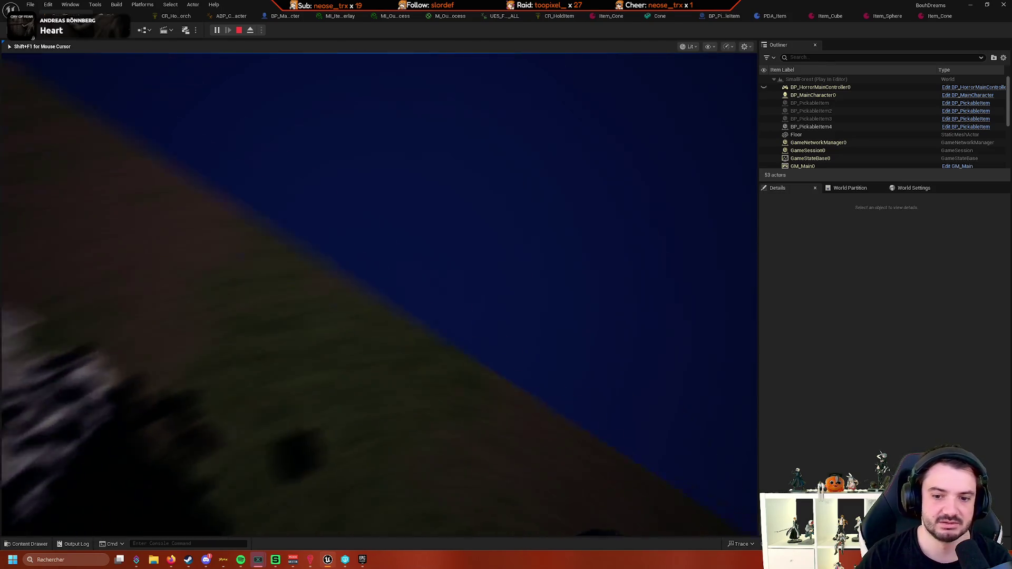
Restart the play session, pick up the cube with E, then switch to the CR_HoldTorch graph
key("Escape")
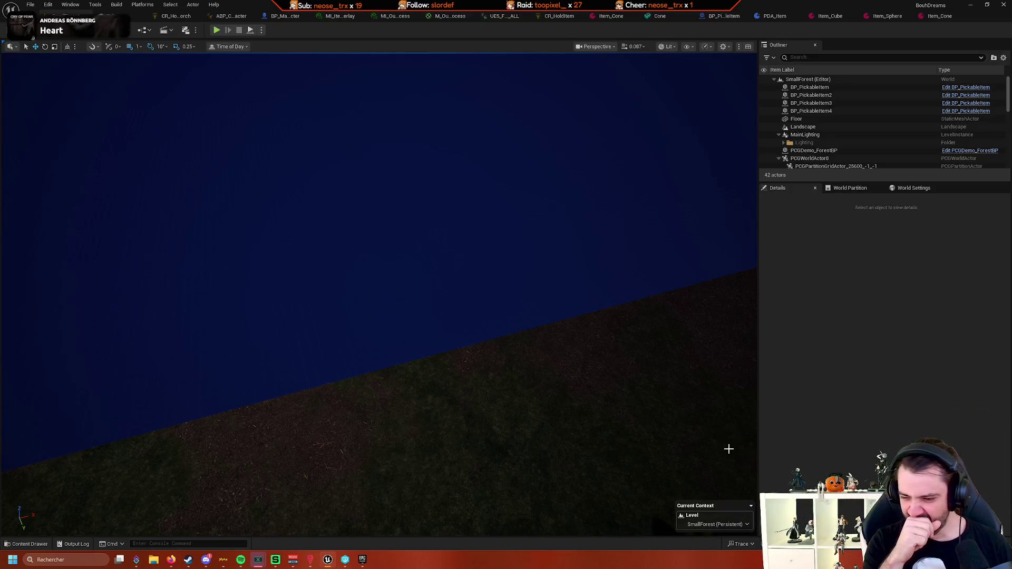
left_click(217, 30)
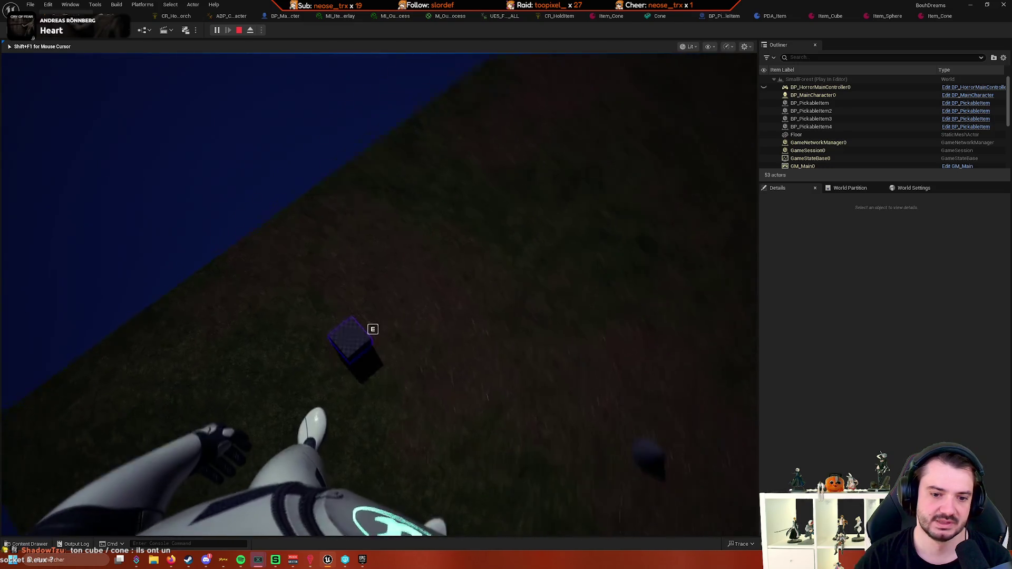
key("e")
key("e")
key("e")
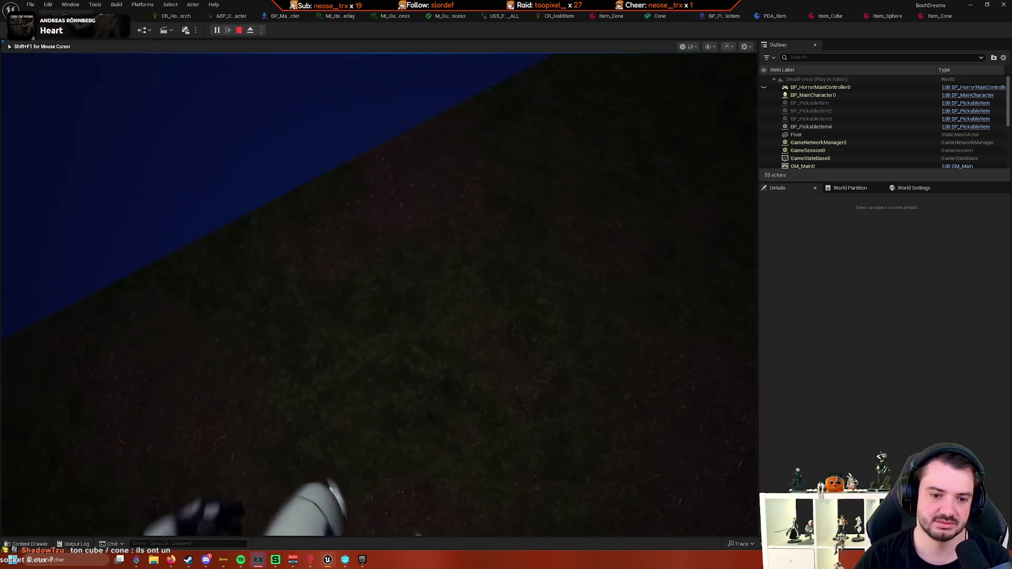
key("shift+F1")
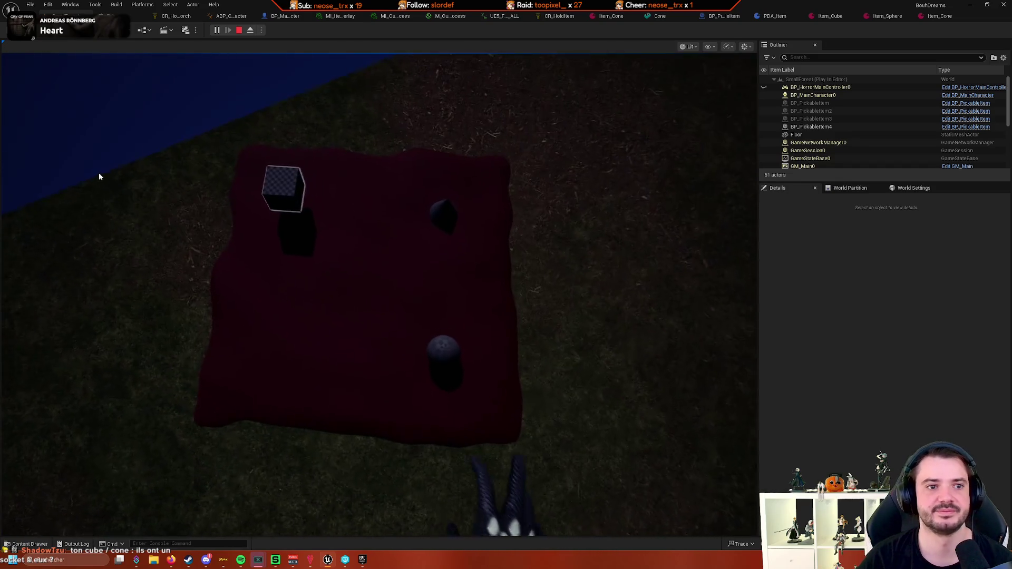
left_click(184, 17)
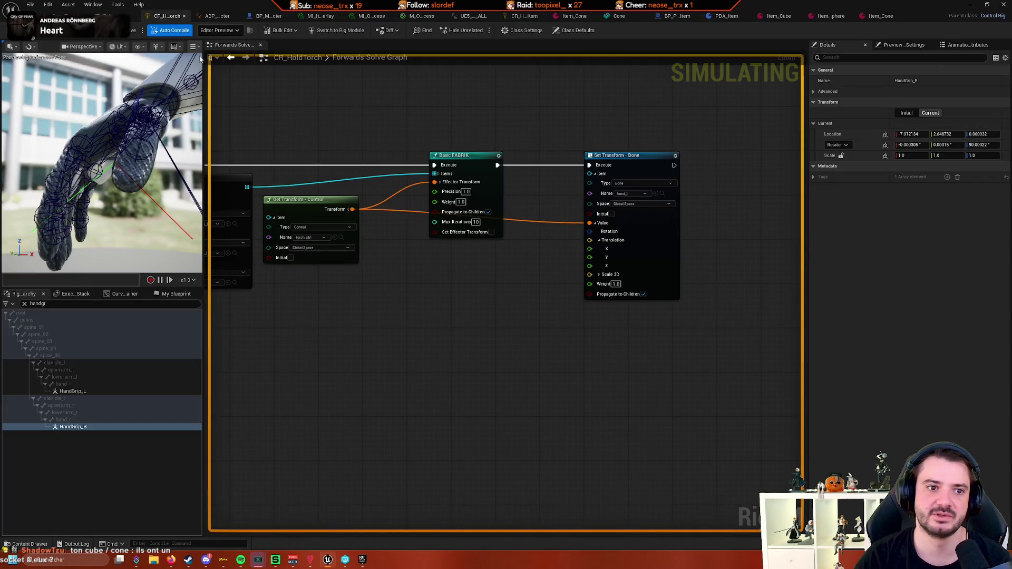
Orbit the Control Rig hand preview, then bring up the Cone static mesh editor
mouse_move(129, 181)
left_mouse_down()
mouse_move(113, 168)
mouse_move(124, 179)
left_mouse_up()
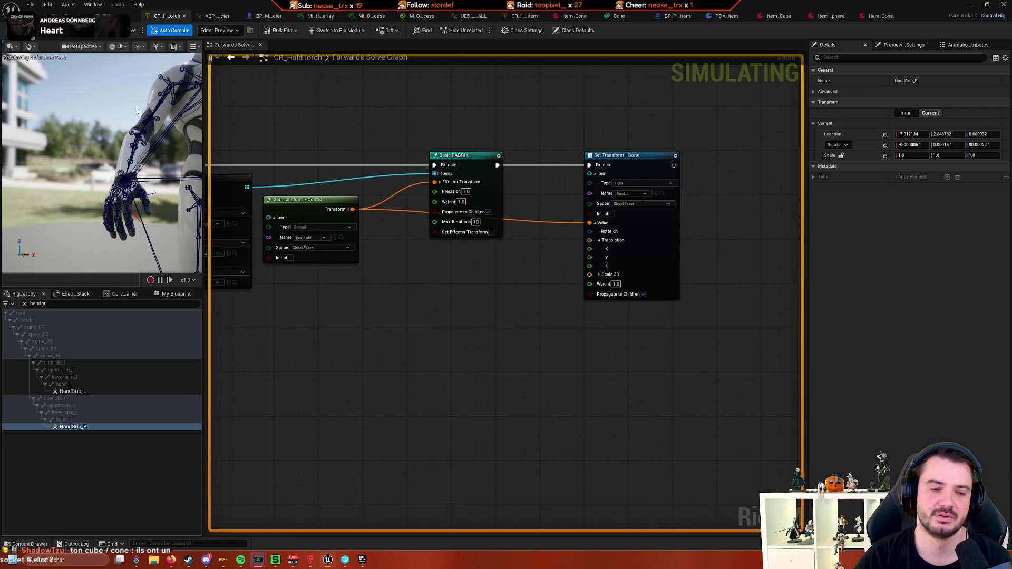
mouse_move(137, 109)
left_mouse_down()
mouse_move(119, 111)
mouse_move(145, 176)
mouse_move(130, 141)
left_mouse_up()
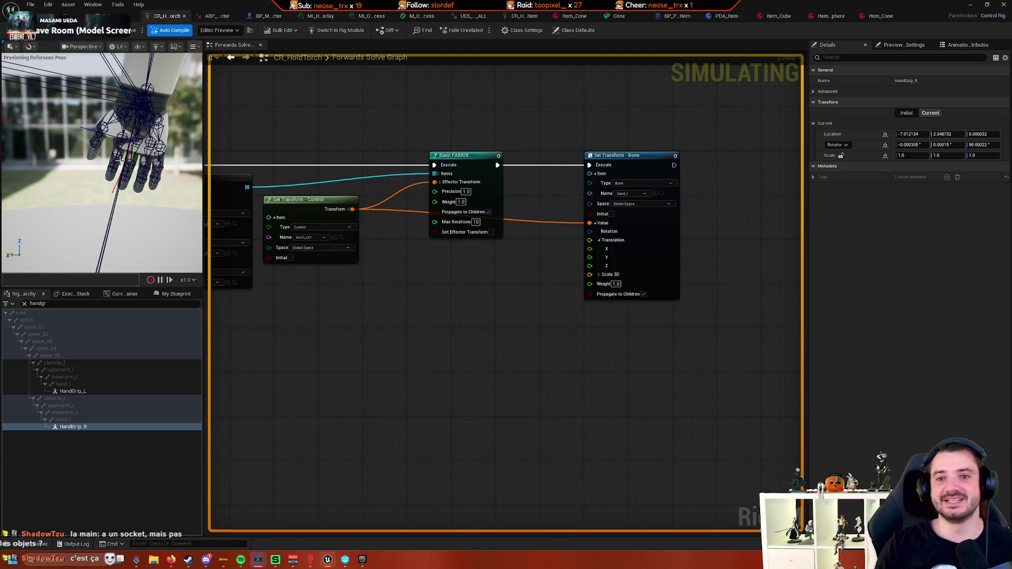
left_click(618, 16)
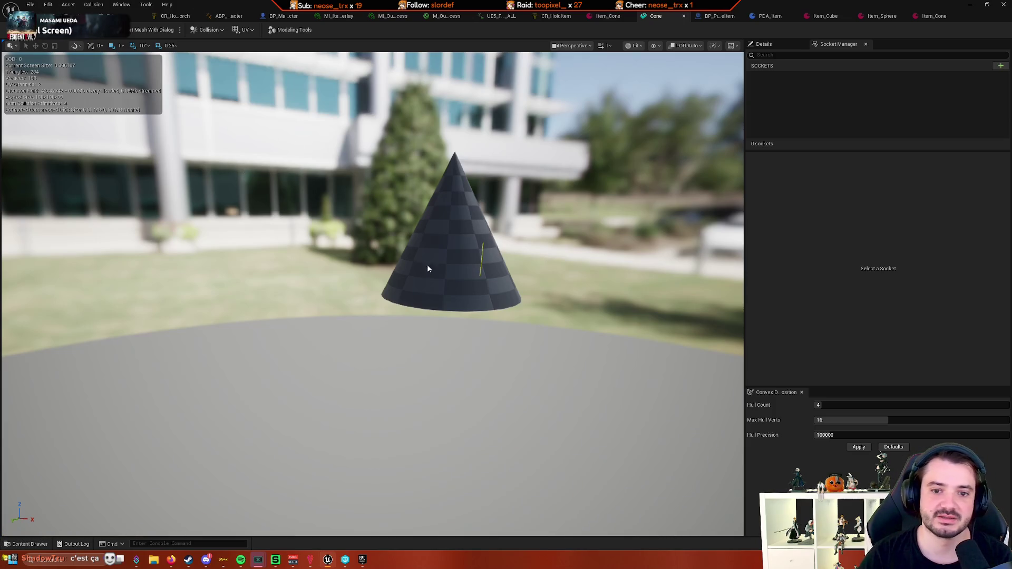
Return to the SmallForest level, stop the play session, and frame the cube and cone
left_click(90, 16)
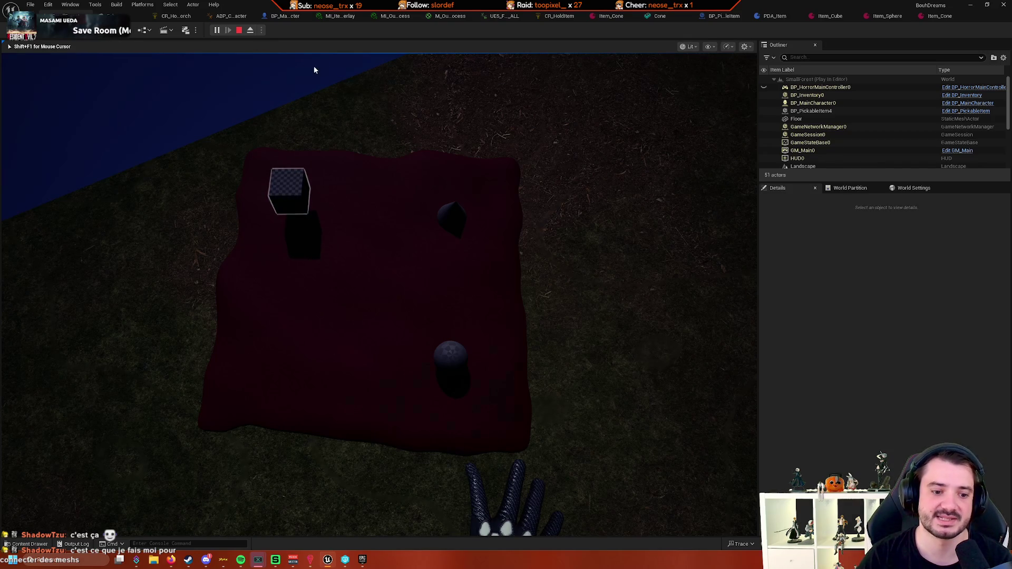
key("Escape")
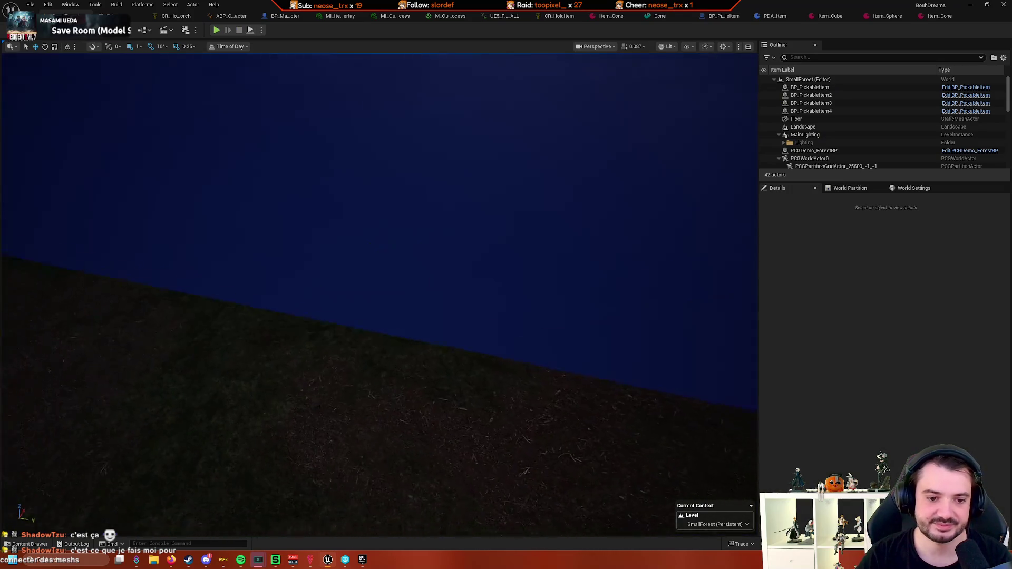
left_click_drag(159, 441, 159, 441)
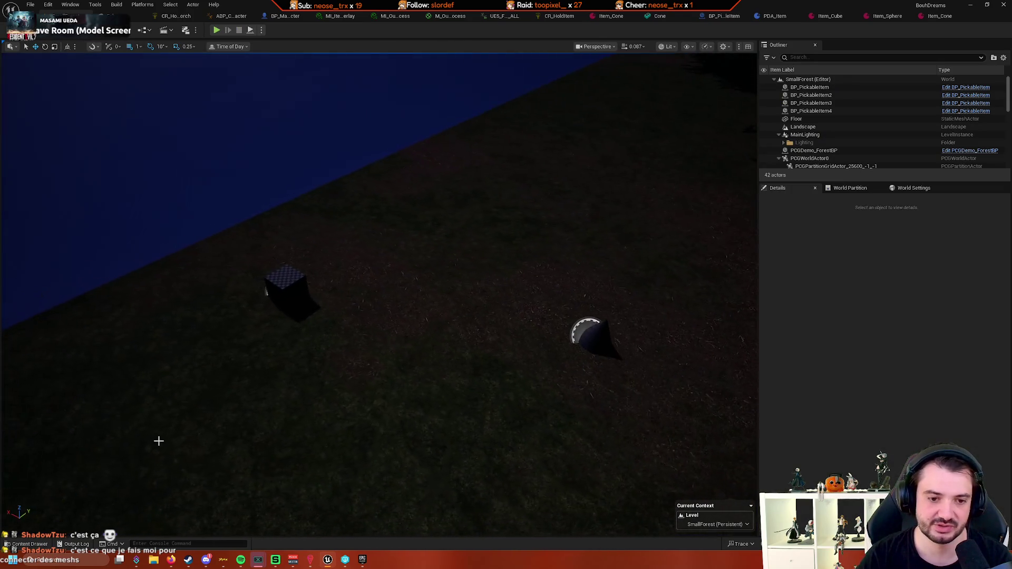
Open the Content Drawer at BasicShapes and select the Cone, Cube and Sphere meshes
left_click(30, 544)
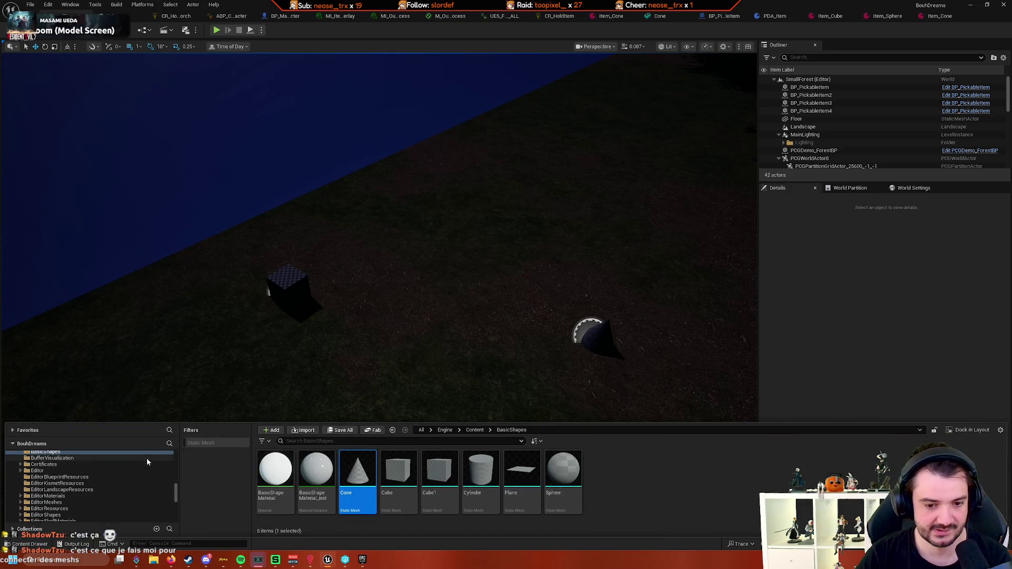
left_click(398, 472, "ctrl")
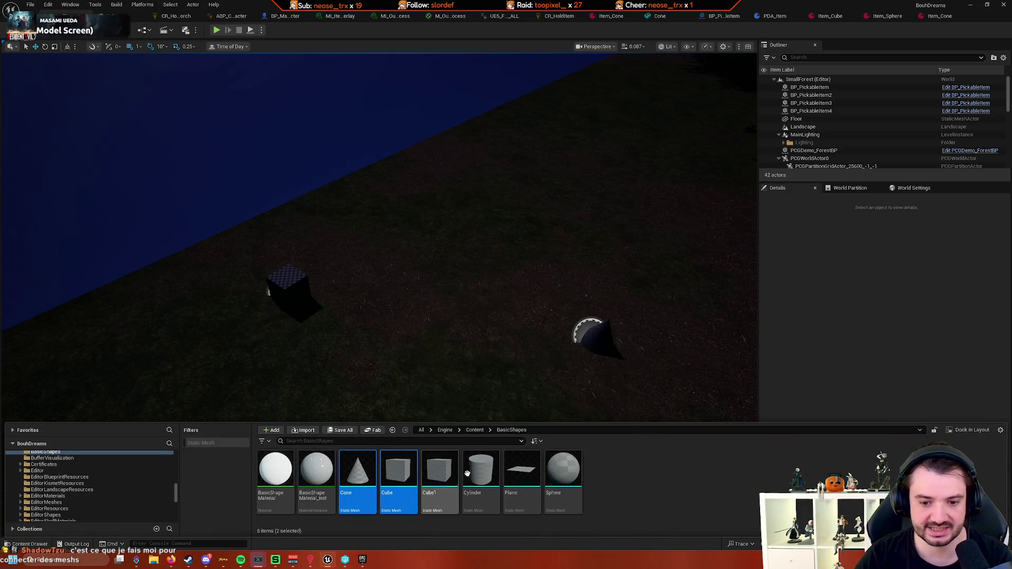
left_click(563, 469, "ctrl")
scroll(118, 495, "up", 5)
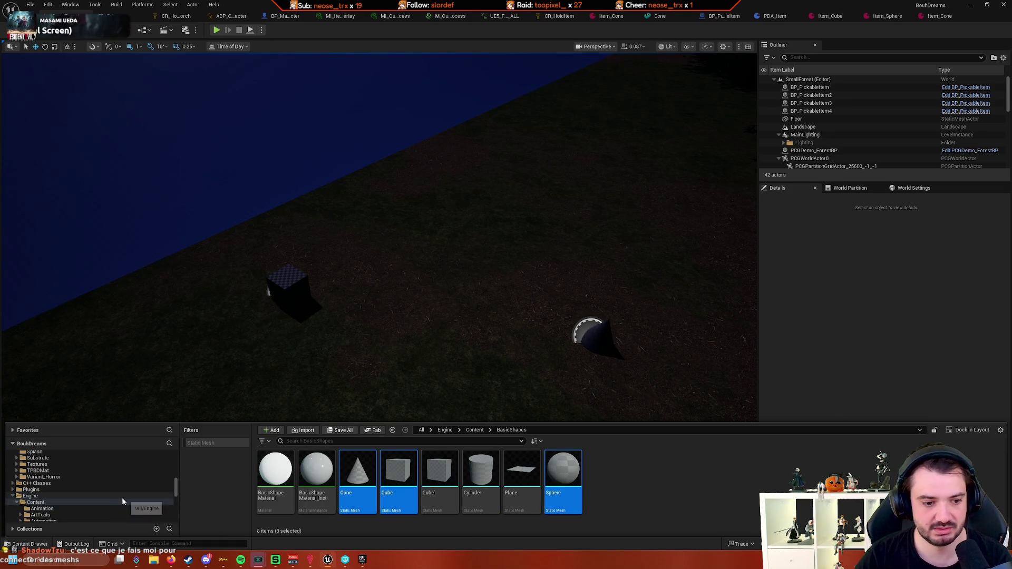
scroll(137, 496, "up", 10)
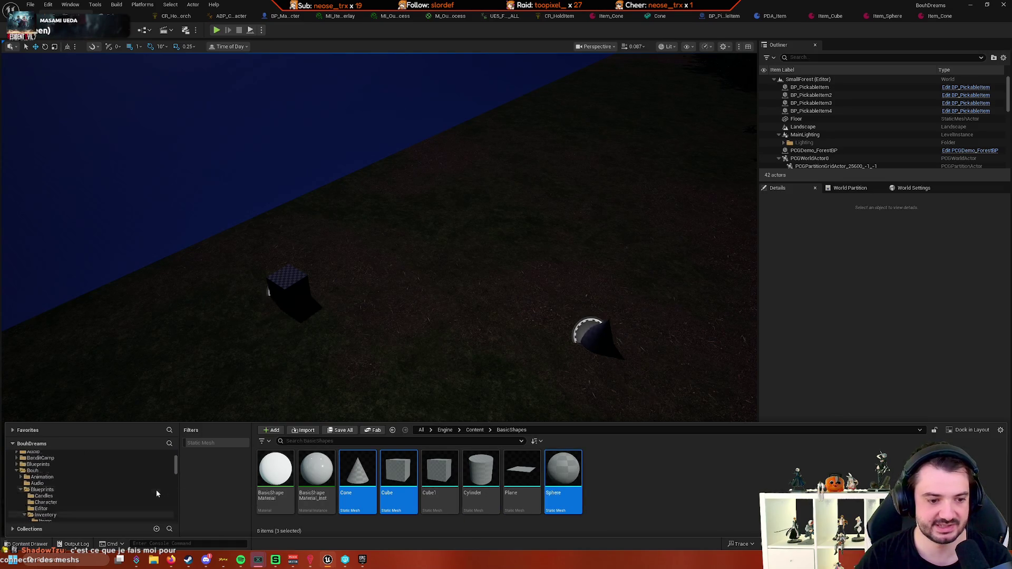
scroll(156, 494, "down", 3)
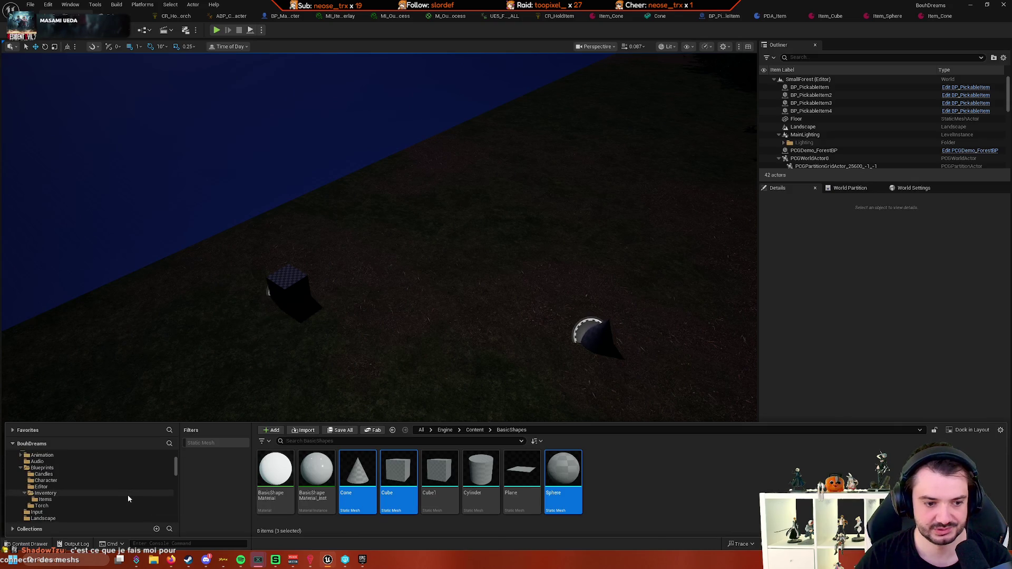
scroll(91, 486, "up", 2)
Browse the folder tree to Bouh/Meshes, then select the cube pickup in the level
left_click(21, 481)
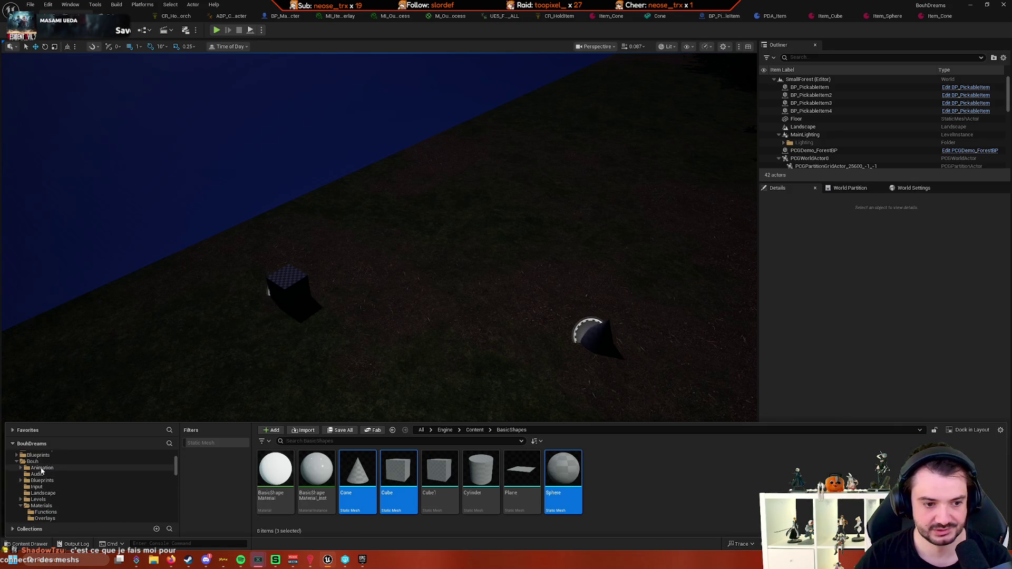
right_click(47, 462)
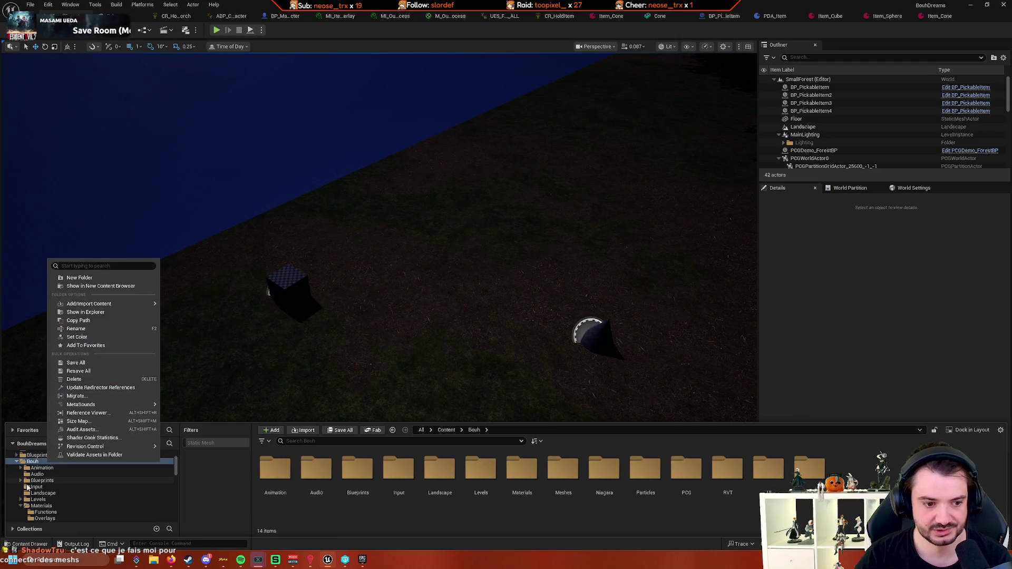
left_click(21, 506)
scroll(32, 504, "down", 1)
left_click(47, 500)
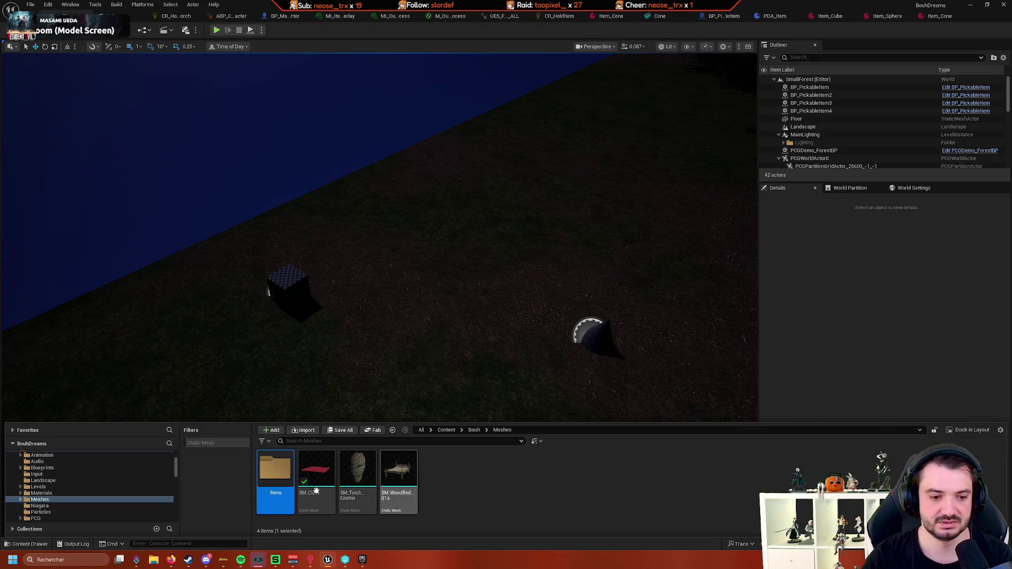
scroll(102, 485, "down", 5)
scroll(126, 464, "down", 10)
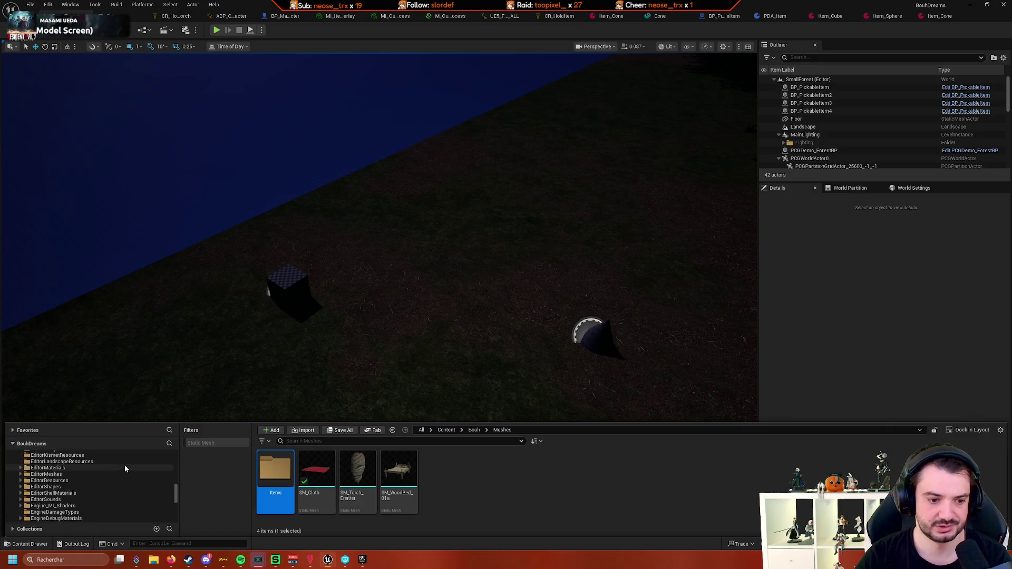
scroll(116, 467, "down", 10)
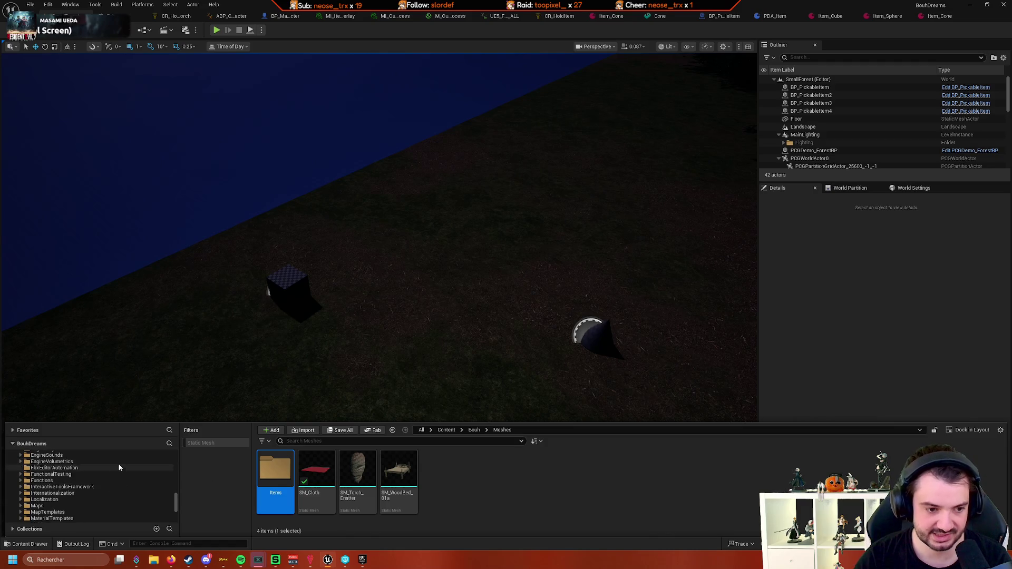
scroll(114, 474, "down", 3)
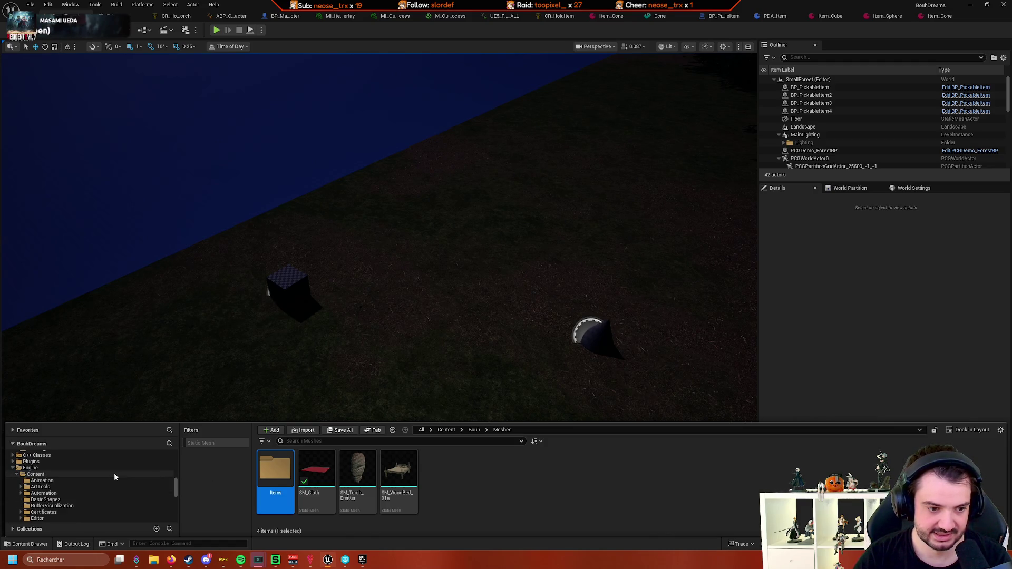
left_click(304, 295)
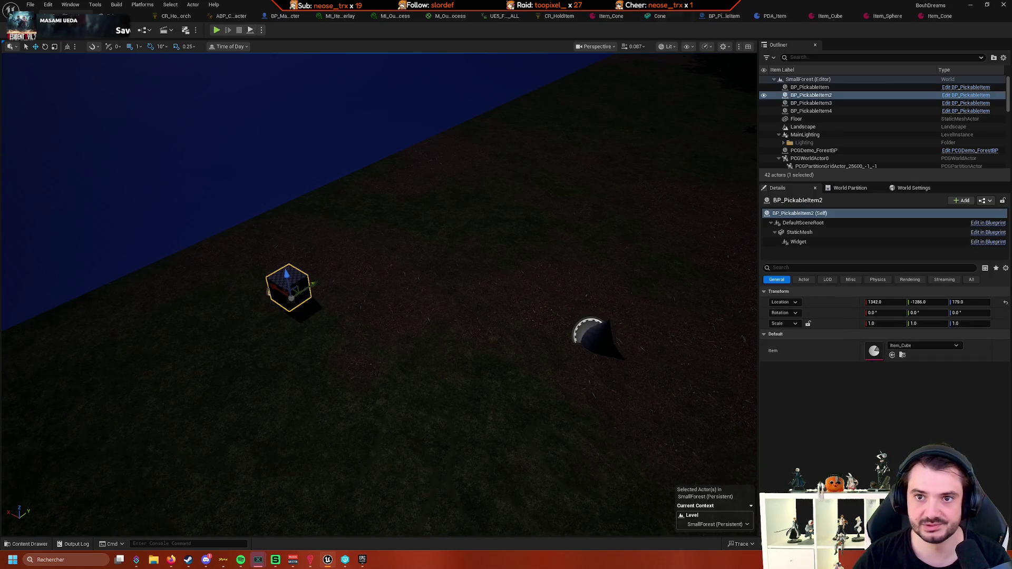
Move the Cone, Cube and Sphere meshes into the Meshes/Items folder
left_click(612, 18)
left_click(448, 101)
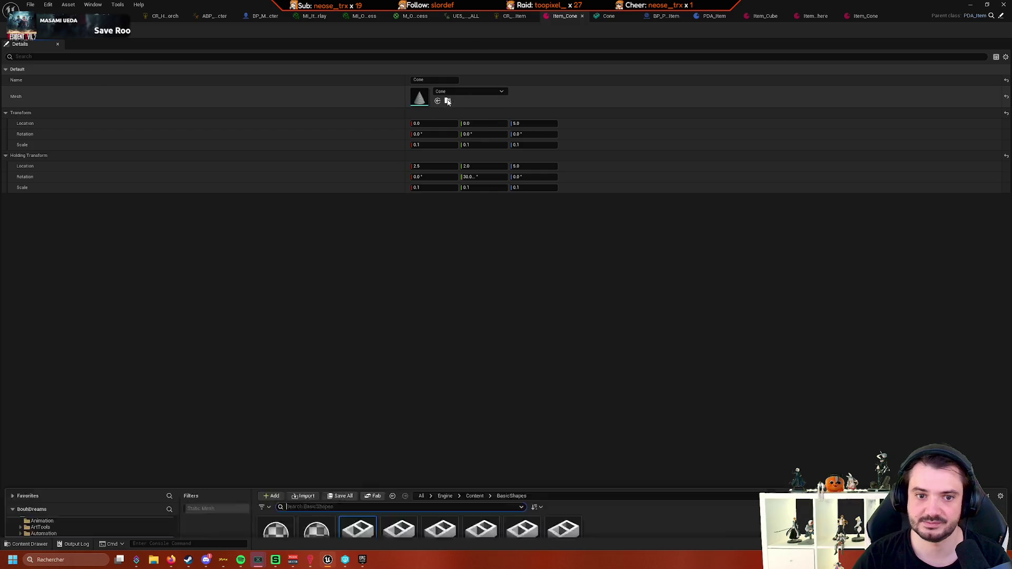
left_click(398, 406, "ctrl")
left_click(563, 406, "ctrl")
scroll(61, 478, "up", 8)
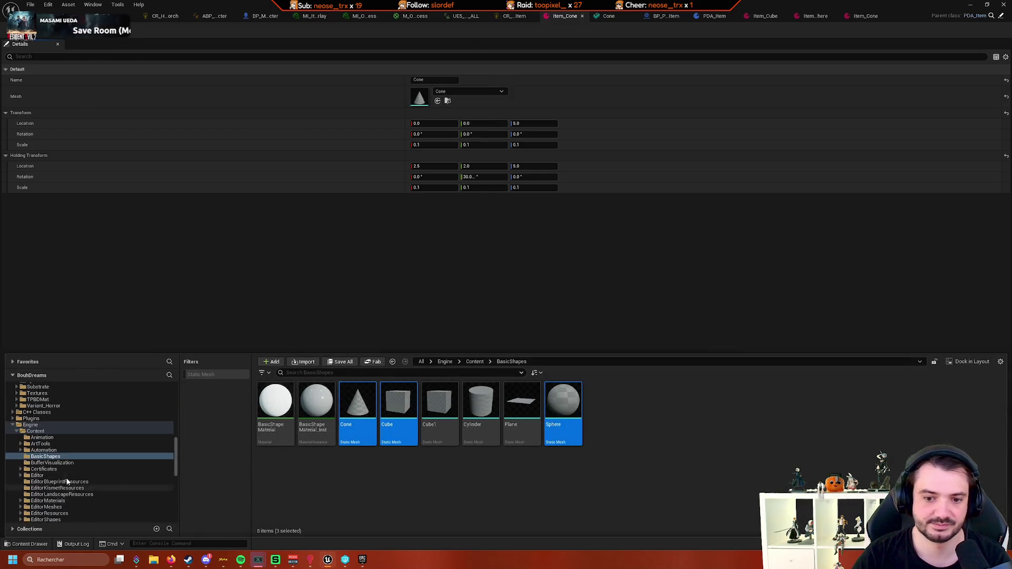
scroll(85, 478, "up", 5)
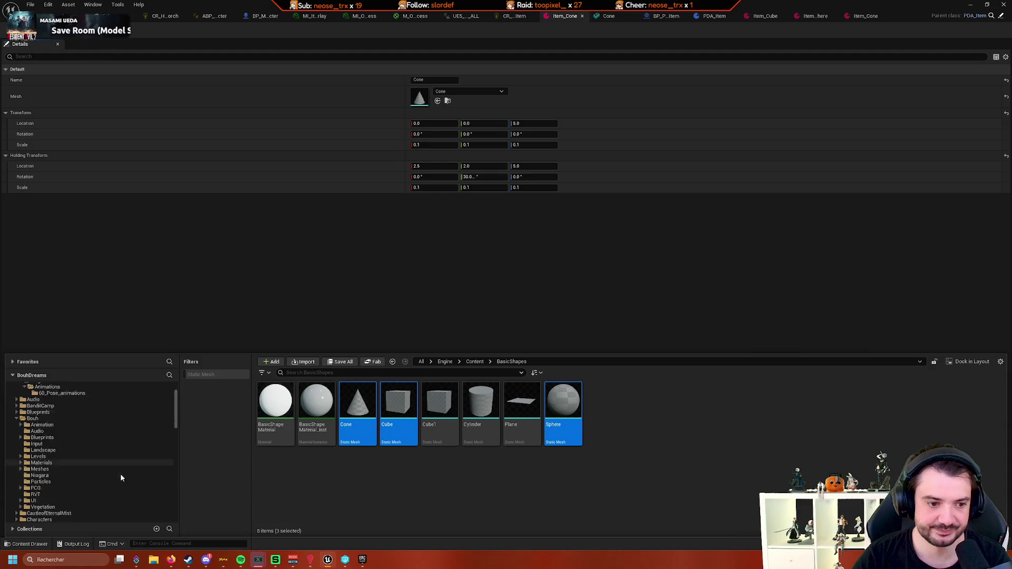
scroll(144, 464, "up", 4)
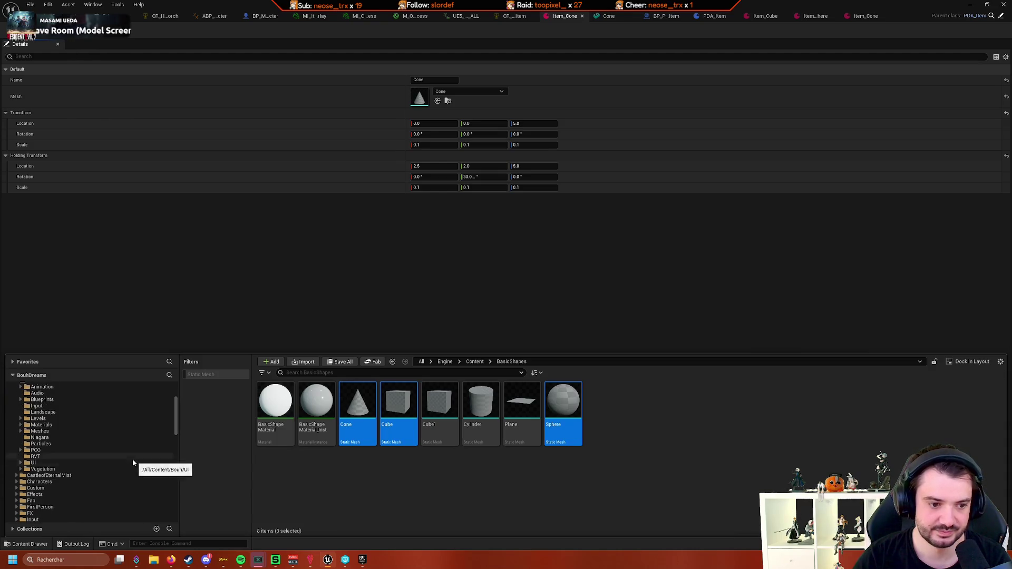
left_click(20, 431)
mouse_move(358, 403)
left_mouse_down()
mouse_move(101, 444)
mouse_move(50, 438)
left_mouse_up()
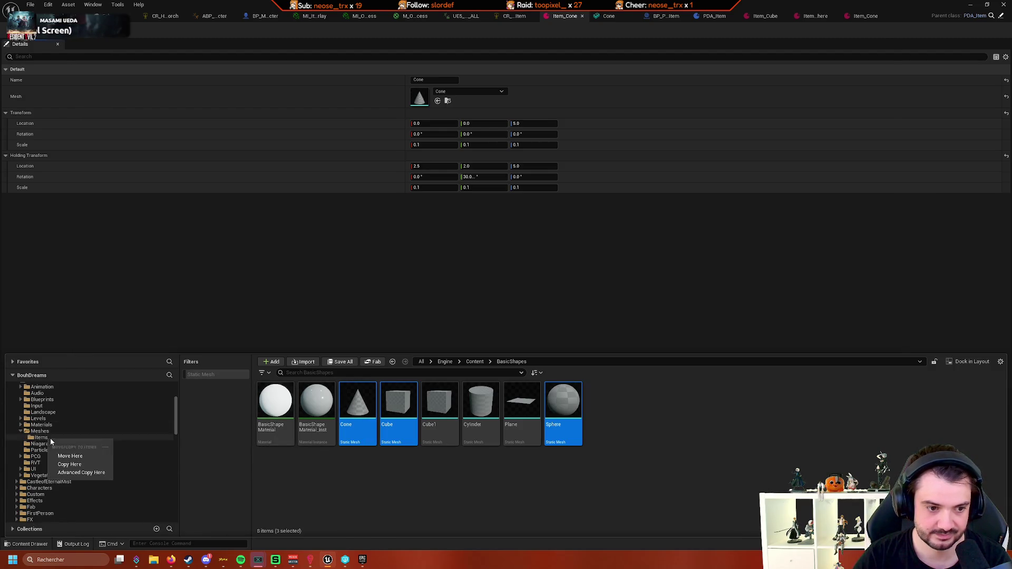
left_click(76, 465)
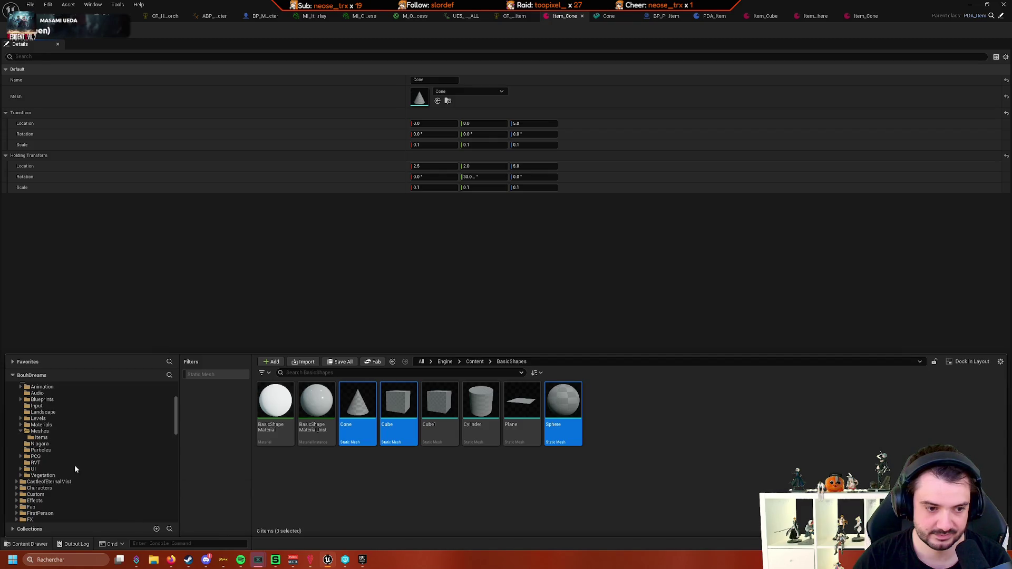
left_click(26, 437)
Add the SM_ prefix to rename the meshes SM_Cone, SM_Cube and SM_Sphere
scroll(68, 443, "up", 5)
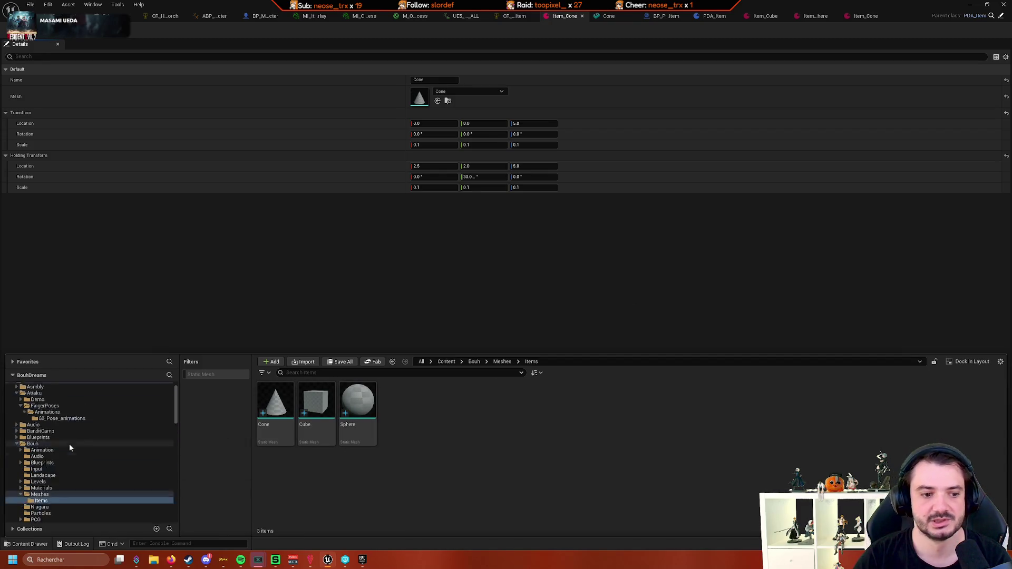
left_click(278, 438)
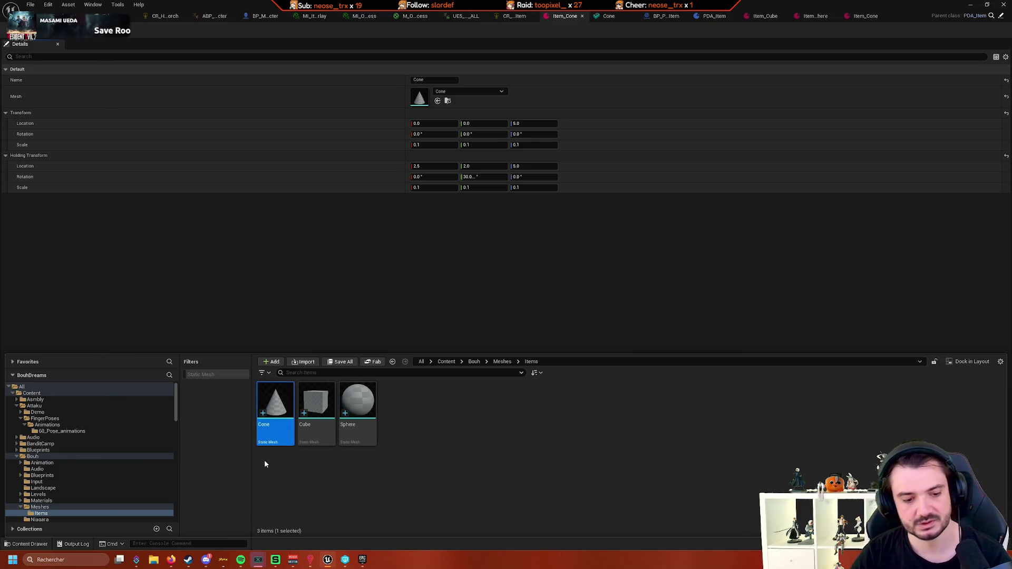
key("F2")
key("Home")
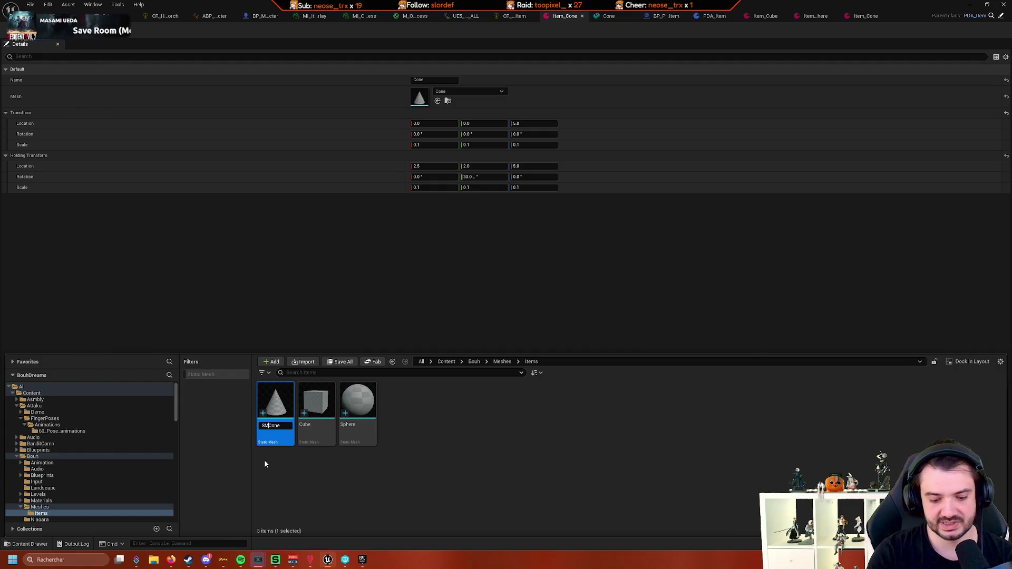
type("SM_")
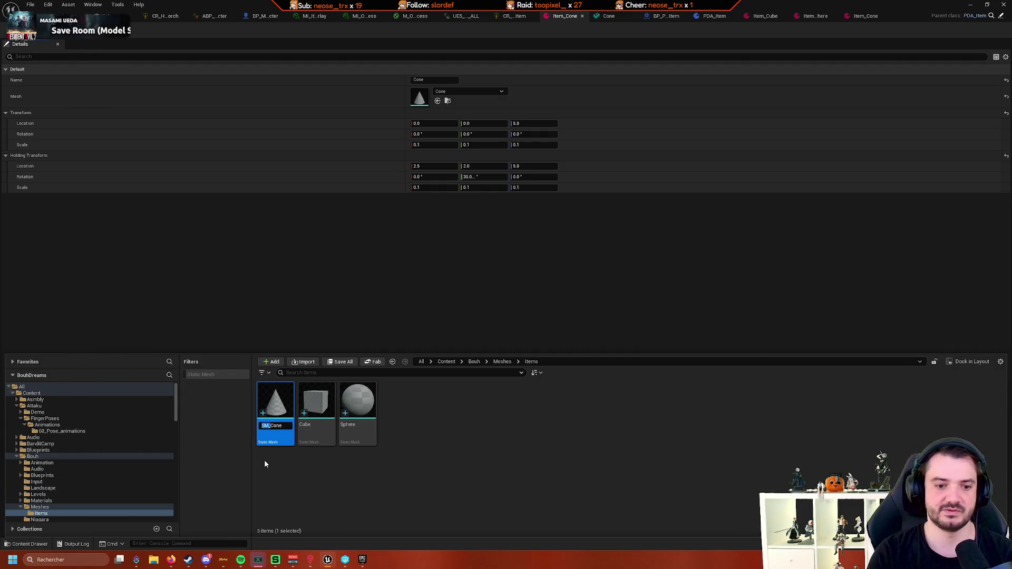
key("Return")
left_click(289, 447)
key("F2")
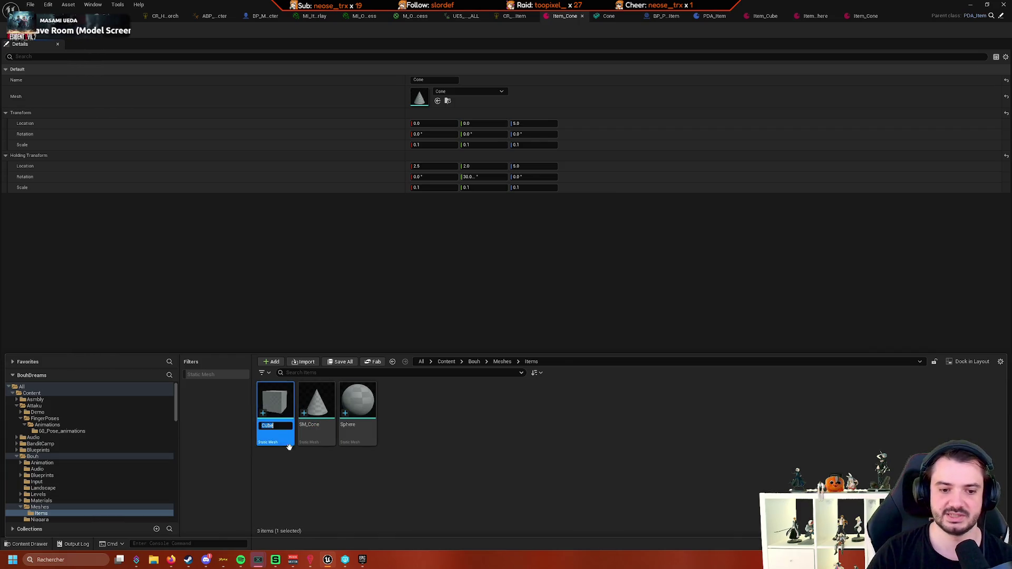
type("SM_")
key("Return")
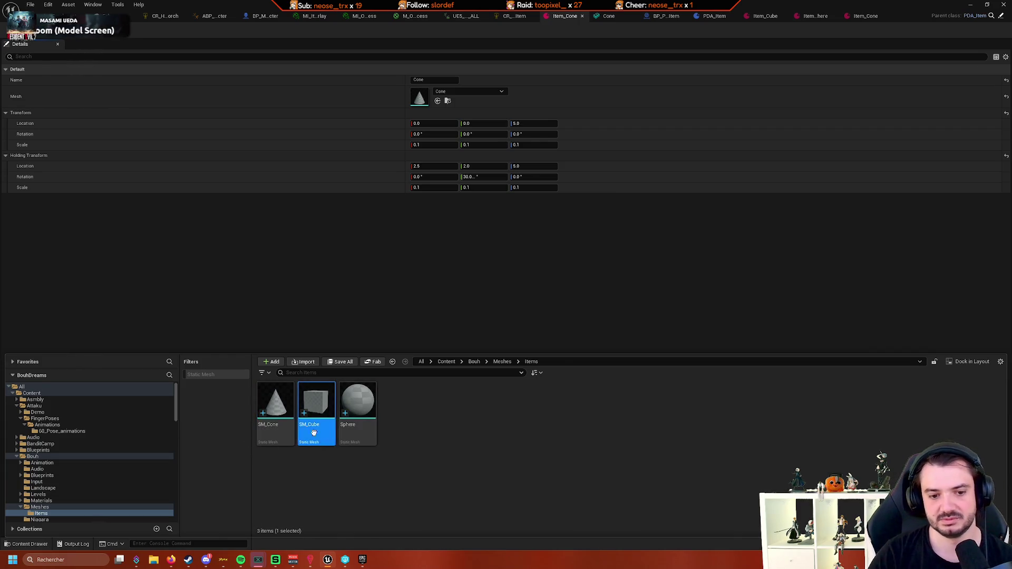
left_click(369, 439)
key("F2")
type("SM_")
key("Return")
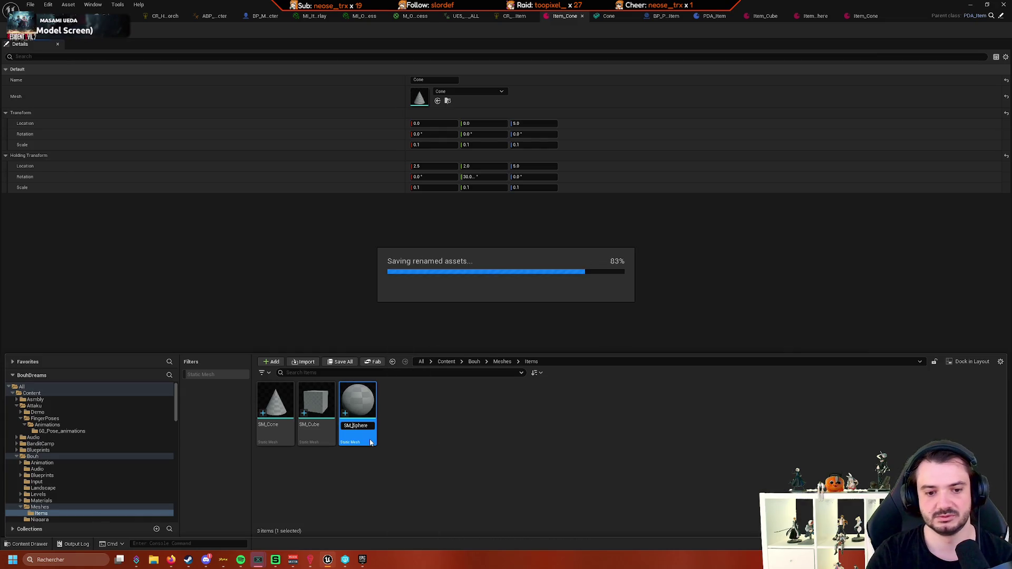
left_click(433, 454)
left_click(273, 428)
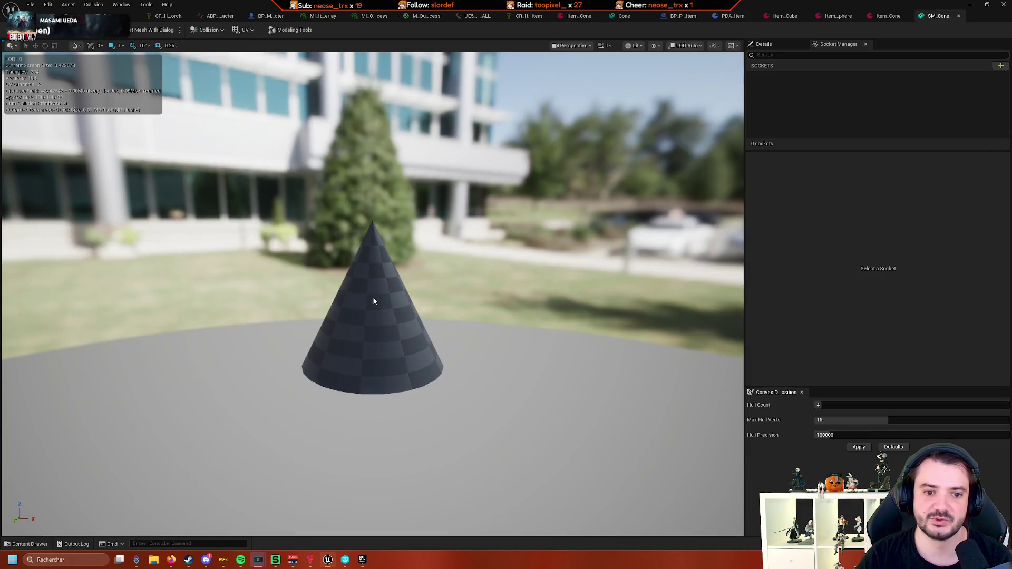
Add a socket to SM_Cone, move it 25 units along X and rotate it 20 degrees
left_click(374, 301)
left_click_drag(466, 283, 487, 262)
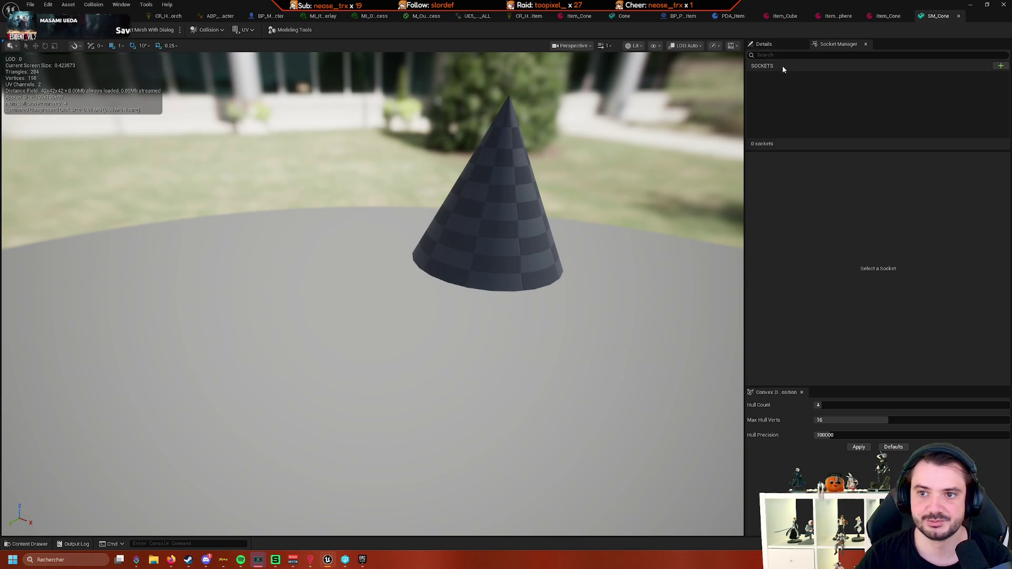
left_click(1001, 67)
mouse_move(478, 363)
left_mouse_down()
mouse_move(580, 343)
mouse_move(479, 363)
mouse_move(442, 358)
mouse_move(474, 353)
left_mouse_up()
scroll(571, 188, "up", 3)
scroll(378, 262, "up", 1)
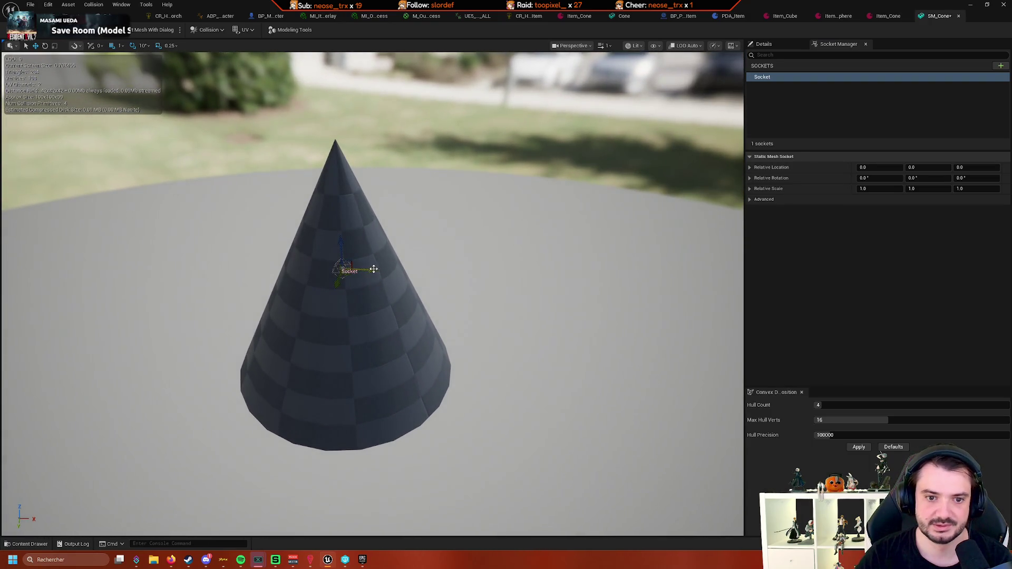
mouse_move(373, 269)
left_mouse_down()
mouse_move(474, 264)
mouse_move(490, 253)
mouse_move(480, 243)
mouse_move(411, 248)
mouse_move(457, 281)
mouse_move(474, 252)
mouse_move(476, 261)
left_mouse_up()
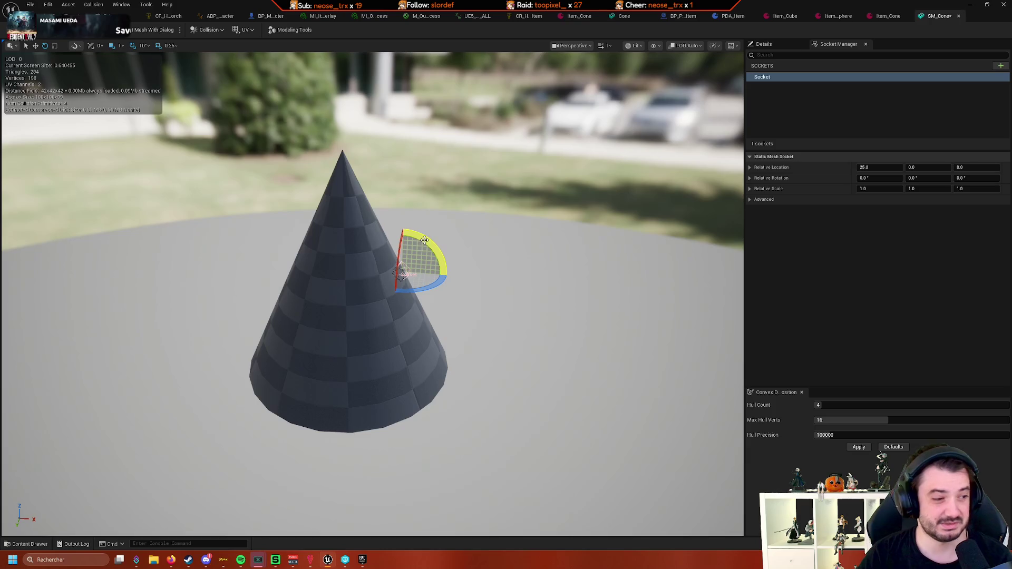
mouse_move(420, 251)
left_mouse_down()
mouse_move(459, 269)
mouse_move(445, 266)
mouse_move(501, 240)
left_mouse_up()
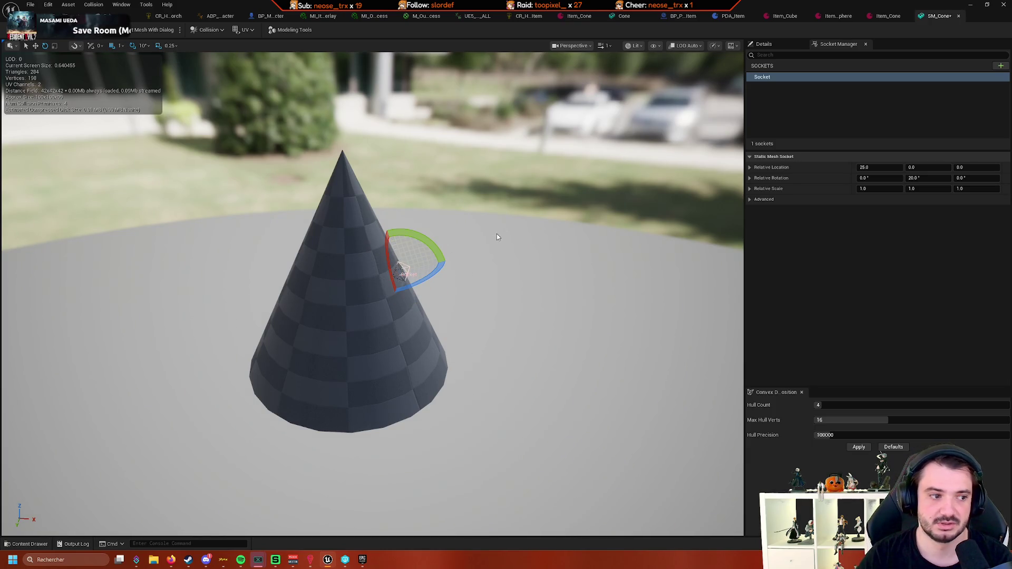
left_click(494, 234)
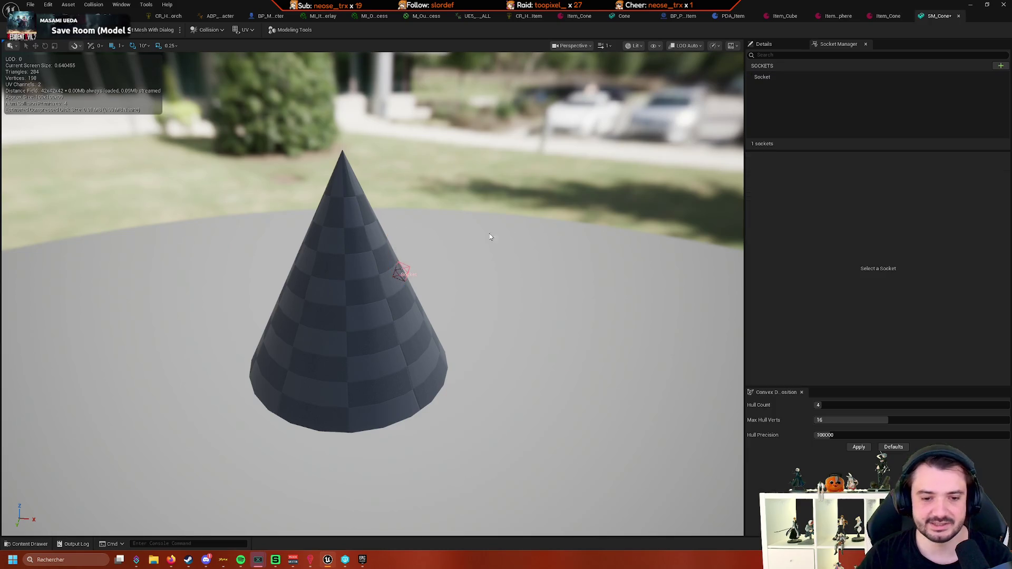
Force delete the SM_Cone mesh from the Items folder
left_click(22, 544)
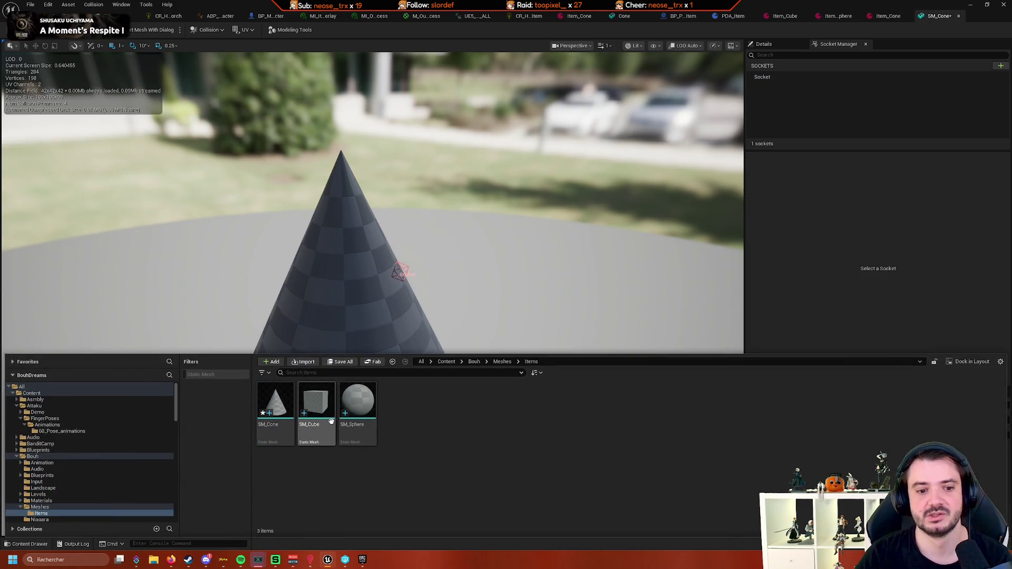
key("Delete")
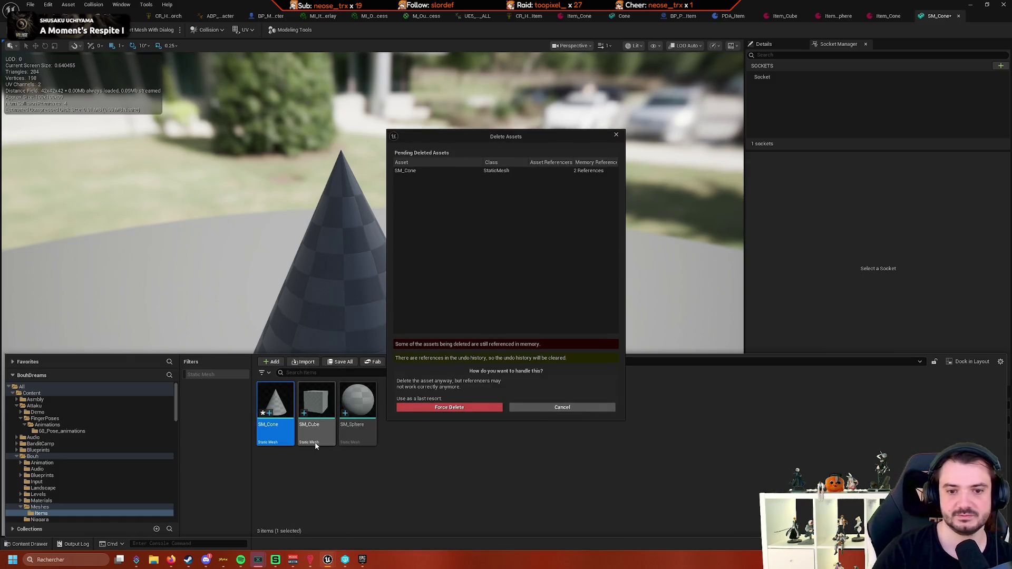
left_click(469, 410)
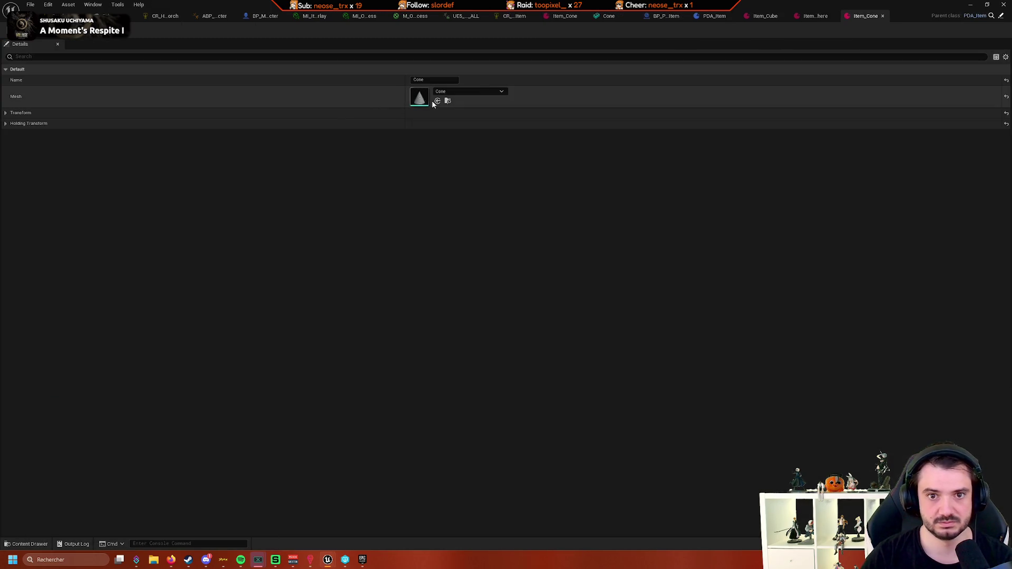
Open the Cone mesh referenced by Item_Cone and reopen the Items folder in the drawer
double_click(420, 97)
left_click(30, 544)
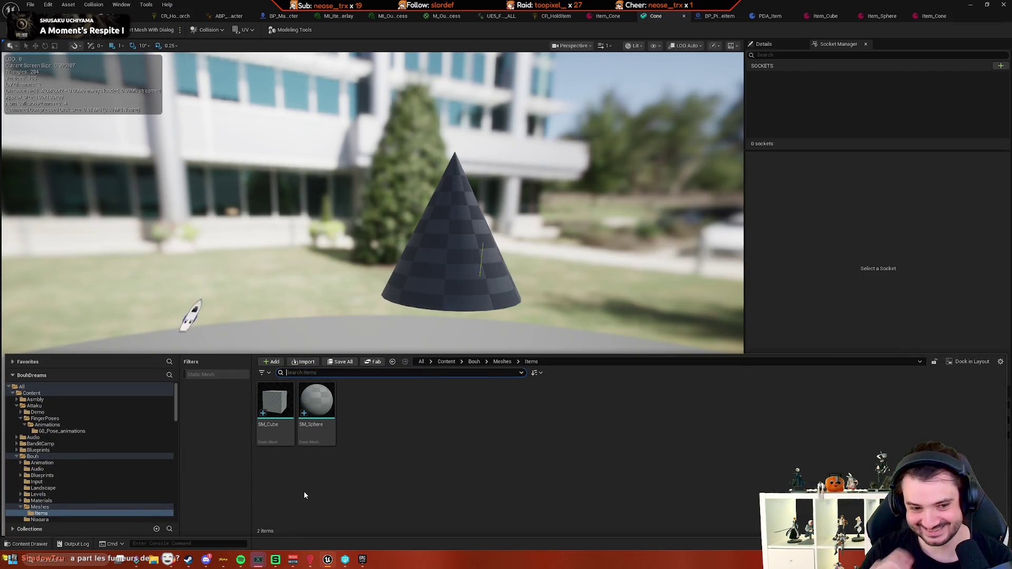
scroll(117, 469, "down", 15)
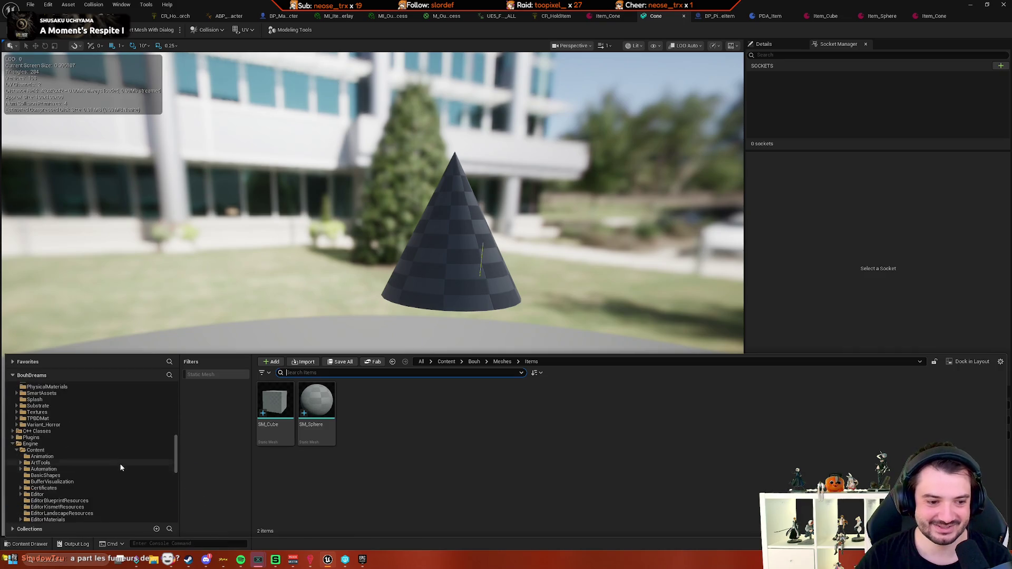
scroll(118, 467, "down", 5)
Move the Cylinder mesh from BasicShapes into Items and close the validation Message Log
left_click(820, 17)
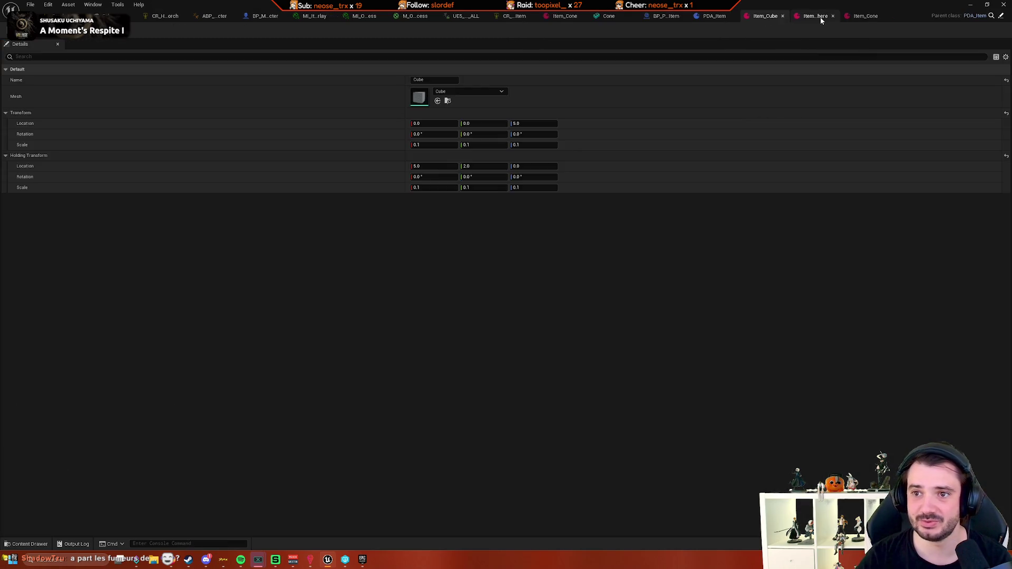
left_click(448, 101)
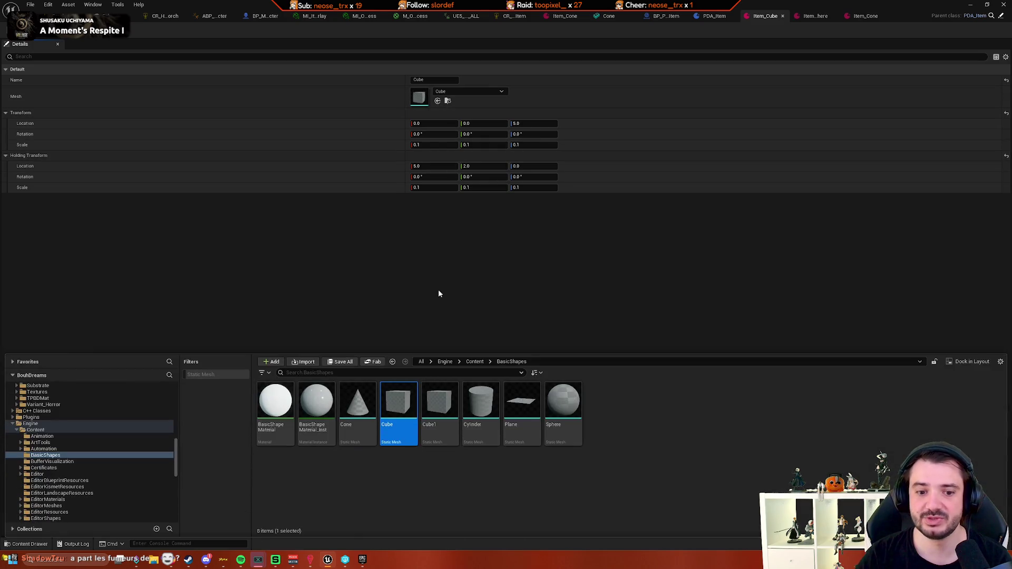
scroll(153, 446, "down", 1)
scroll(147, 451, "up", 4)
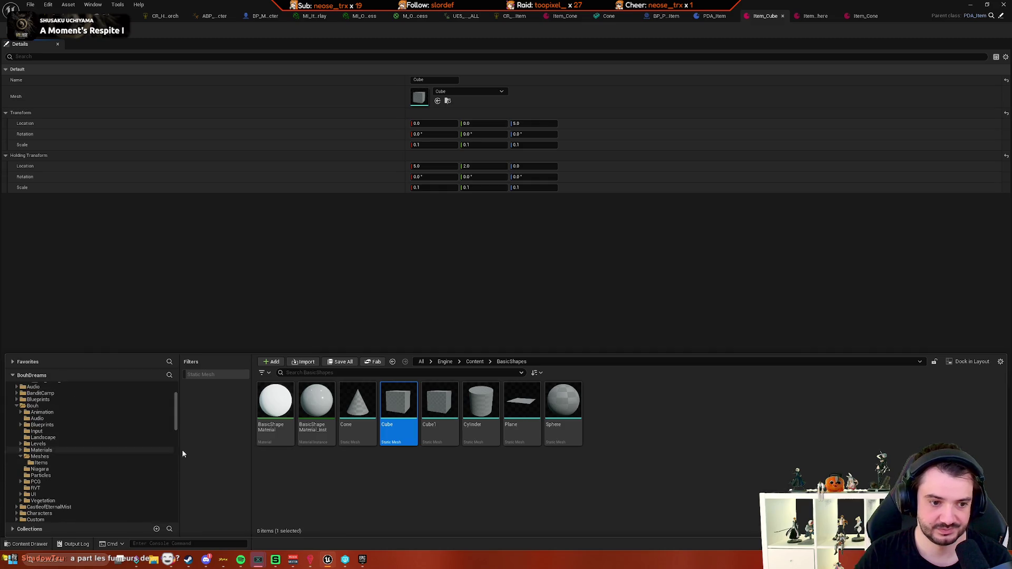
mouse_move(481, 404)
left_mouse_down()
mouse_move(348, 440)
mouse_move(55, 463)
left_mouse_up()
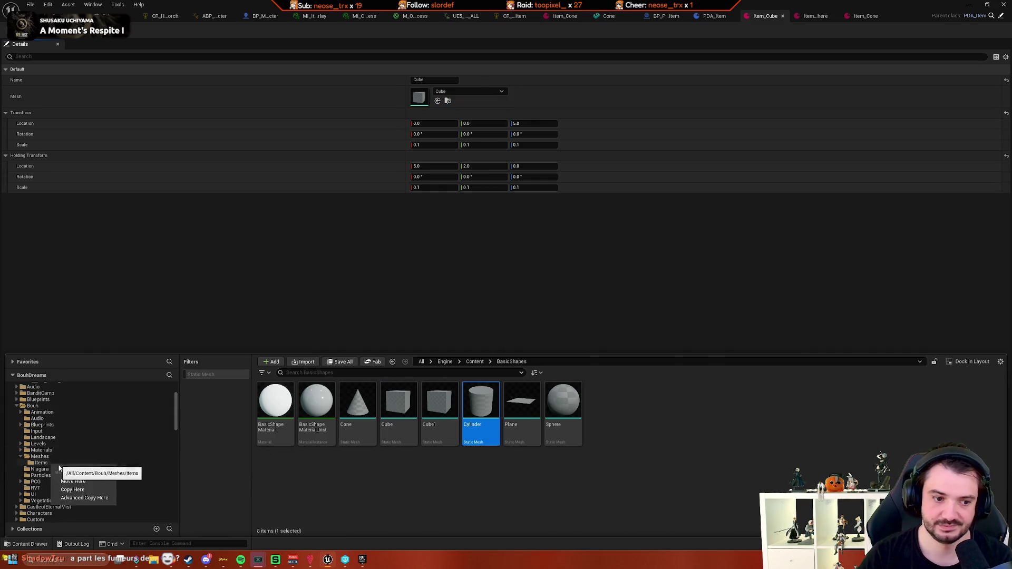
left_click(90, 482)
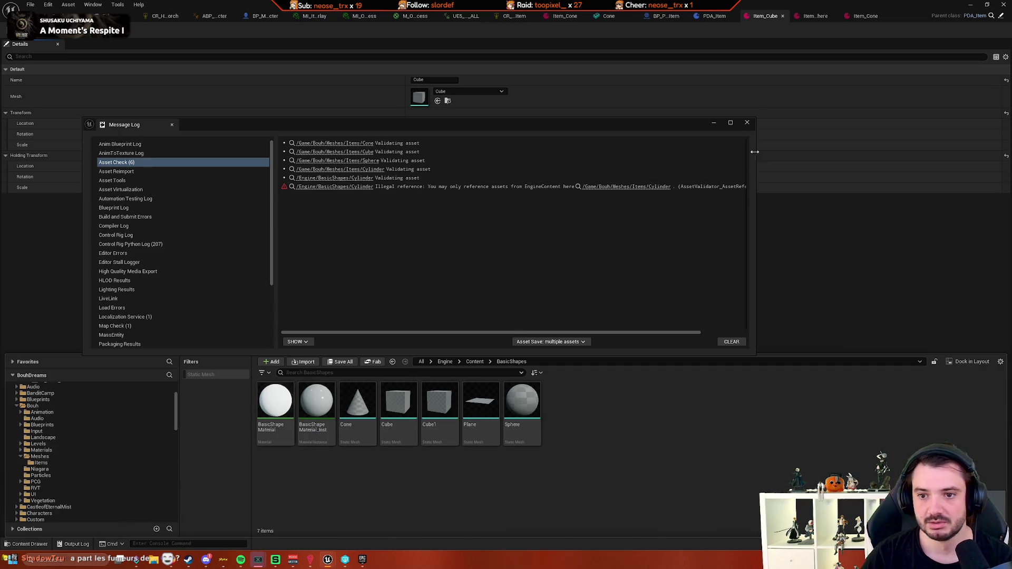
left_click(747, 124)
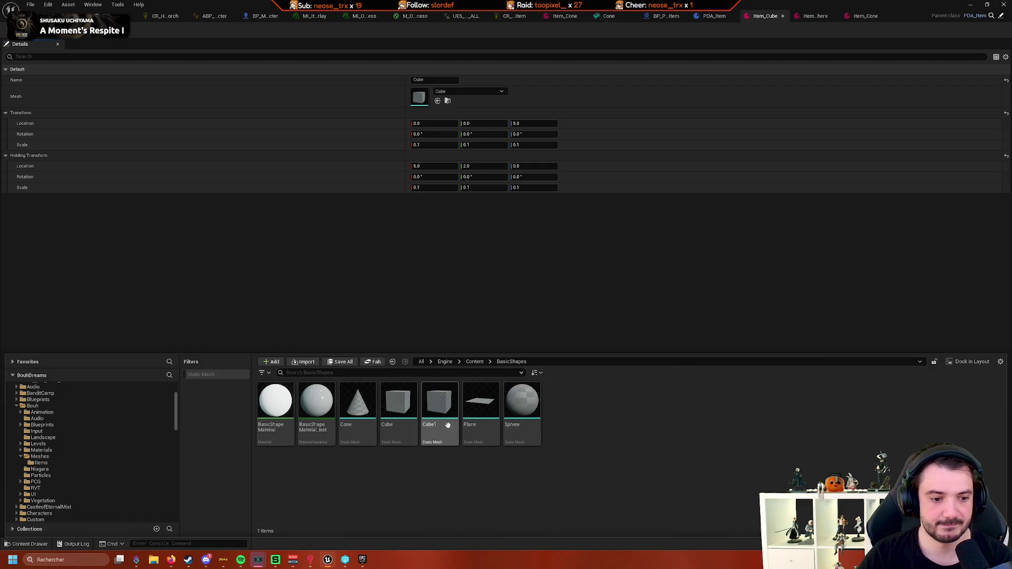
Open the Items folder and check the available actions for the Cylinder mesh
scroll(118, 458, "down", 3)
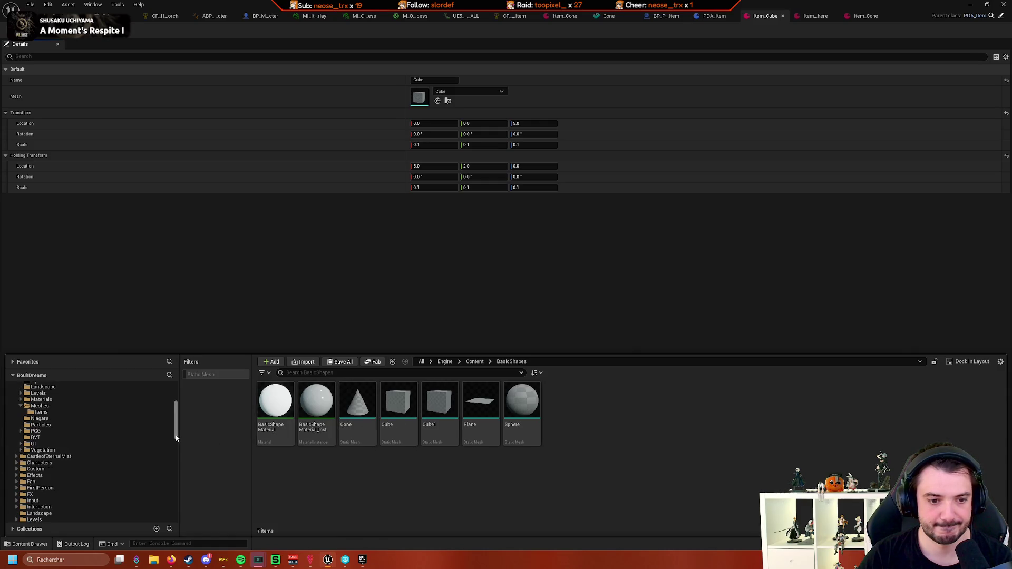
left_click_drag(177, 437, 179, 409)
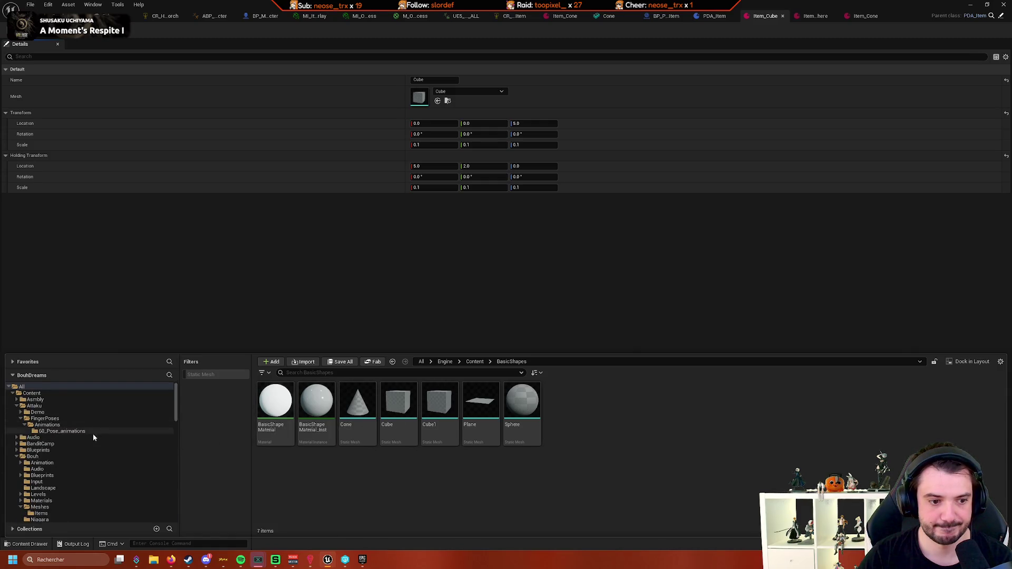
scroll(96, 446, "down", 2)
left_click(62, 488)
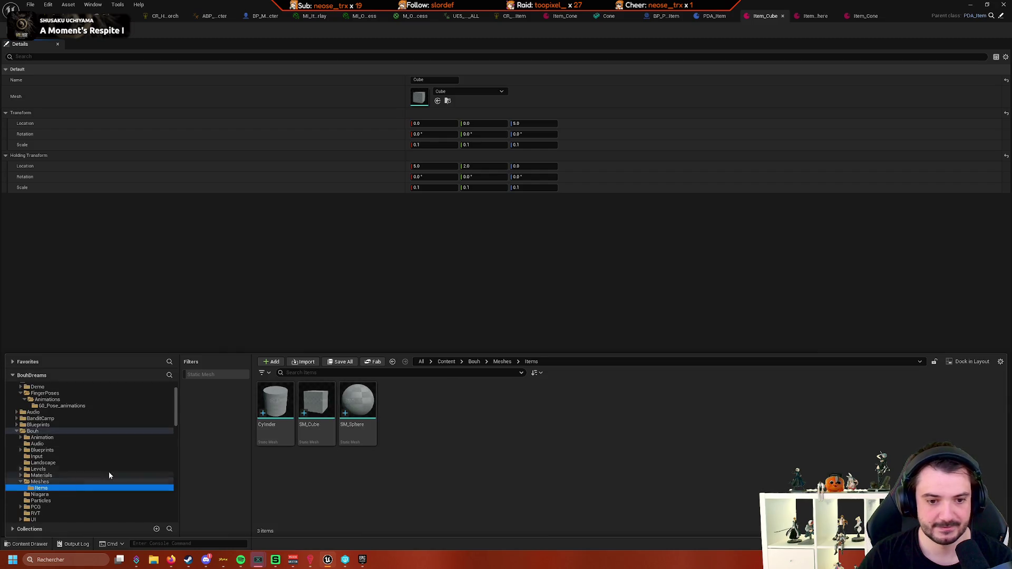
left_click(288, 435)
scroll(120, 465, "down", 15)
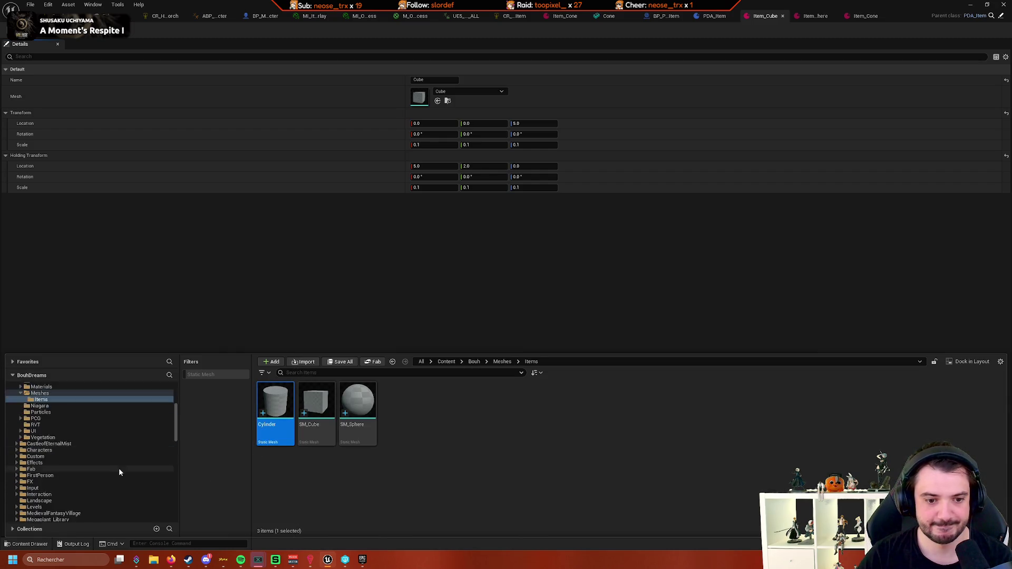
scroll(95, 480, "down", 5)
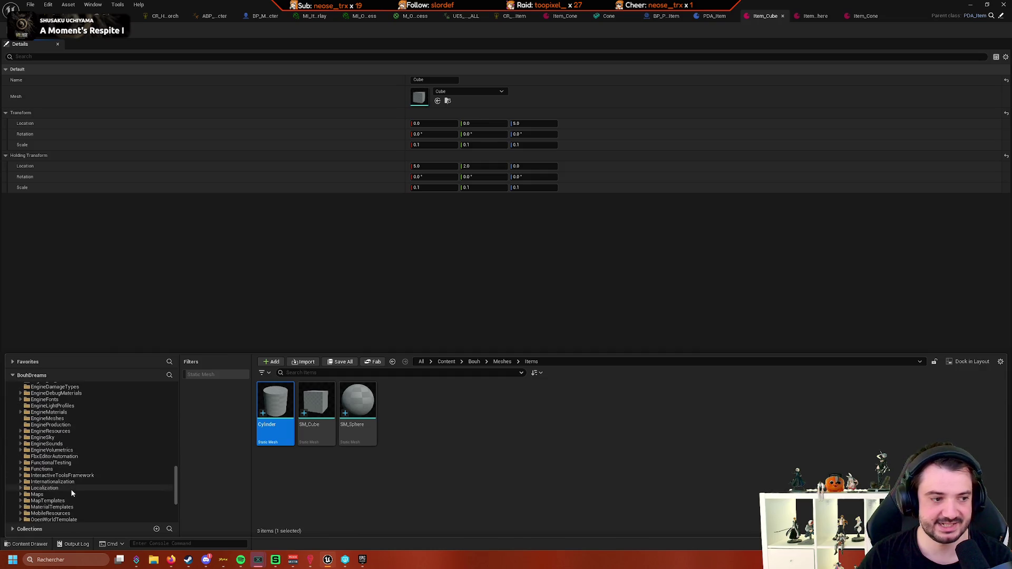
scroll(78, 476, "up", 3)
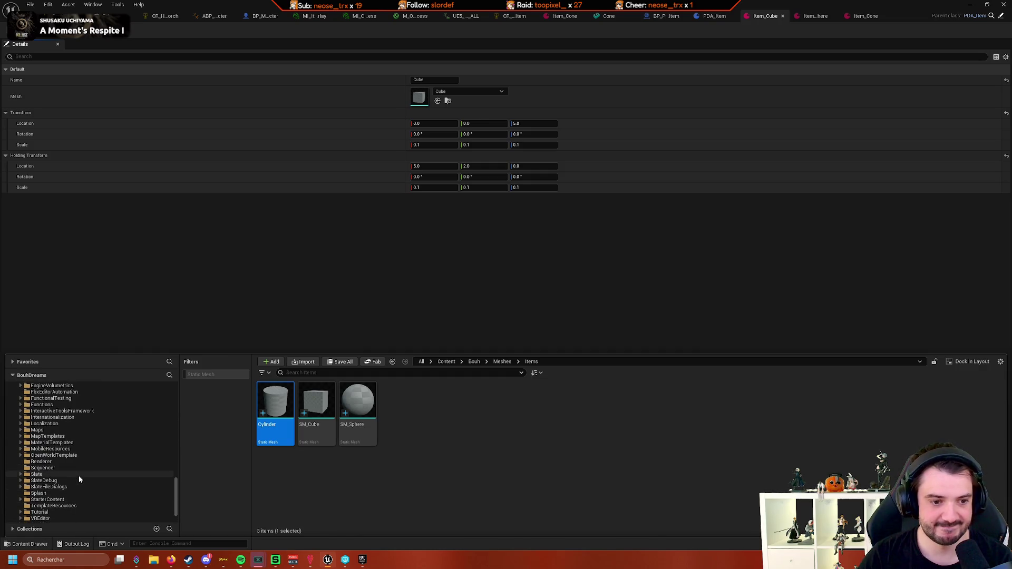
right_click(273, 419)
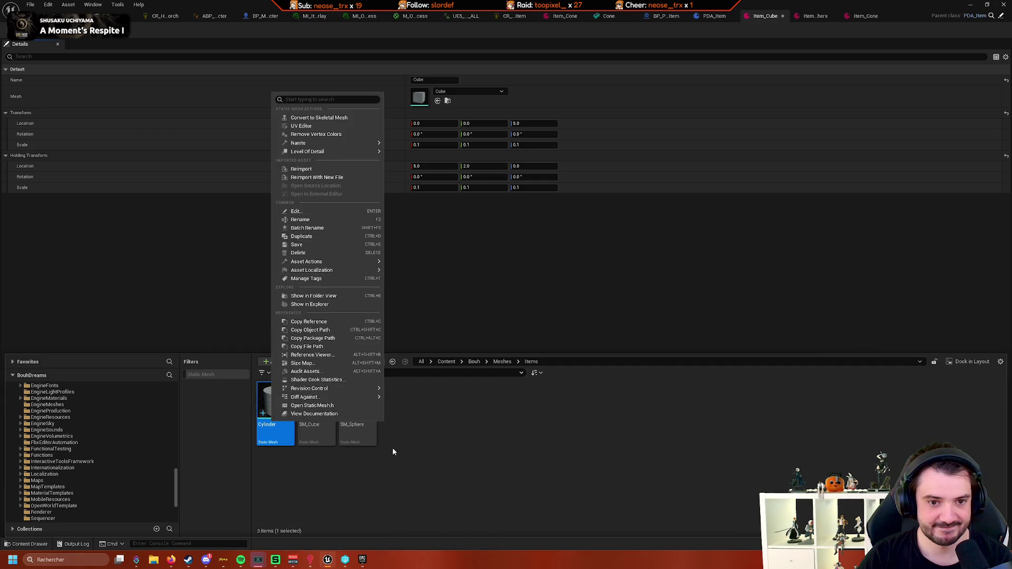
left_click(428, 419)
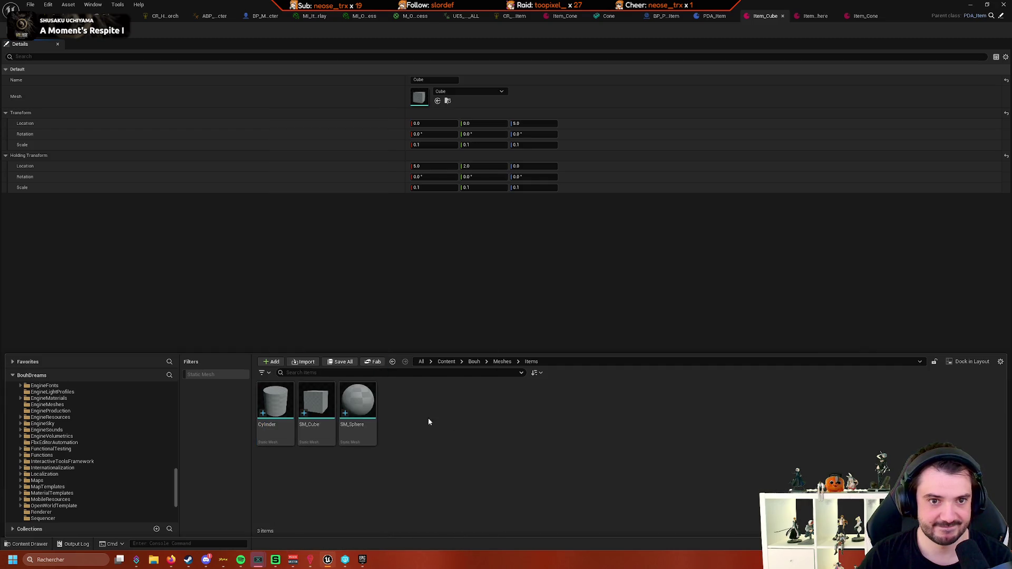
left_click(275, 406)
Find the engine's Cone mesh in Engine Content and show it in its BasicShapes folder
scroll(106, 448, "up", 10)
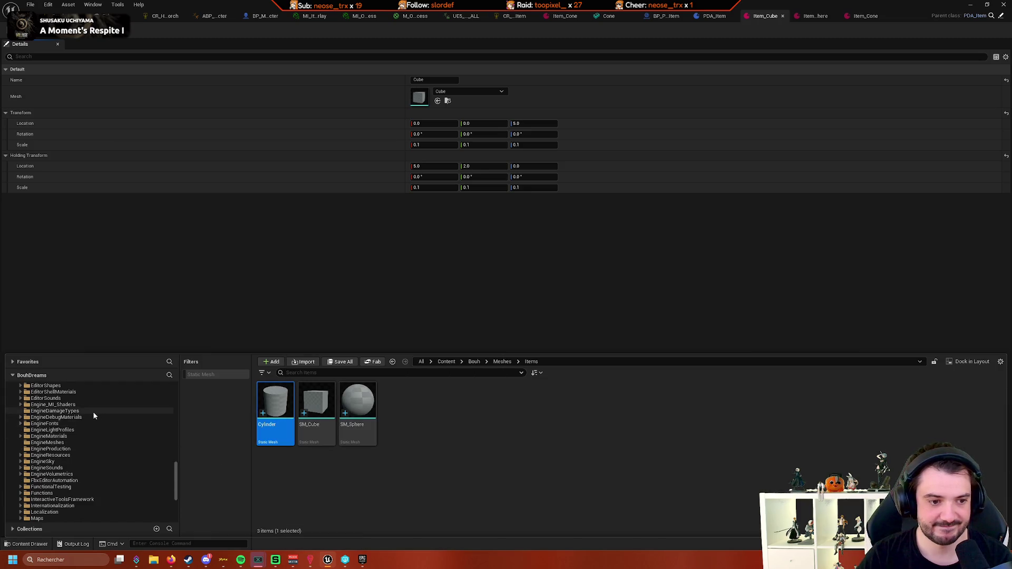
scroll(168, 436, "up", 3)
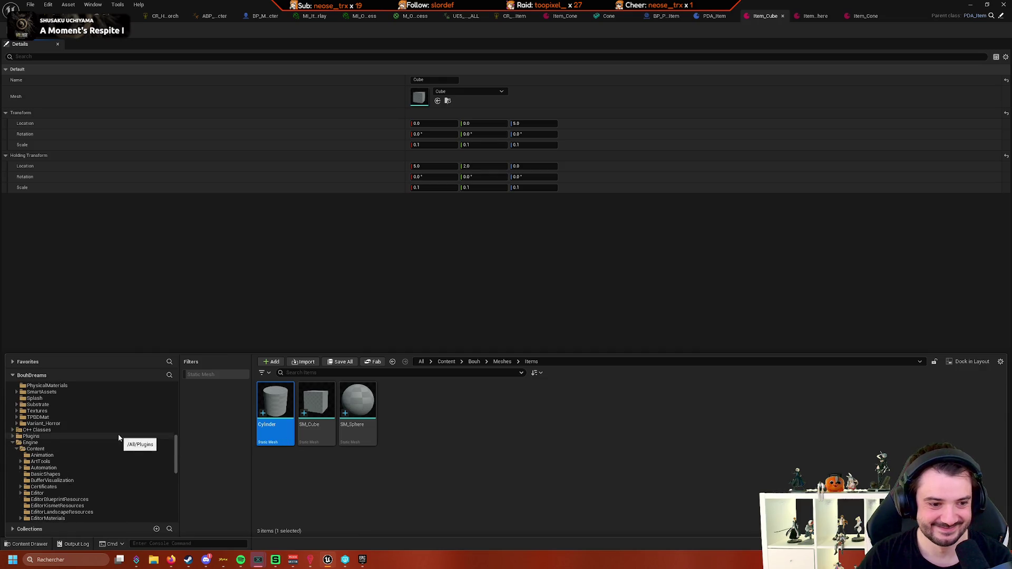
scroll(122, 437, "down", 3)
scroll(69, 407, "up", 3)
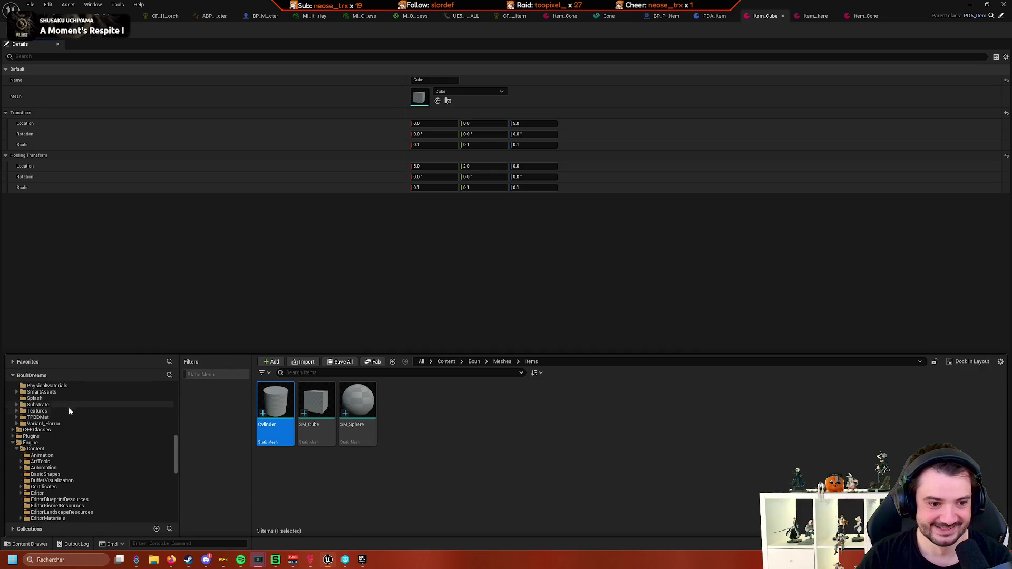
left_click(40, 449)
scroll(112, 455, "down", 7)
scroll(112, 454, "down", 7)
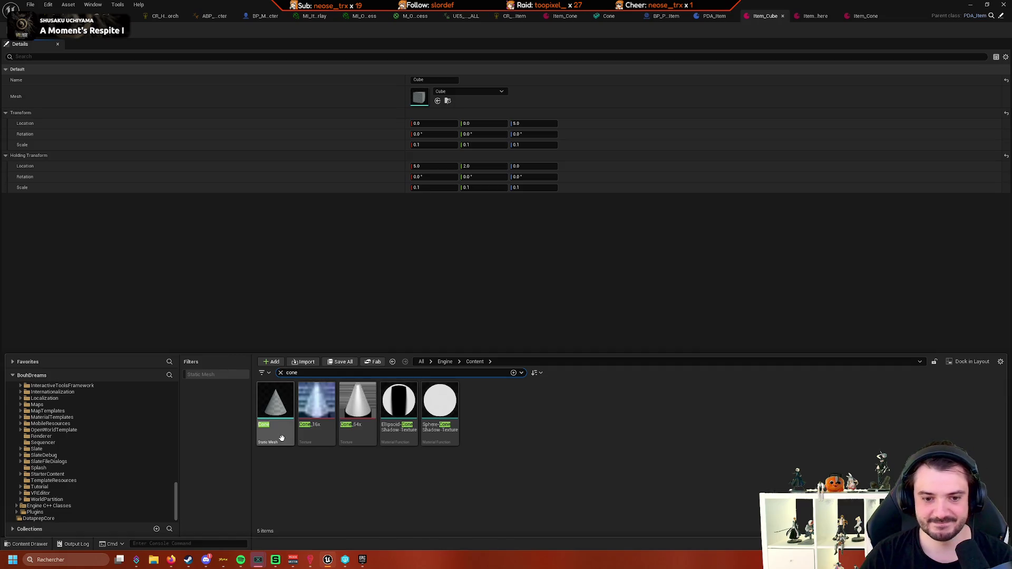
right_click(278, 403)
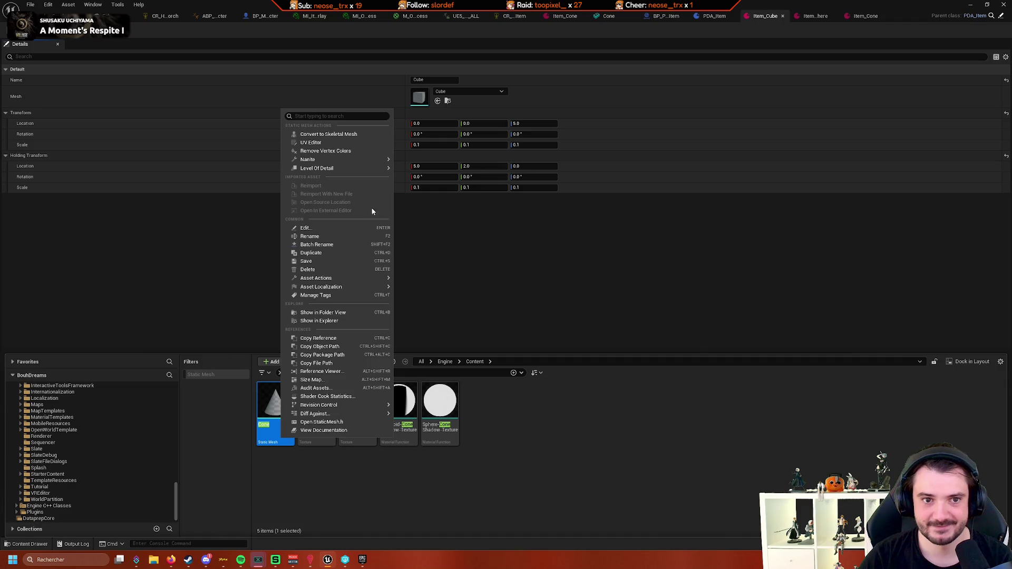
left_click(356, 313)
Paste a copy of the Cylinder mesh into BasicShapes
left_click(617, 414)
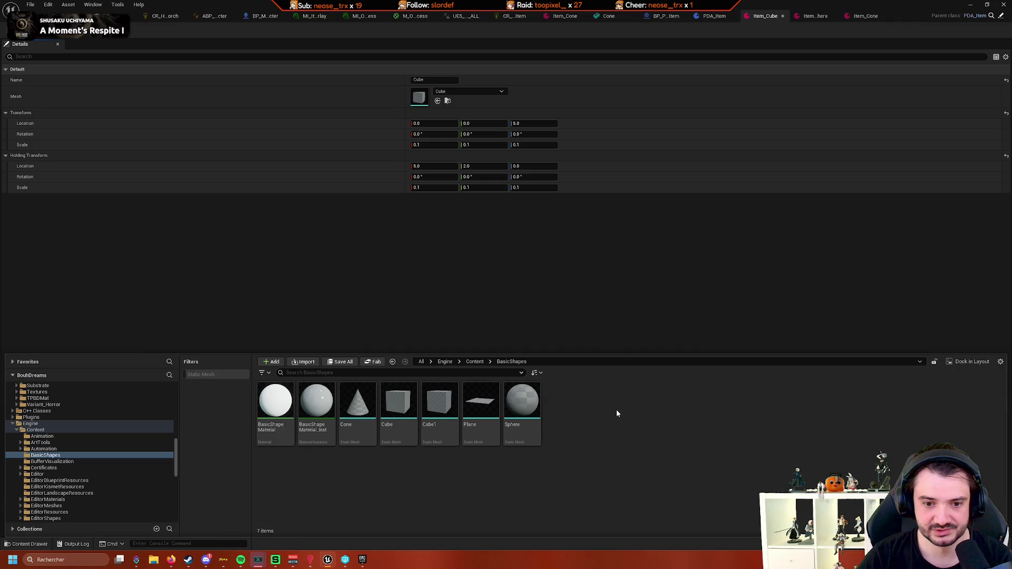
key("ctrl+v")
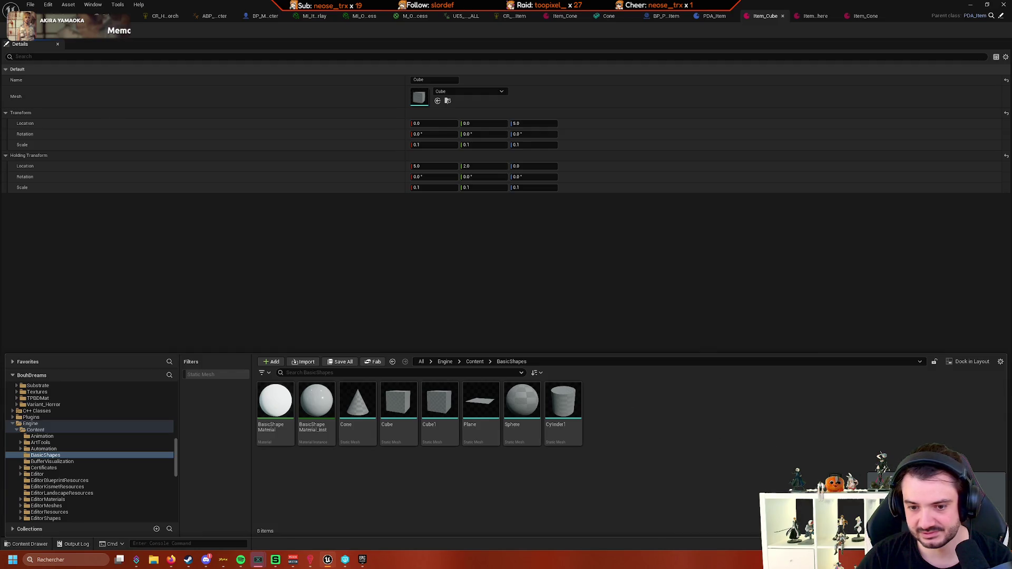
key("ctrl+space")
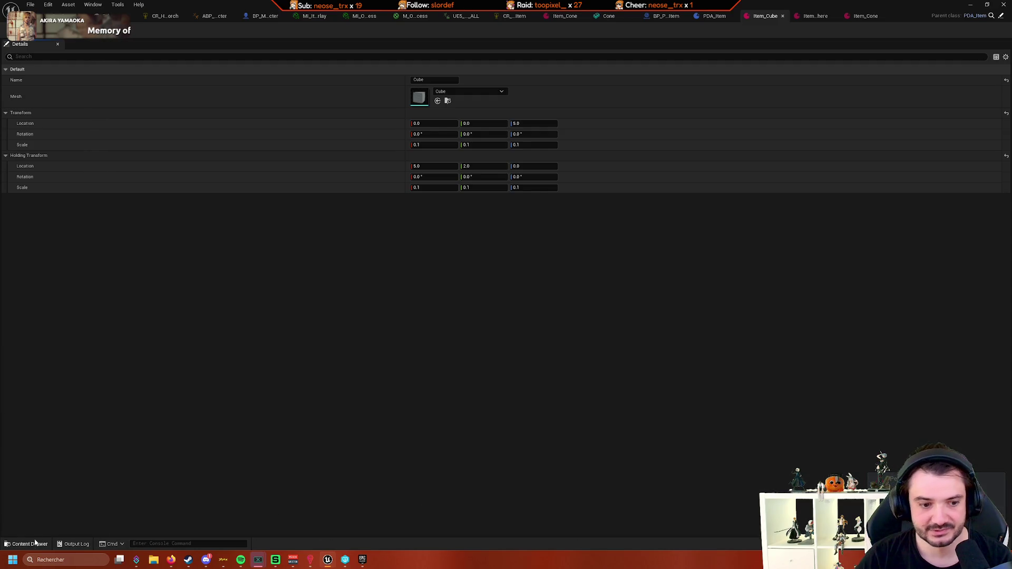
left_click(27, 545)
After a failed rename to Cylinder, delete the Cylinder1 copy and close the editor
left_click(575, 443)
key("F2")
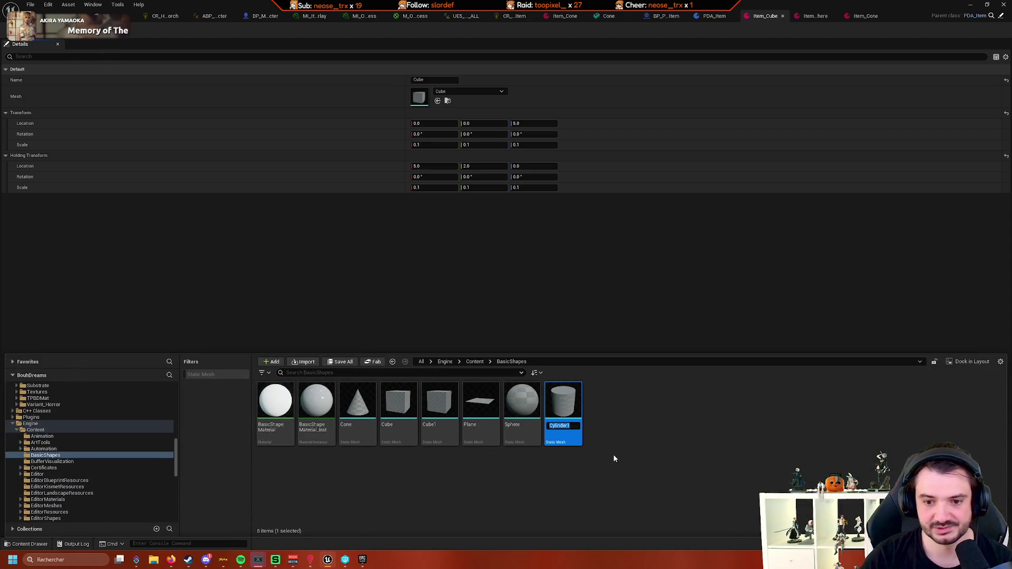
key("End")
key("BackSpace")
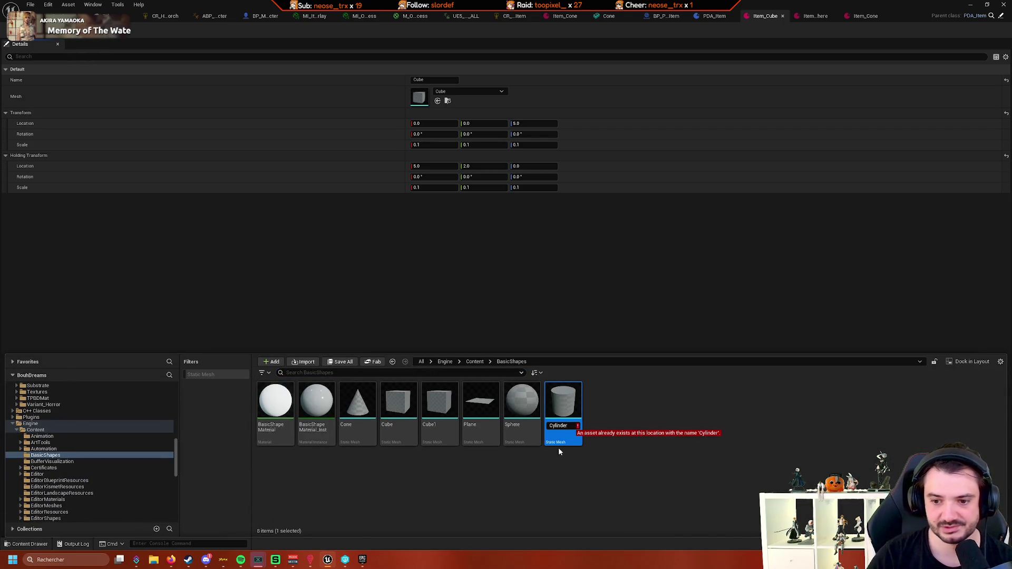
key("Escape")
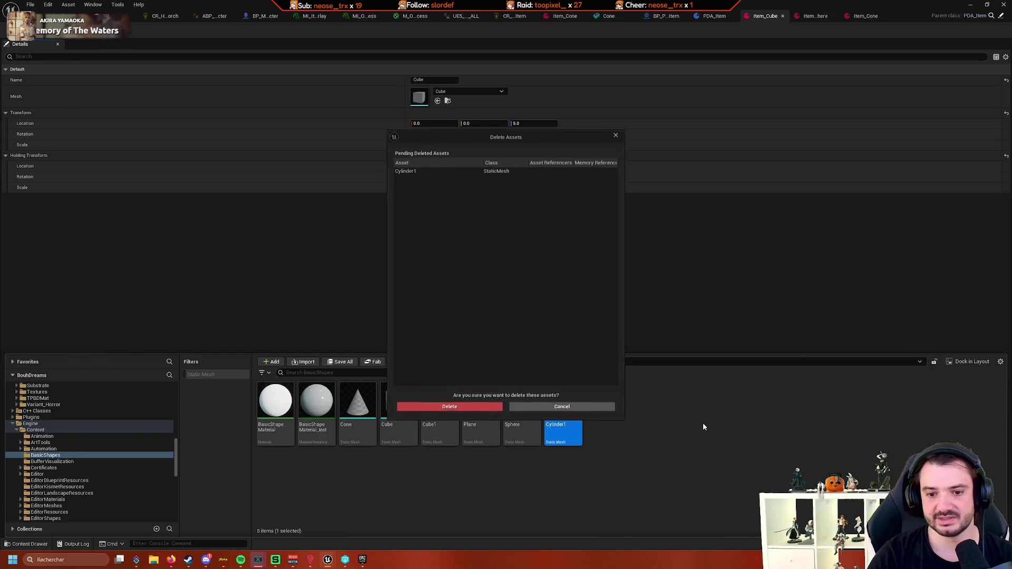
key("Delete")
left_click(449, 407)
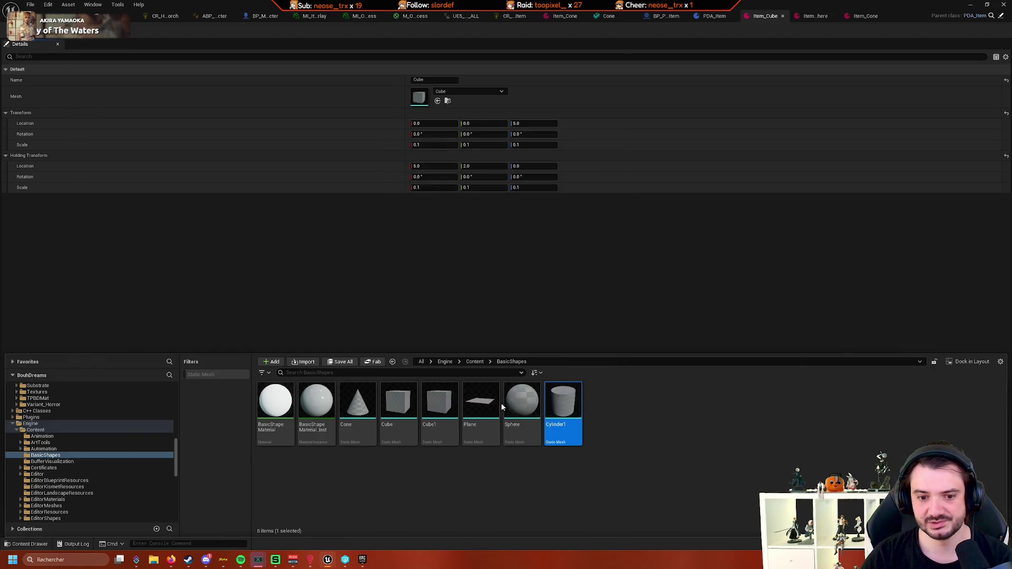
left_click(621, 327)
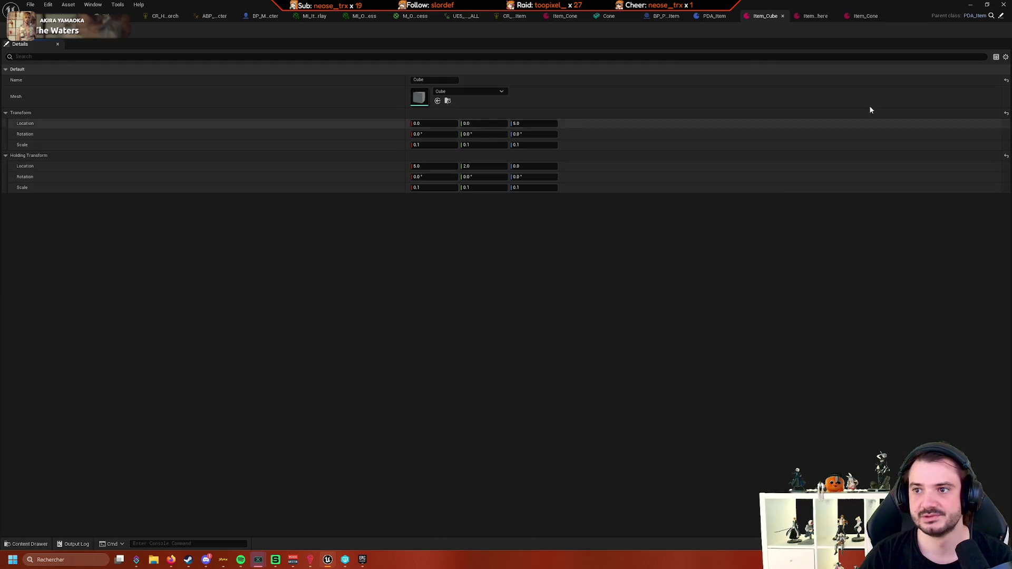
left_click(1004, 4)
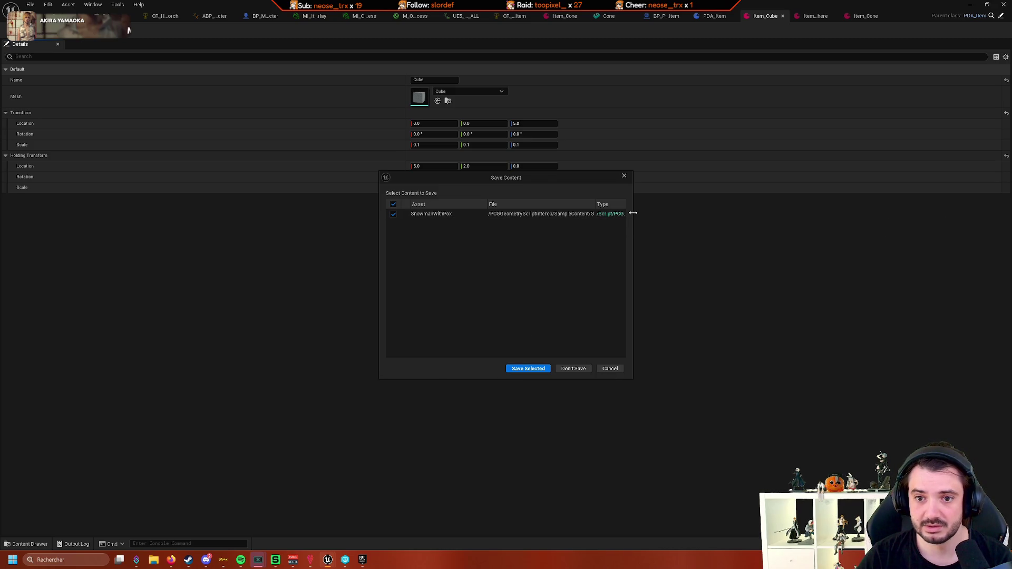
Discard the unsaved SnowmanWithPox asset in the Save Content dialog and exit the editor
left_click_drag(633, 274, 733, 274)
left_click(680, 371)
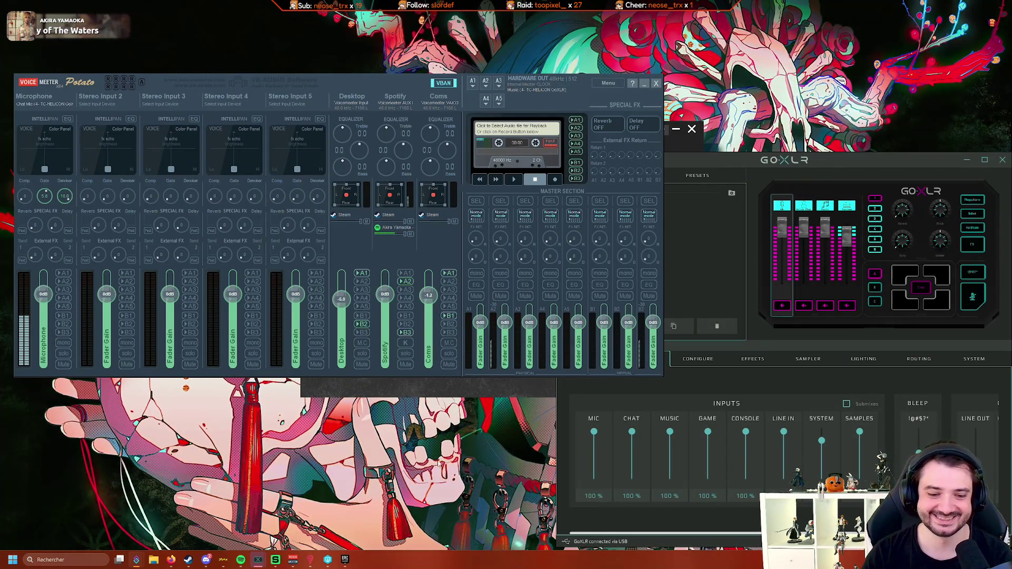
Launch the BouhDreams project from My Projects in the launcher Library
scroll(406, 316, "up", 6)
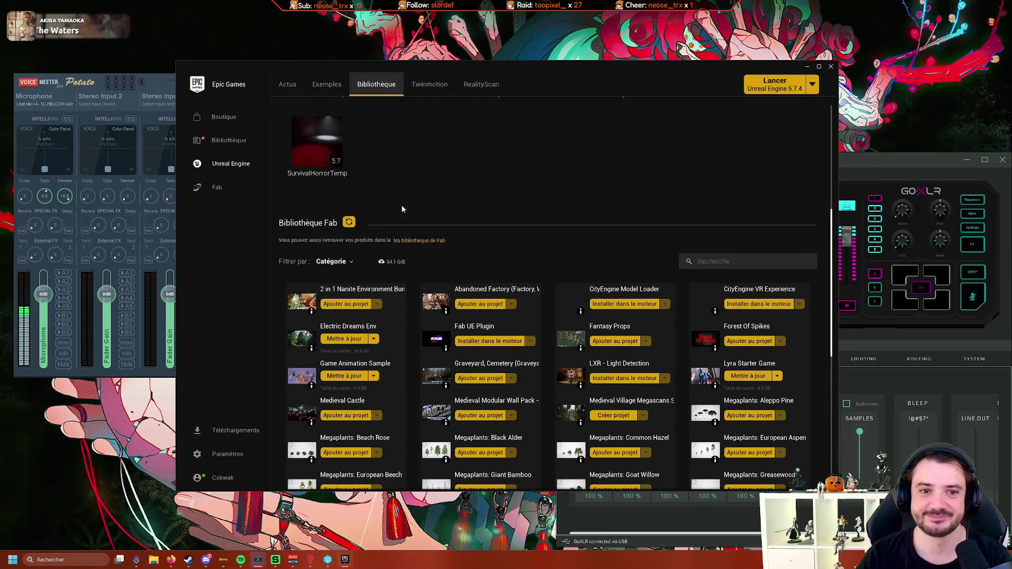
double_click(765, 223)
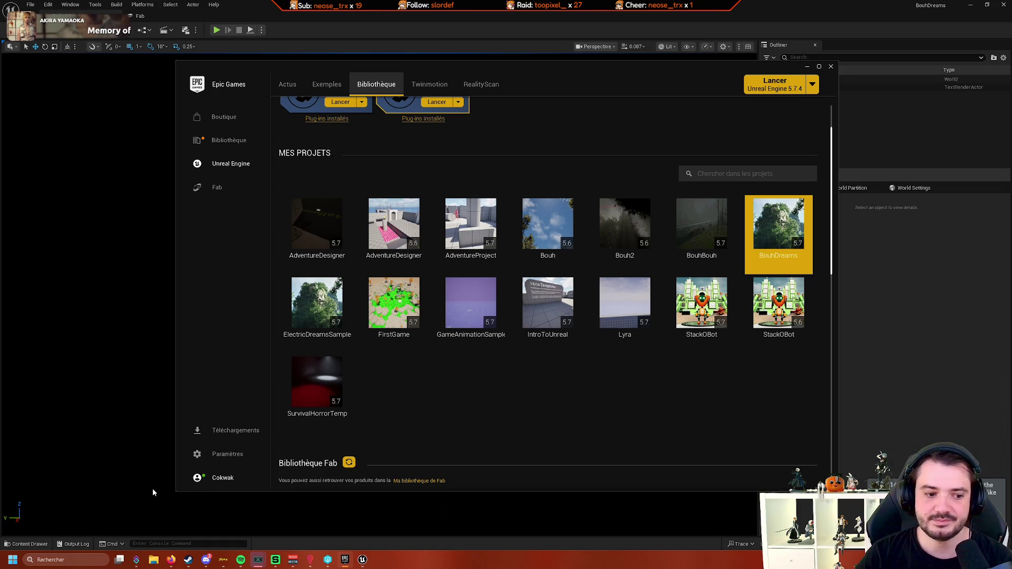
Dismiss the launcher, open the Content Drawer, then close the Unreal editor
left_click(831, 66)
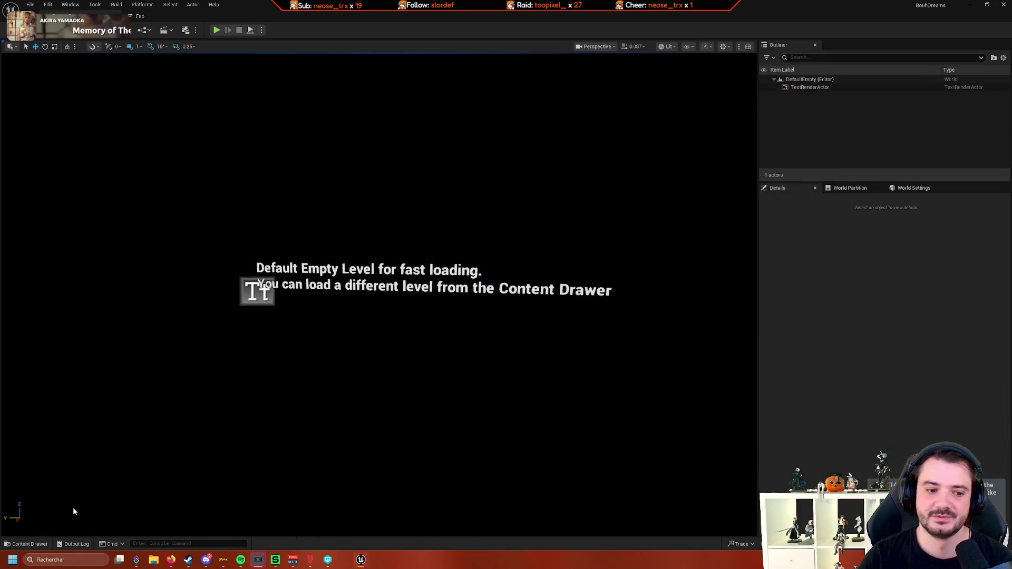
left_click(30, 544)
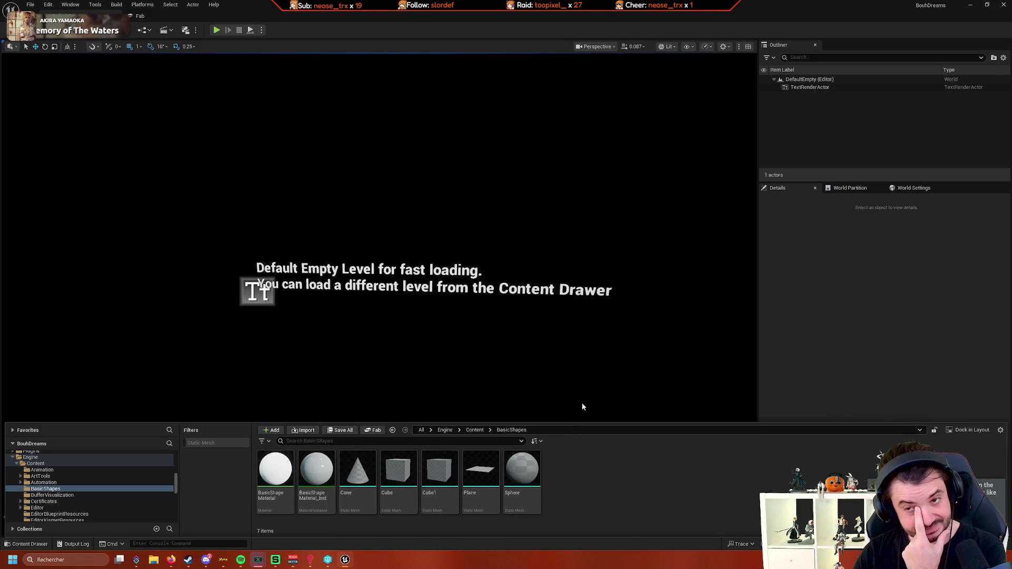
left_click(1004, 4)
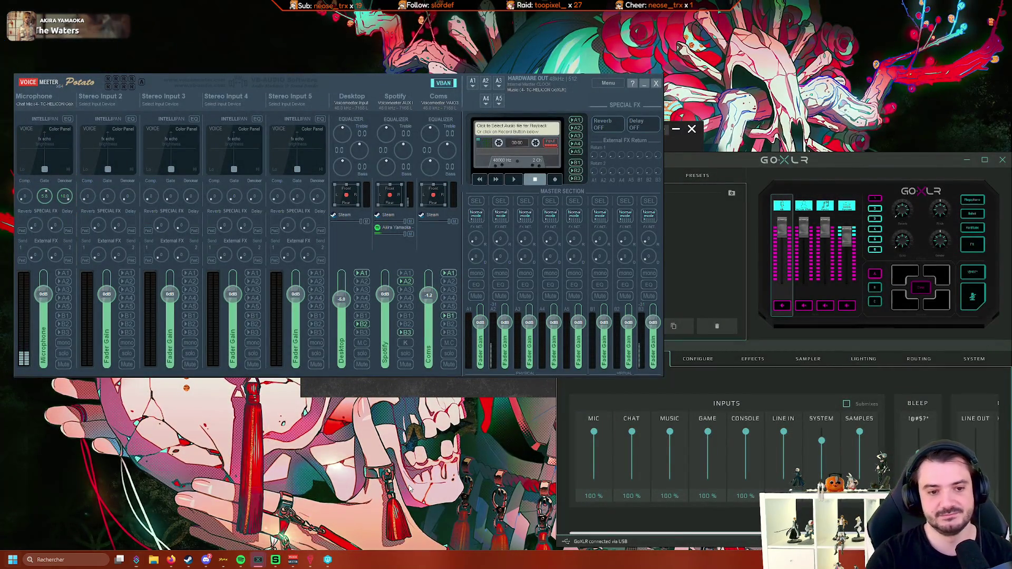
Start the Epic Games Launcher from Windows search and show the 5.7.4 engine's actions
key("super")
type("un")
key("Return")
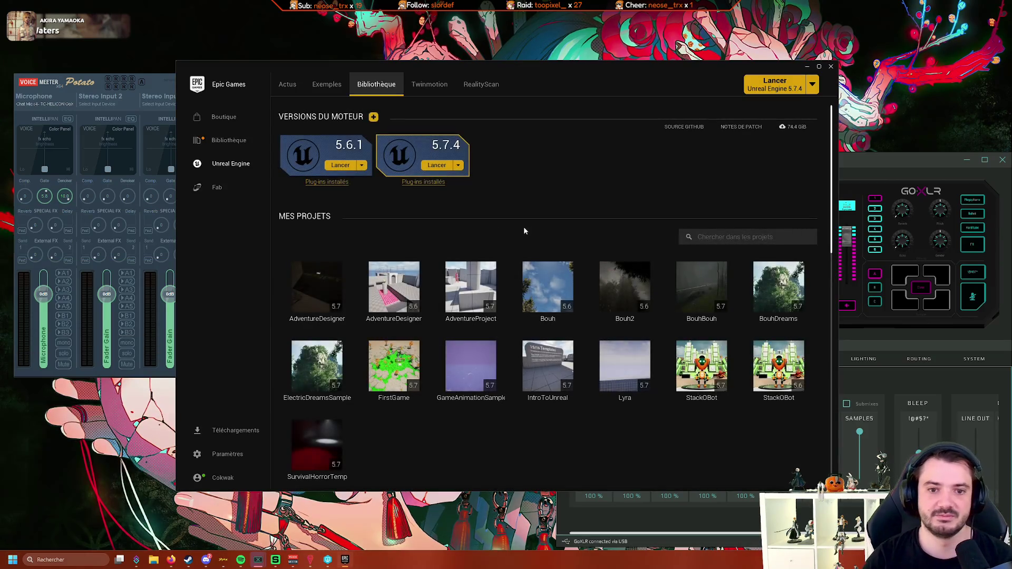
left_click(459, 166)
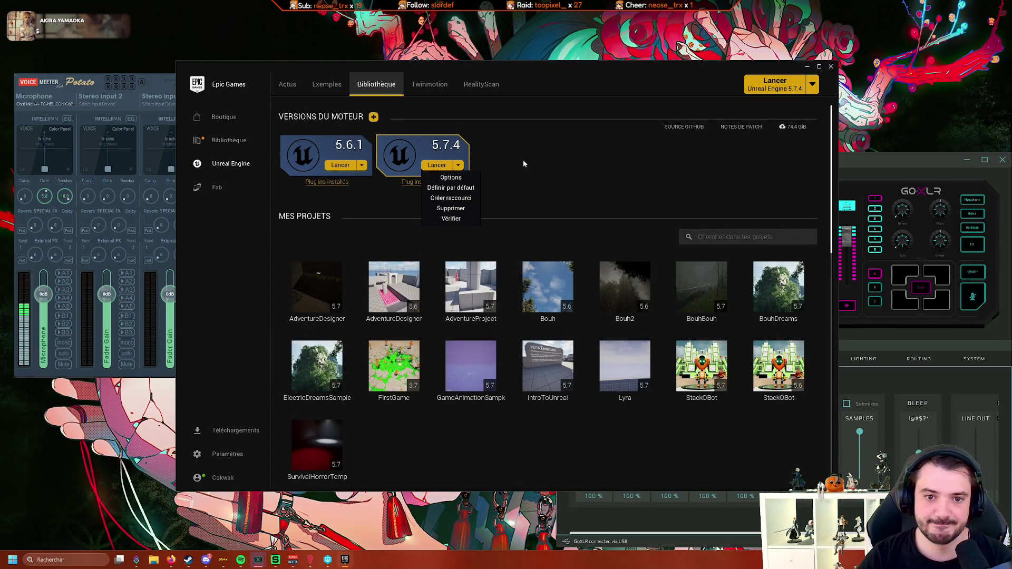
Verify the 5.7.4 engine files, then launch Unreal Engine 5.7.4
left_click(452, 220)
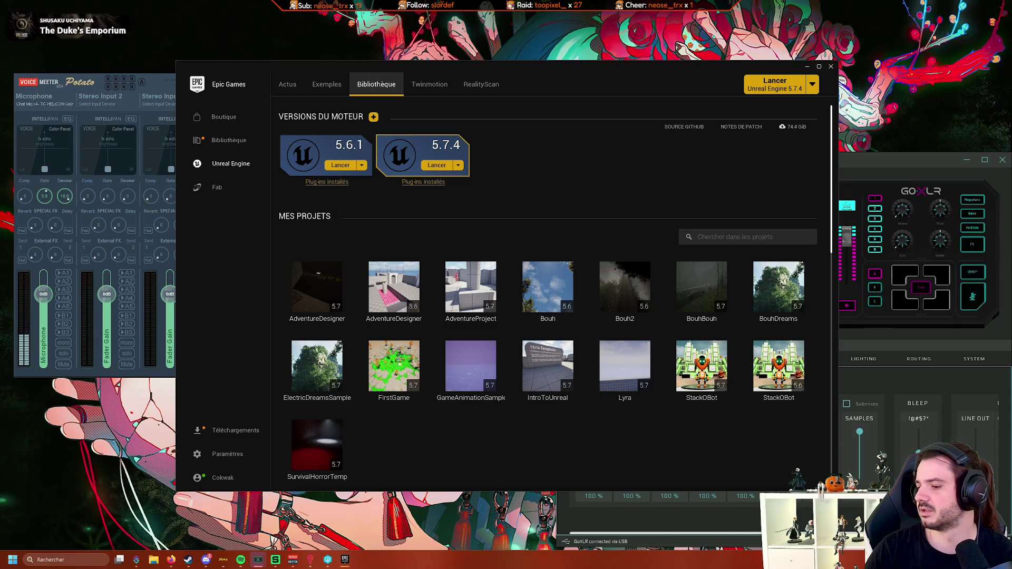
key("super+d")
key("super+d")
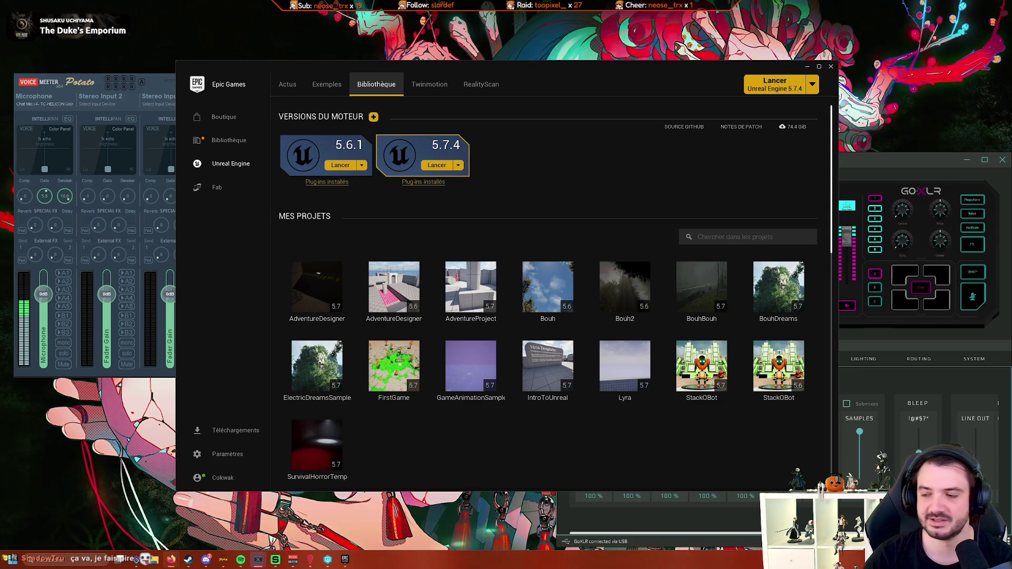
left_click(425, 167)
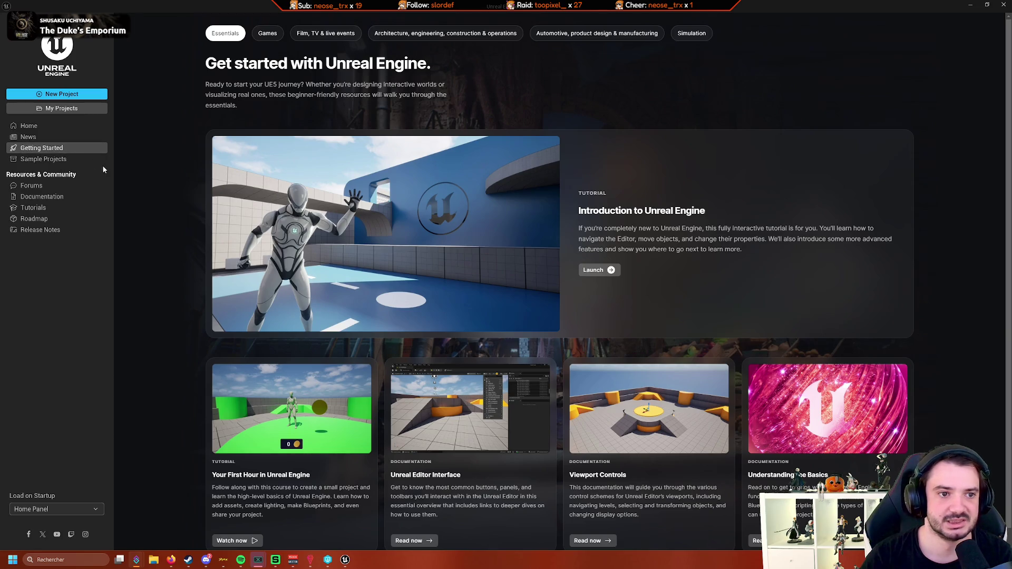
Open the BouhDreams project from My Projects in the project browser
left_click(84, 109)
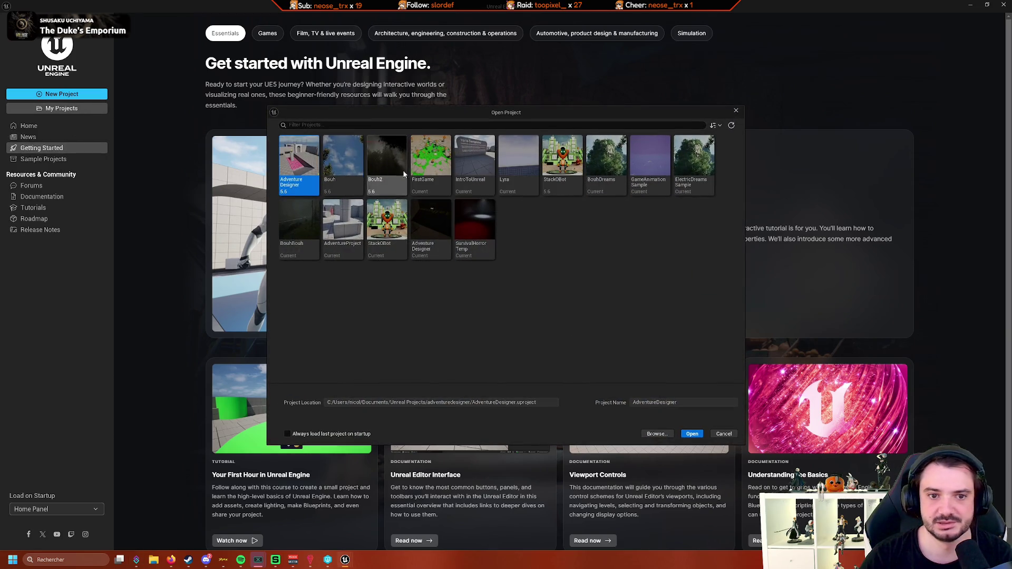
double_click(606, 161)
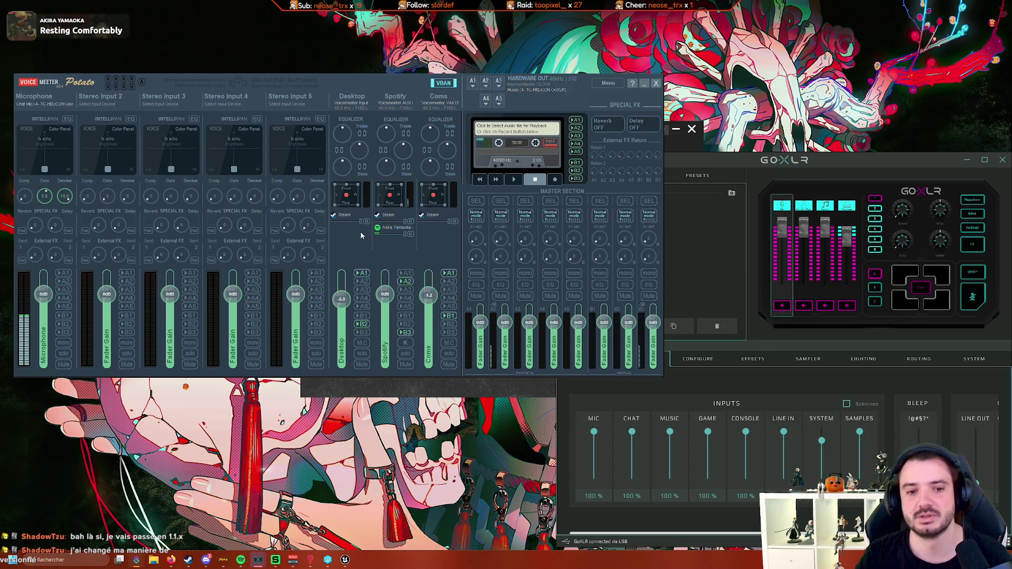
Switch to the editor, peek at the Output Log, and open the Content Drawer at BasicShapes
key("alt+Tab")
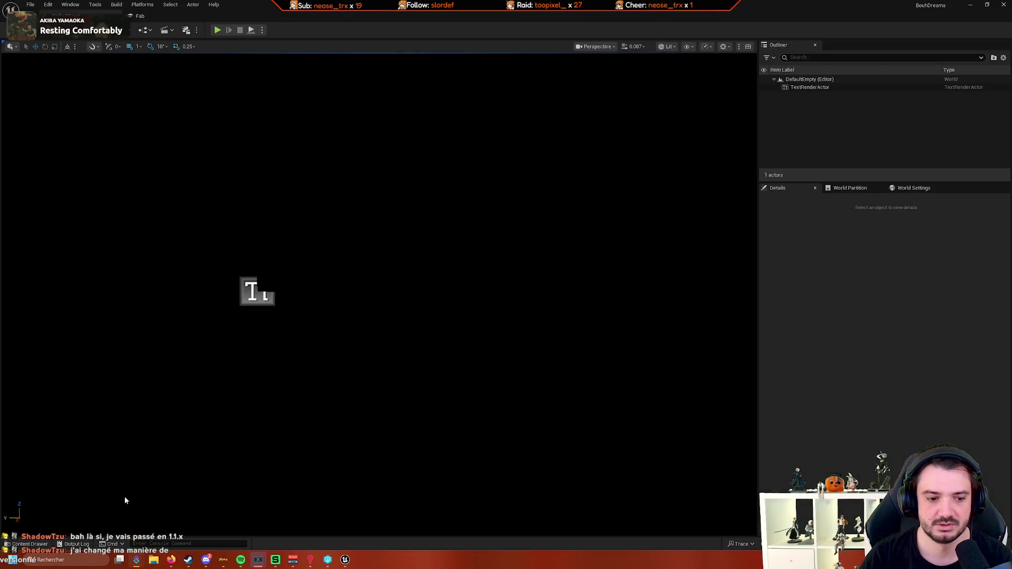
left_click(76, 545)
left_click(60, 545)
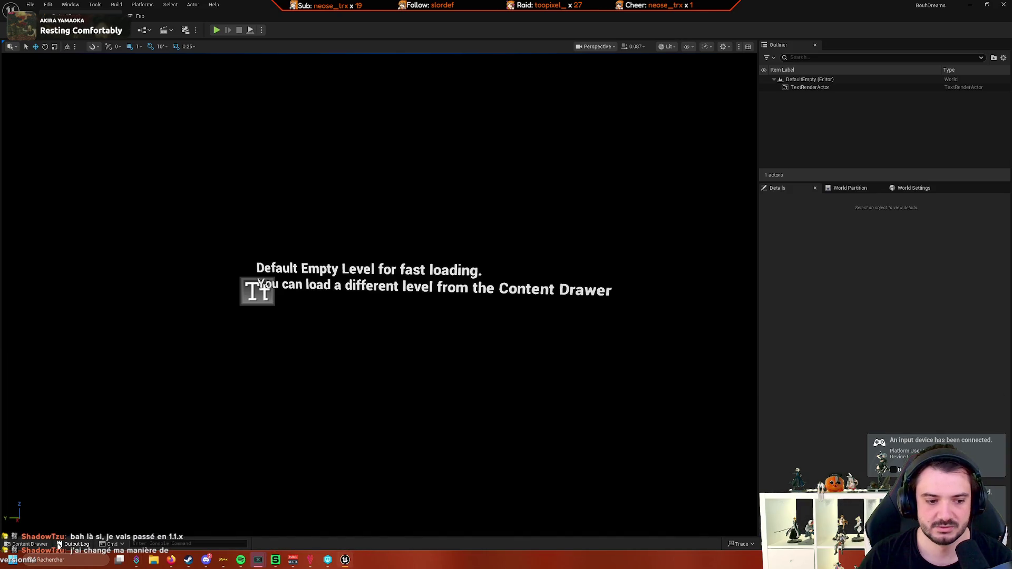
left_click(29, 545)
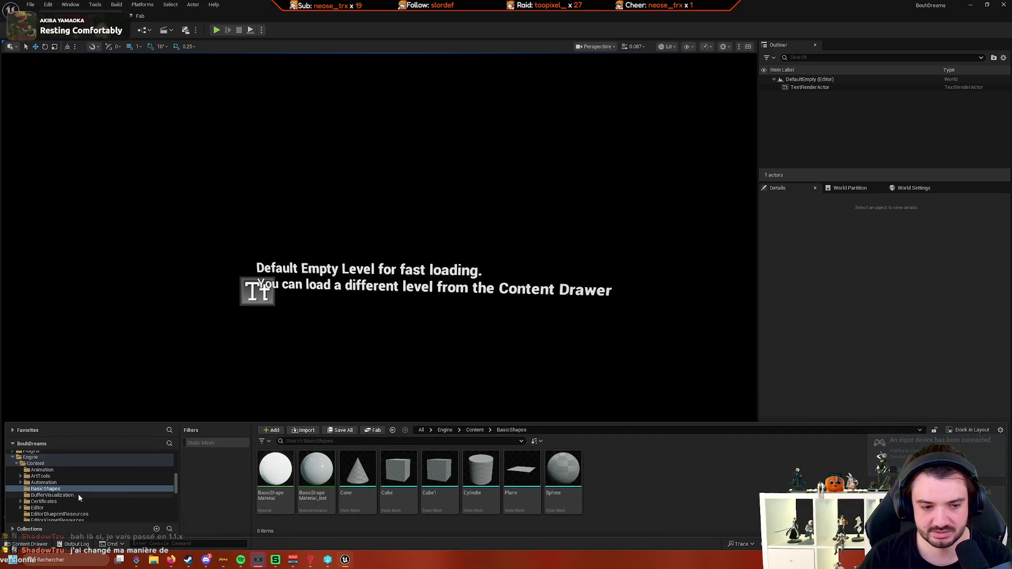
scroll(79, 497, "up", 10)
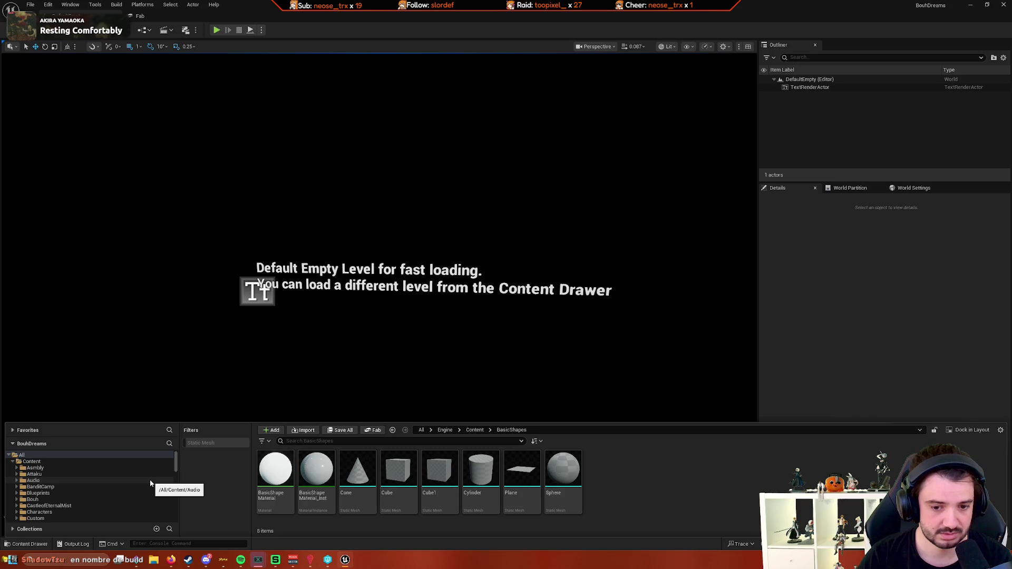
Expand Bouh > Meshes in the Content Drawer and show the Items folder's assets
left_click(24, 500)
left_click(16, 500)
scroll(43, 490, "down", 1)
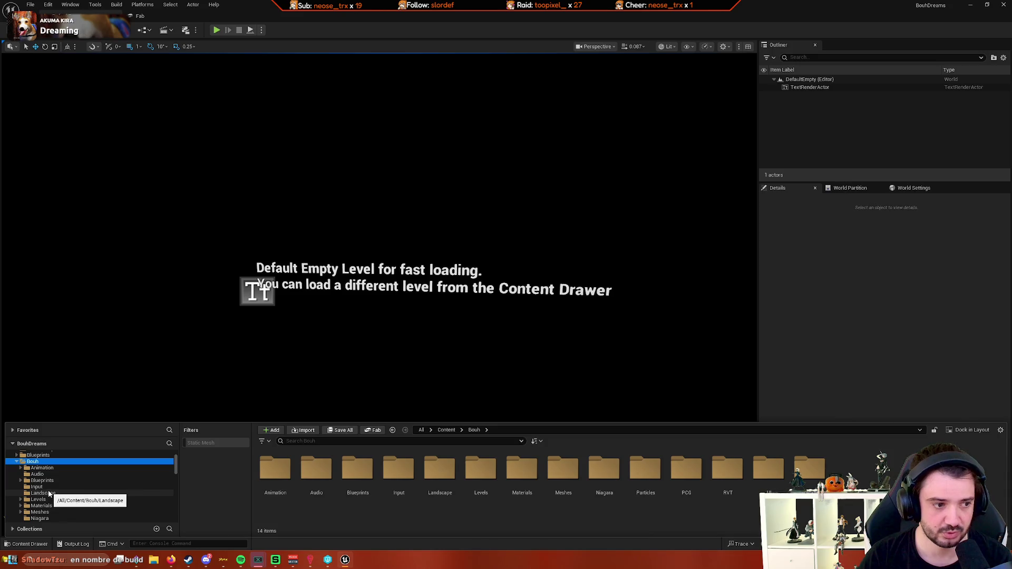
scroll(49, 493, "down", 2)
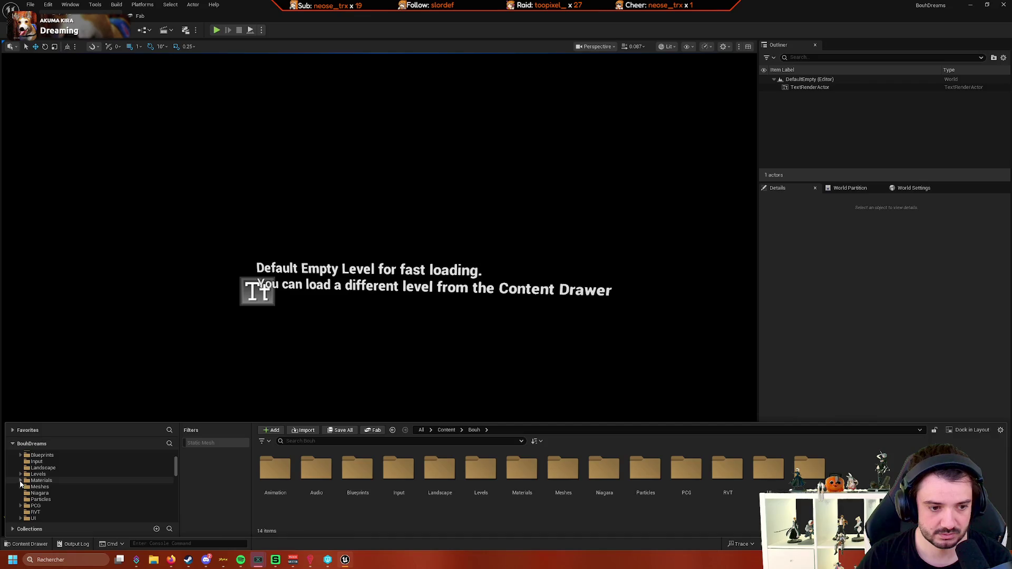
left_click(21, 486)
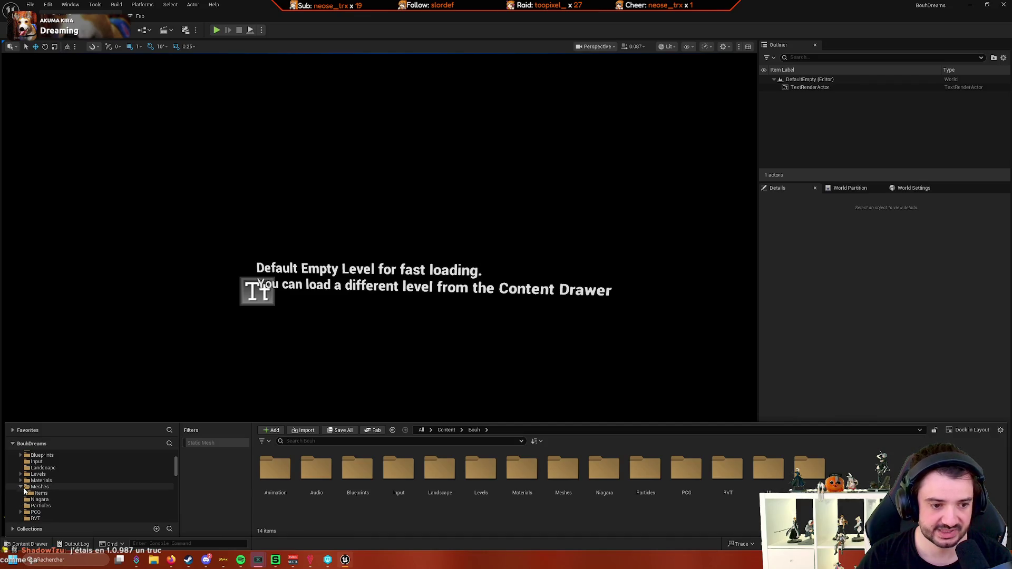
left_click(24, 492)
scroll(102, 492, "down", 5)
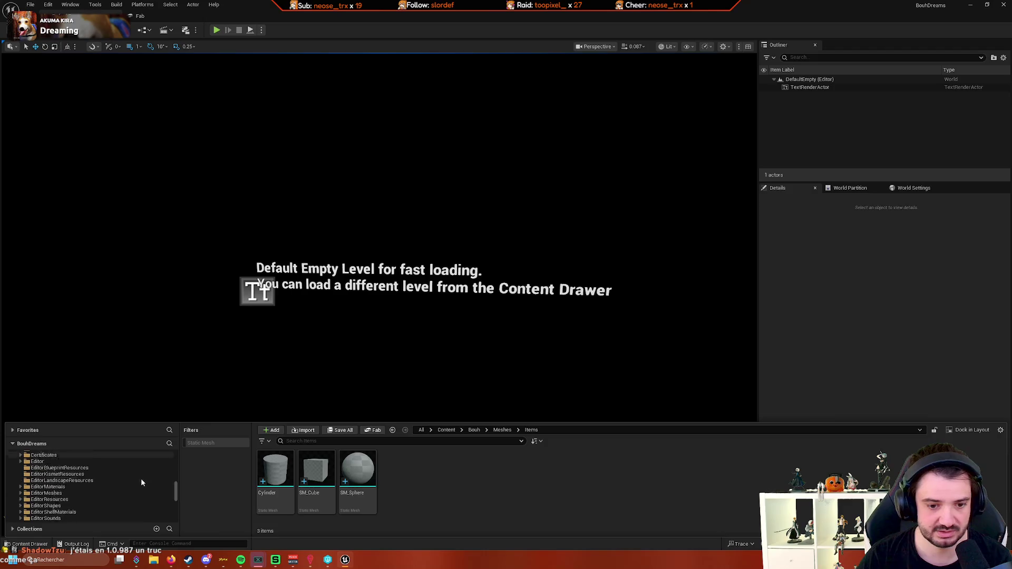
scroll(146, 486, "up", 1)
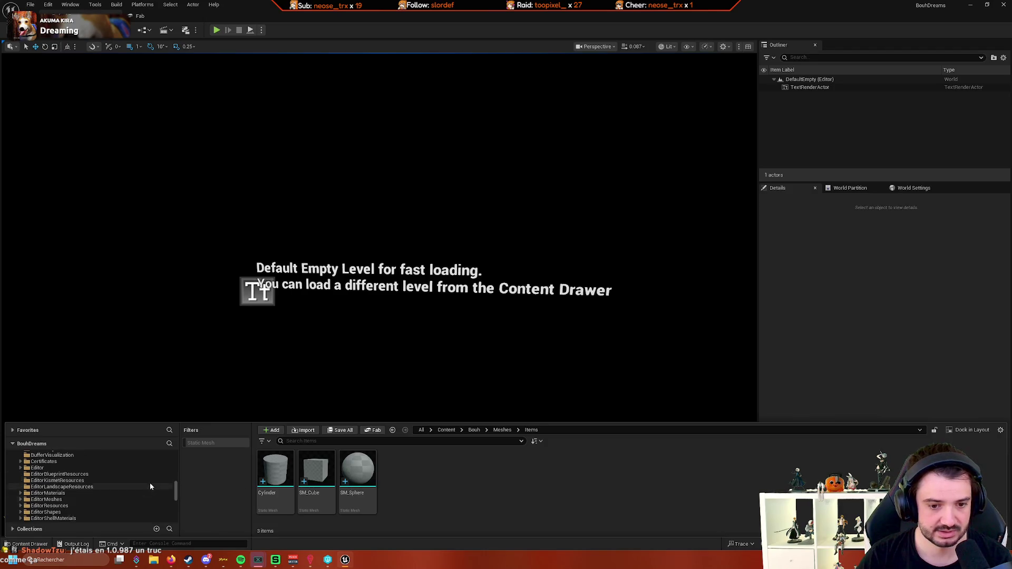
Rename the Cylinder mesh to SM_Cylinder
left_click(280, 501)
key("F2")
type("SM_")
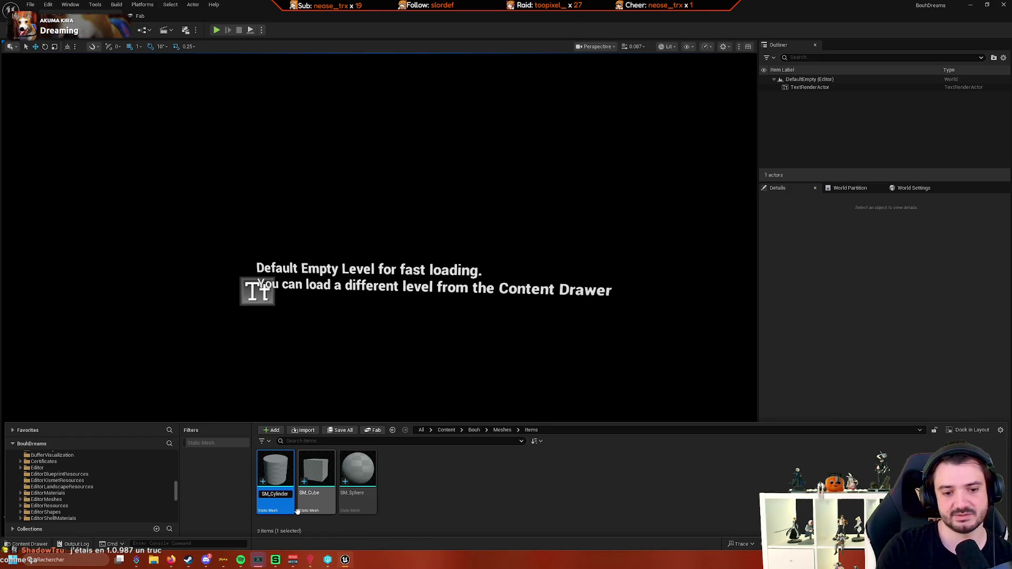
key("Return")
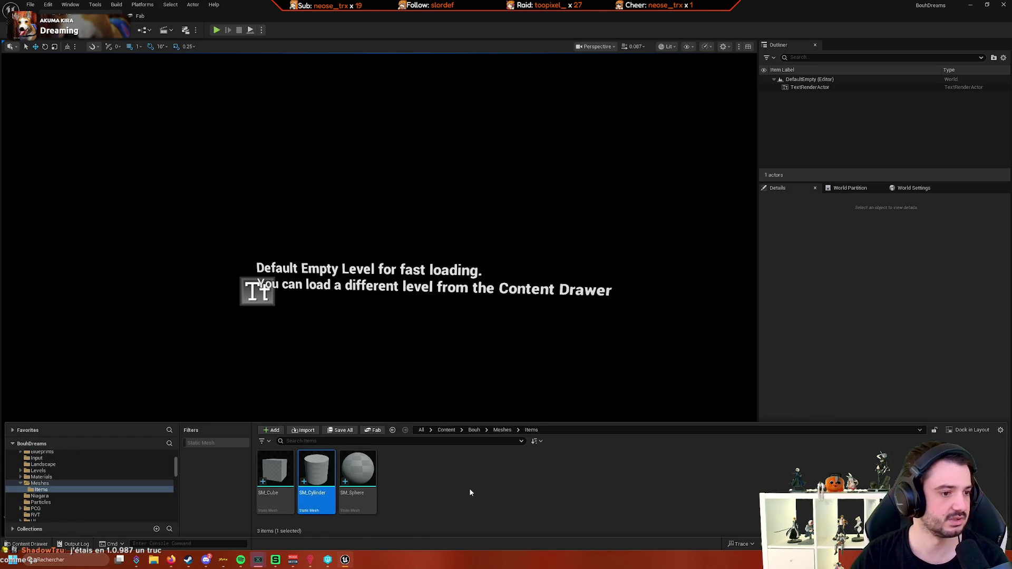
left_click(469, 488)
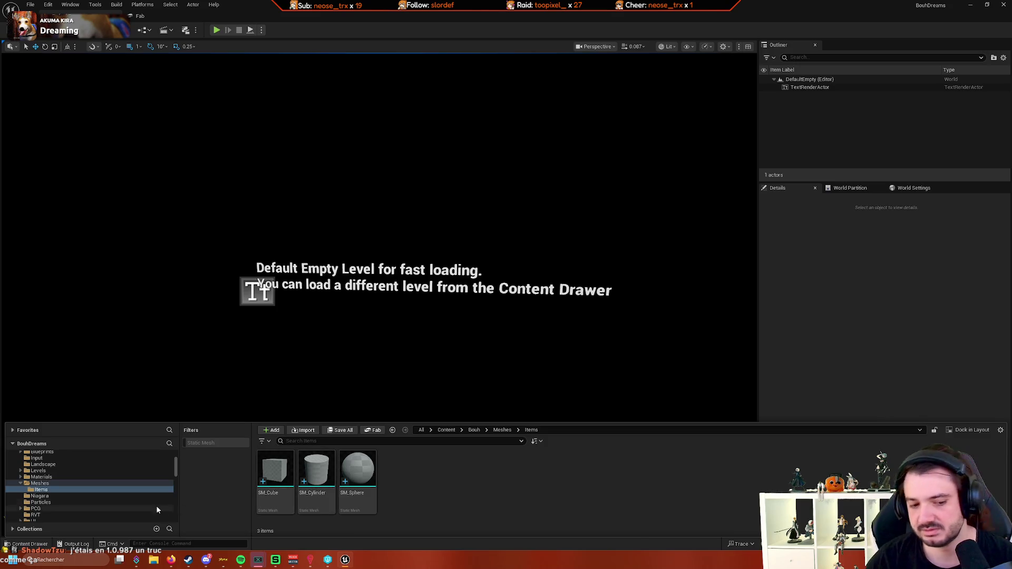
Open SM_Cube from Bouh/Meshes/Items in the Static Mesh Editor
scroll(137, 485, "up", 3)
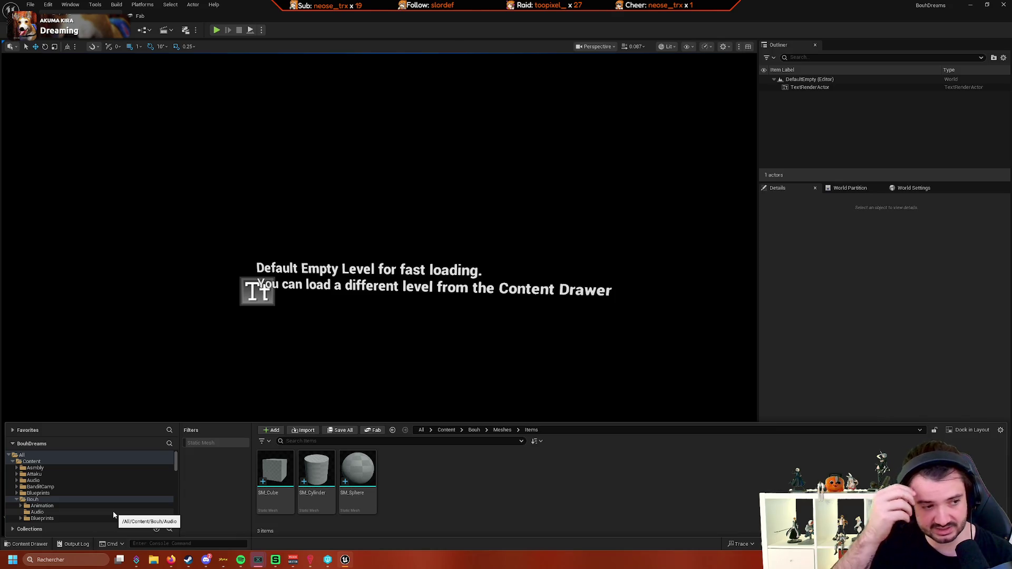
scroll(52, 496, "down", 2)
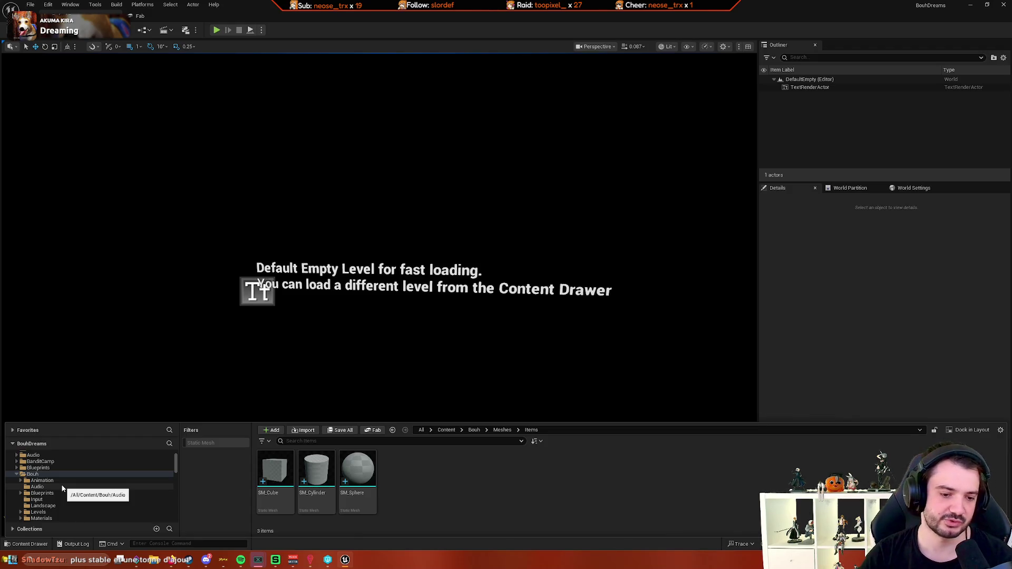
scroll(92, 484, "down", 3)
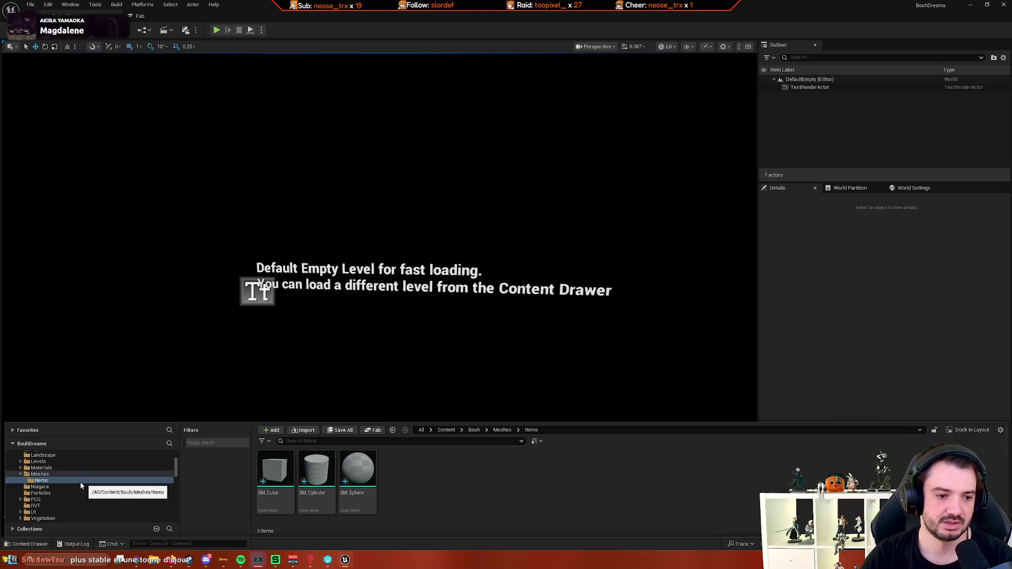
left_click(72, 475)
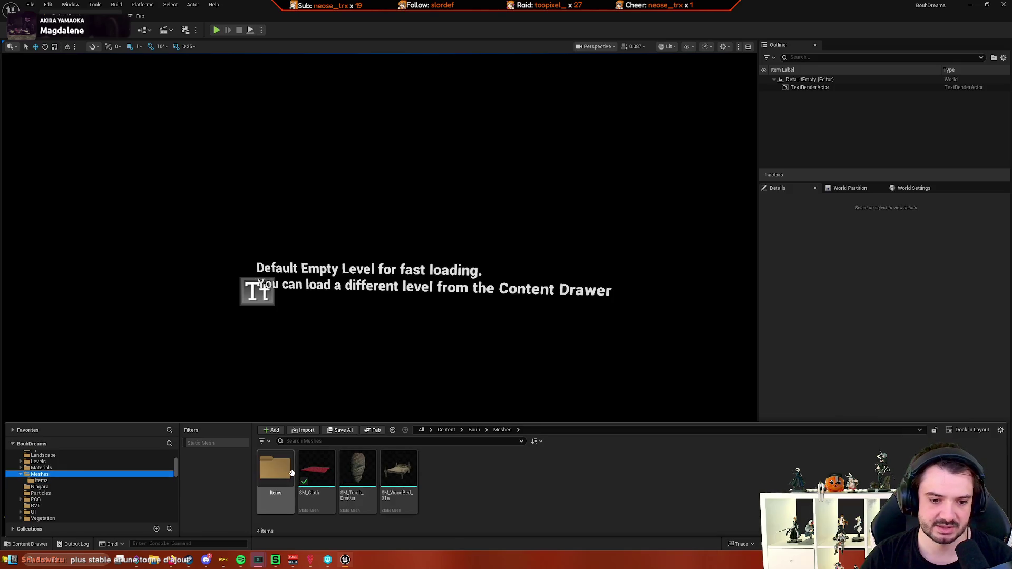
double_click(275, 468)
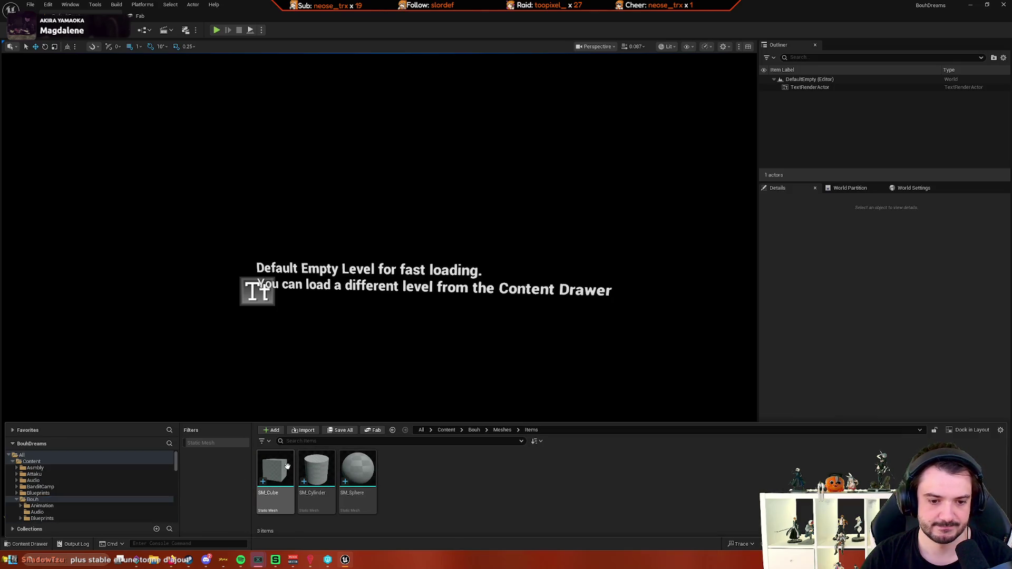
double_click(275, 469)
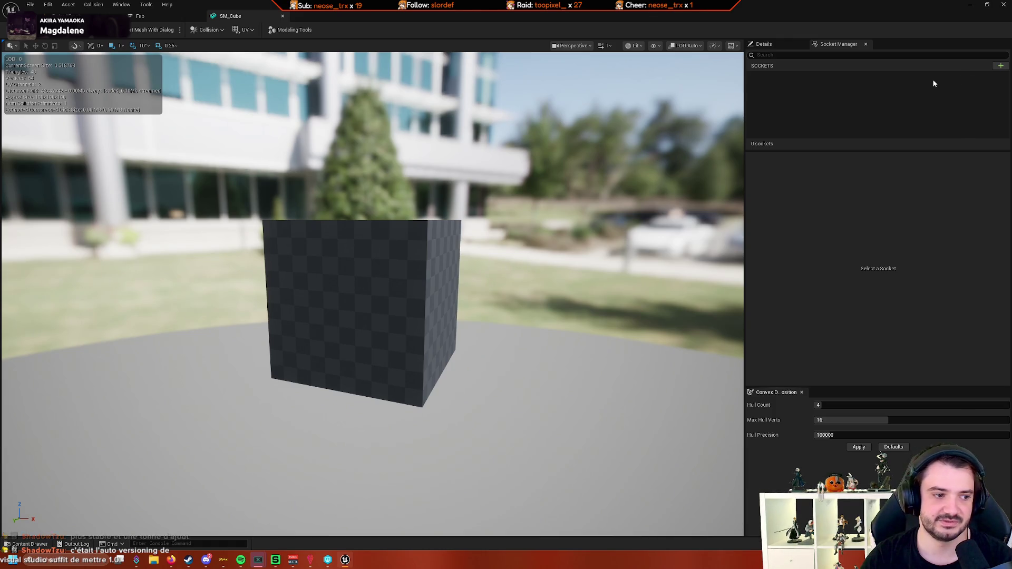
Add a new socket to SM_Cube named Holding
left_click(1001, 65)
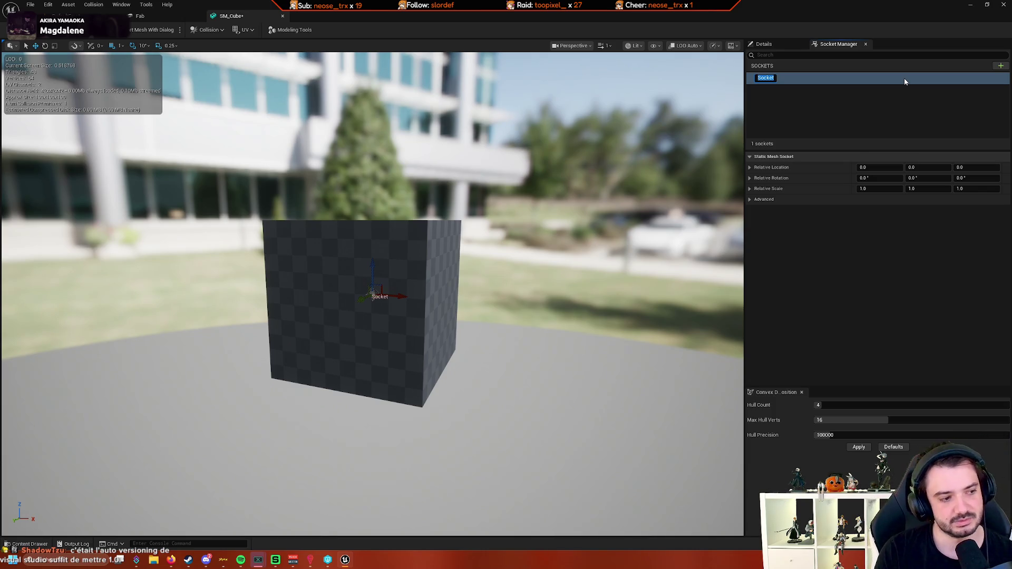
type("Holding")
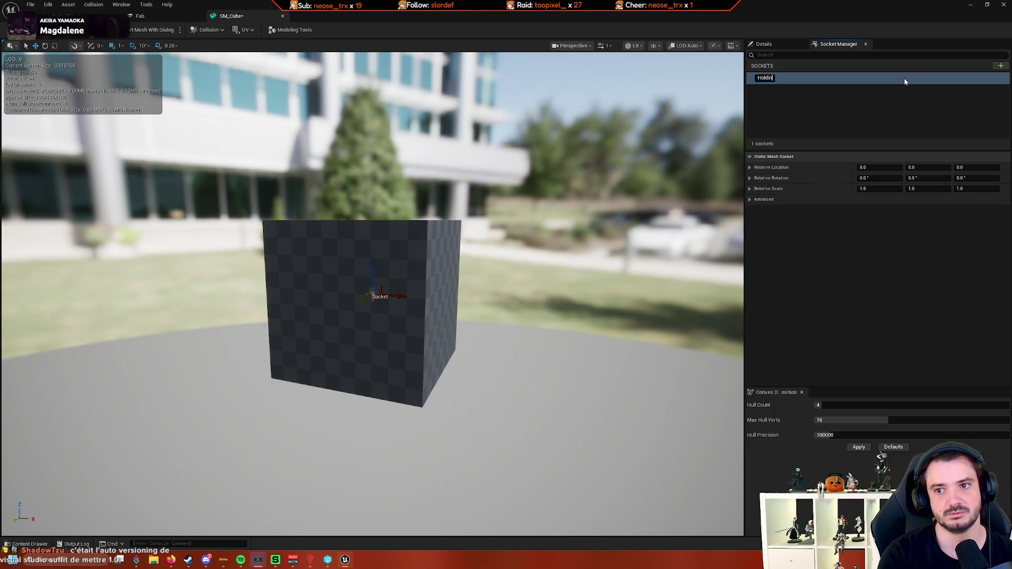
key("Return")
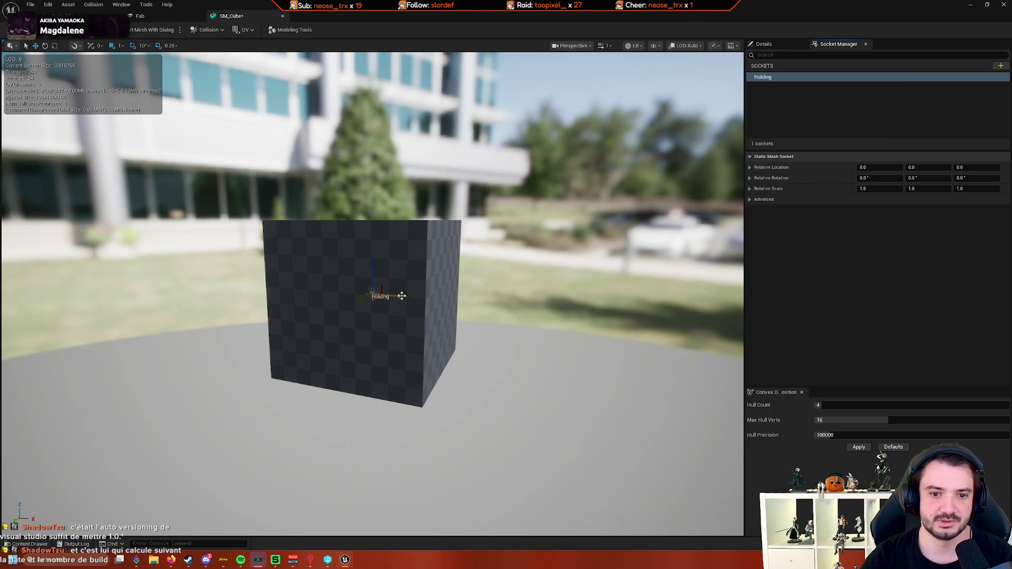
Drag the Holding socket outward along X onto the cube's side and check the view
mouse_move(478, 288)
left_mouse_down()
mouse_move(474, 253)
mouse_move(467, 295)
mouse_move(467, 285)
left_mouse_up()
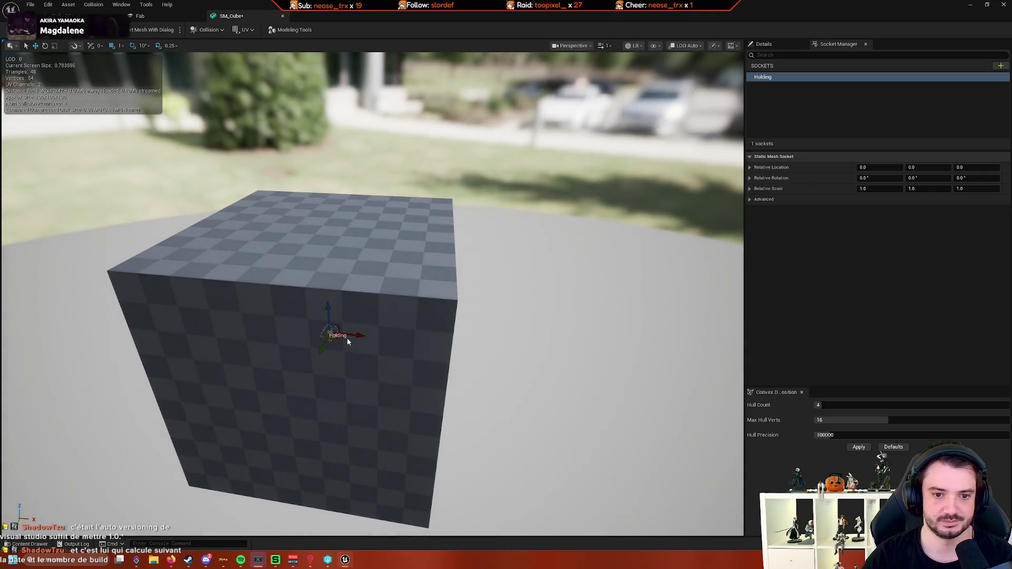
mouse_move(347, 342)
left_mouse_down()
mouse_move(466, 338)
mouse_move(463, 311)
left_mouse_up()
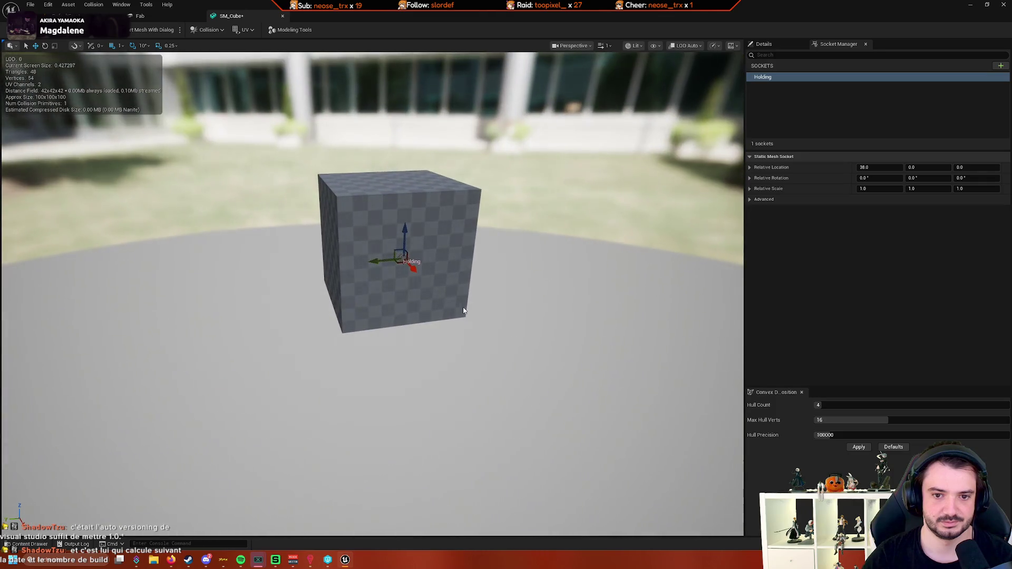
mouse_move(414, 269)
left_mouse_down()
mouse_move(420, 274)
mouse_move(380, 279)
mouse_move(370, 263)
mouse_move(348, 266)
mouse_move(348, 285)
mouse_move(359, 274)
mouse_move(369, 282)
mouse_move(346, 300)
mouse_move(364, 288)
mouse_move(306, 290)
mouse_move(338, 290)
left_mouse_up()
key("Escape")
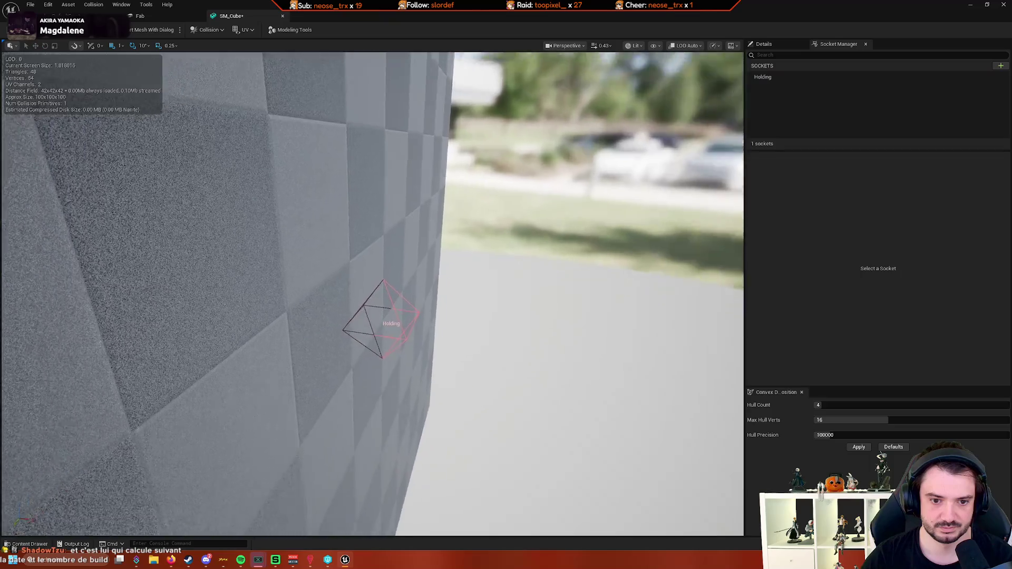
left_click_drag(448, 289, 422, 291)
Frame the cube, orbit around it, and select the Holding socket
key("f")
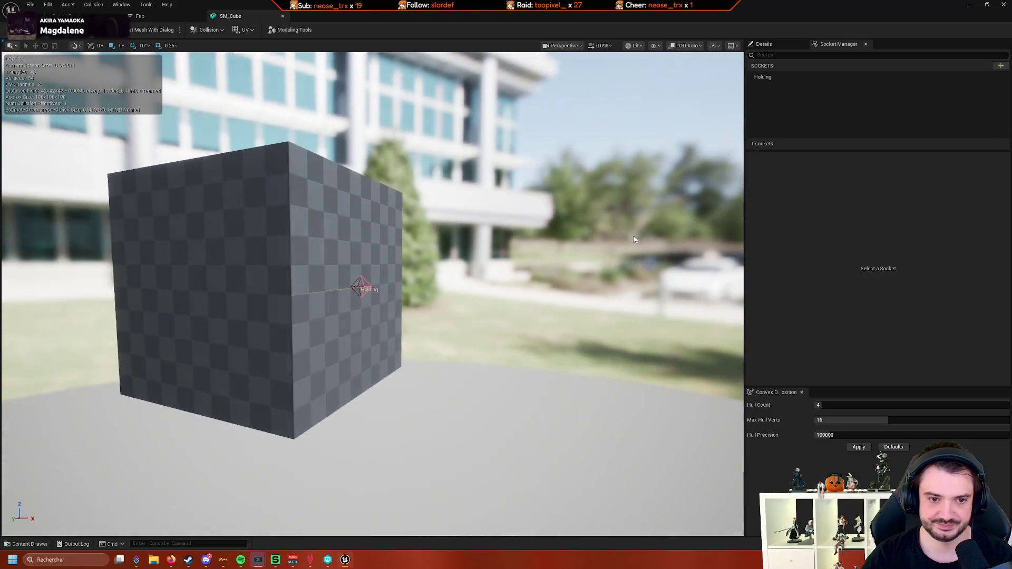
left_click(378, 289)
left_click_drag(378, 289, 243, 420)
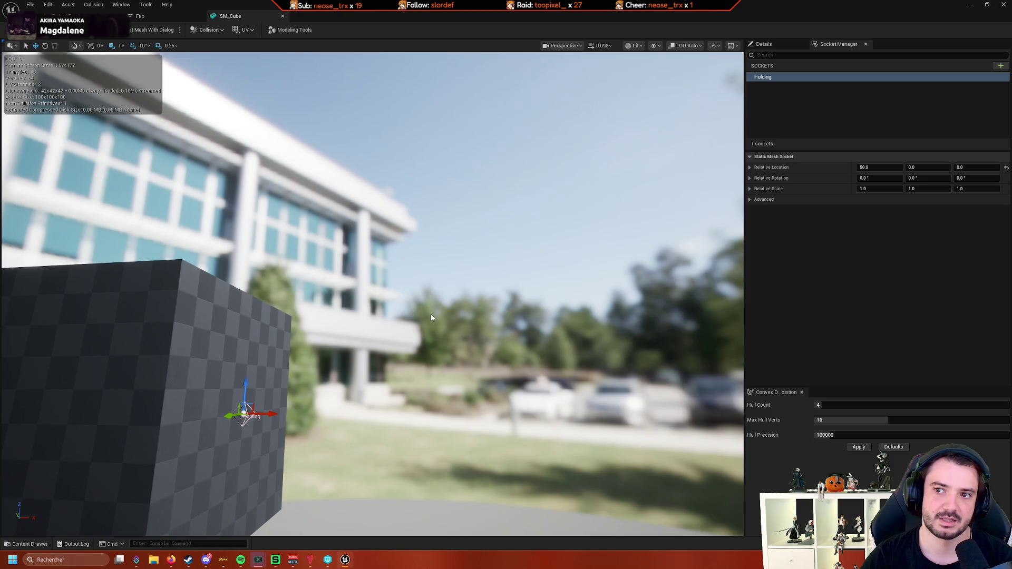
mouse_move(436, 309)
left_mouse_down()
mouse_move(167, 286)
mouse_move(212, 304)
left_mouse_up()
left_click(214, 304)
mouse_move(282, 315)
left_mouse_down()
mouse_move(295, 274)
mouse_move(362, 287)
left_mouse_up()
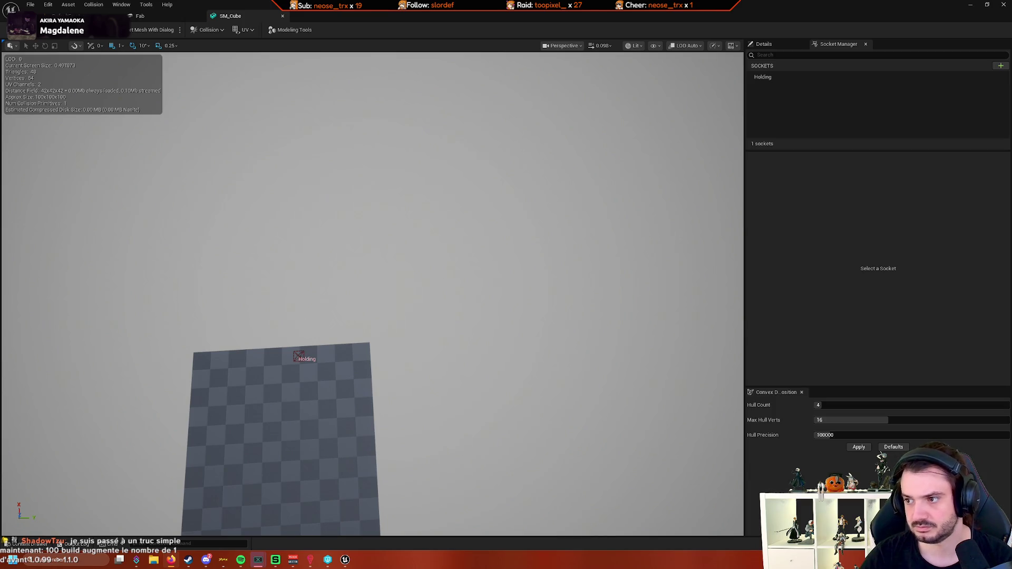
left_click_drag(486, 311, 358, 344)
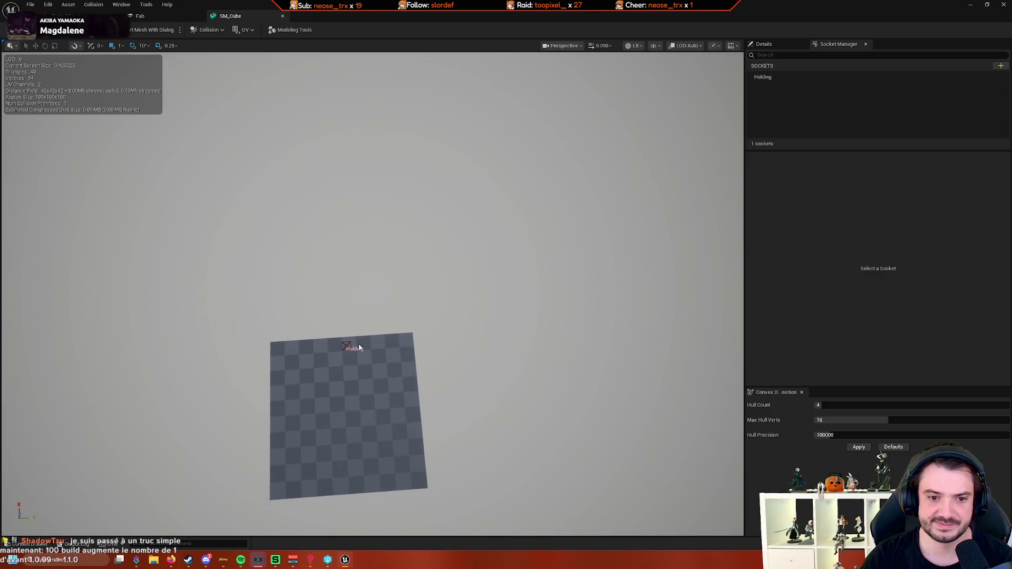
left_click(352, 346)
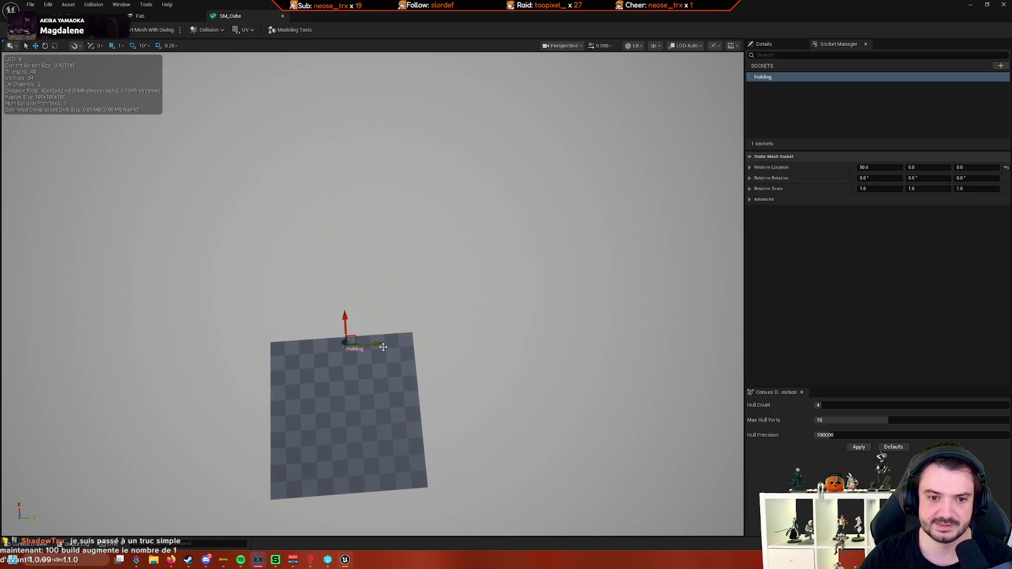
Set the Holding socket's relative location to X 0, Y 50 and save SM_Cube
left_click(891, 167)
type("0")
key("Tab")
key("Tab")
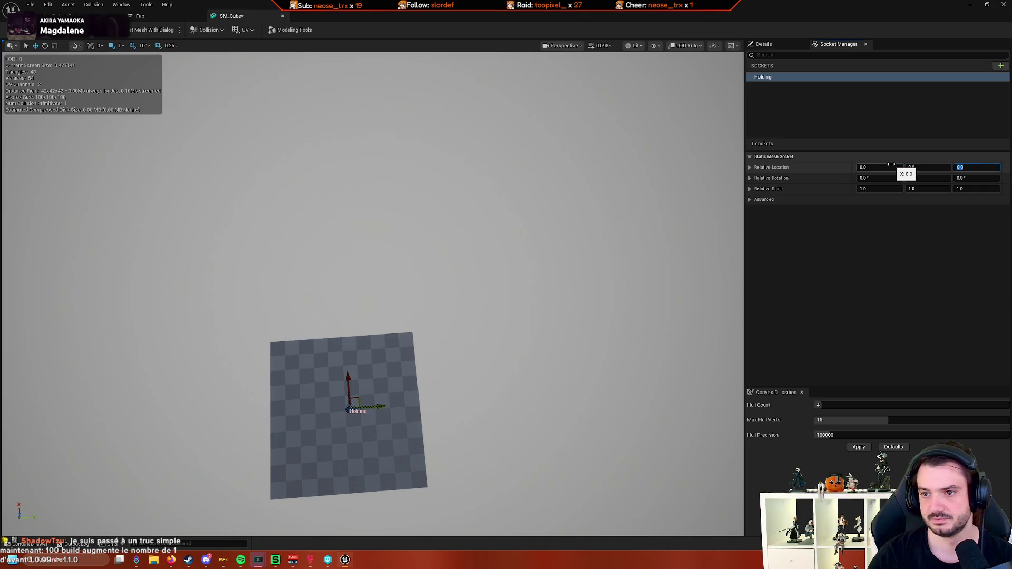
key("shift+Tab")
type("50")
key("Return")
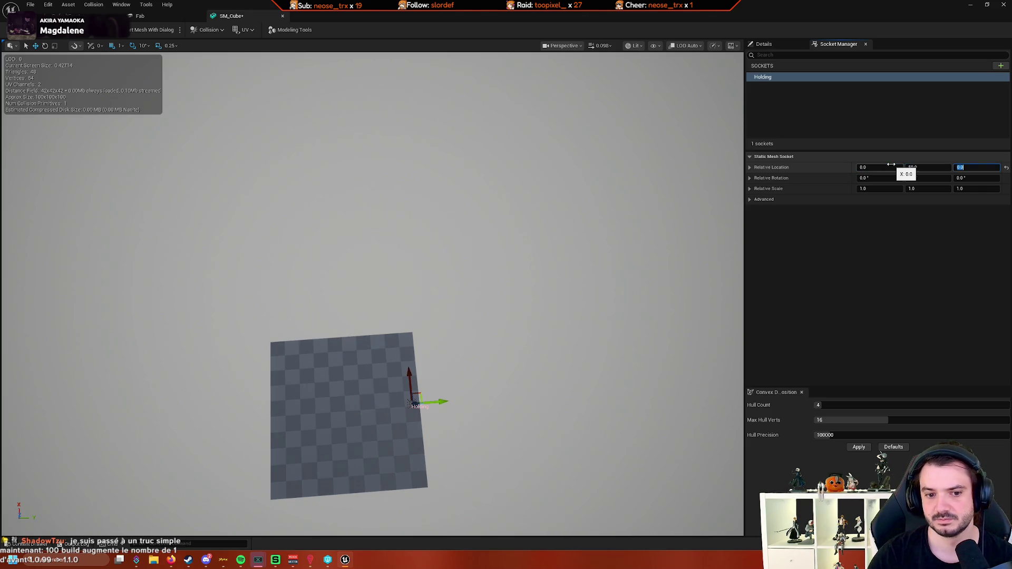
mouse_move(356, 335)
left_mouse_down()
mouse_move(343, 327)
mouse_move(357, 335)
left_mouse_up()
key("ctrl+s")
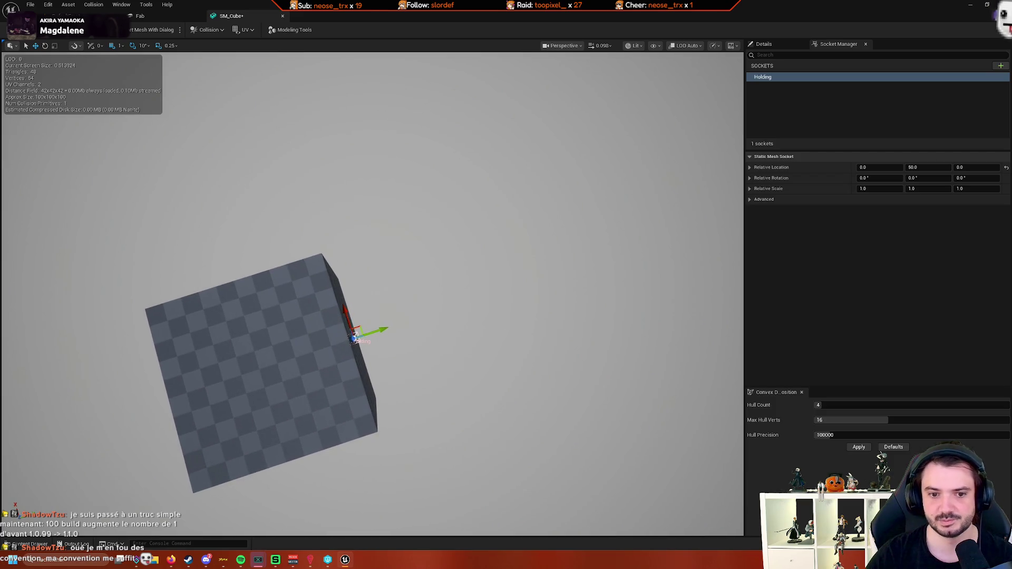
left_click(507, 328)
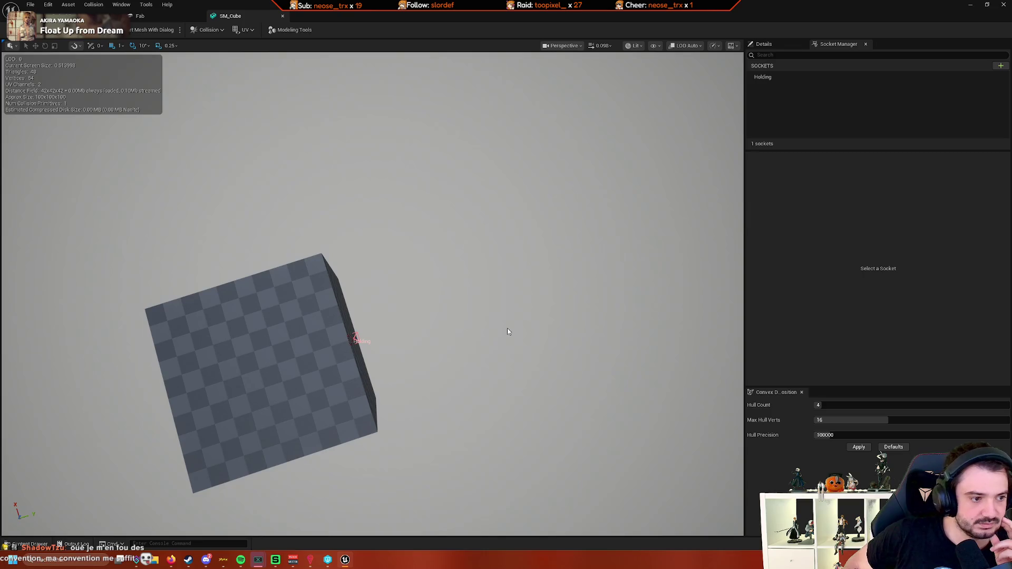
Inspect the Holding socket up close, toggling its gizmo to rotation and back to move
mouse_move(401, 335)
left_mouse_down()
mouse_move(379, 338)
mouse_move(393, 340)
mouse_move(401, 327)
mouse_move(393, 340)
mouse_move(417, 344)
mouse_move(406, 354)
left_mouse_up()
left_click(338, 346)
key("e")
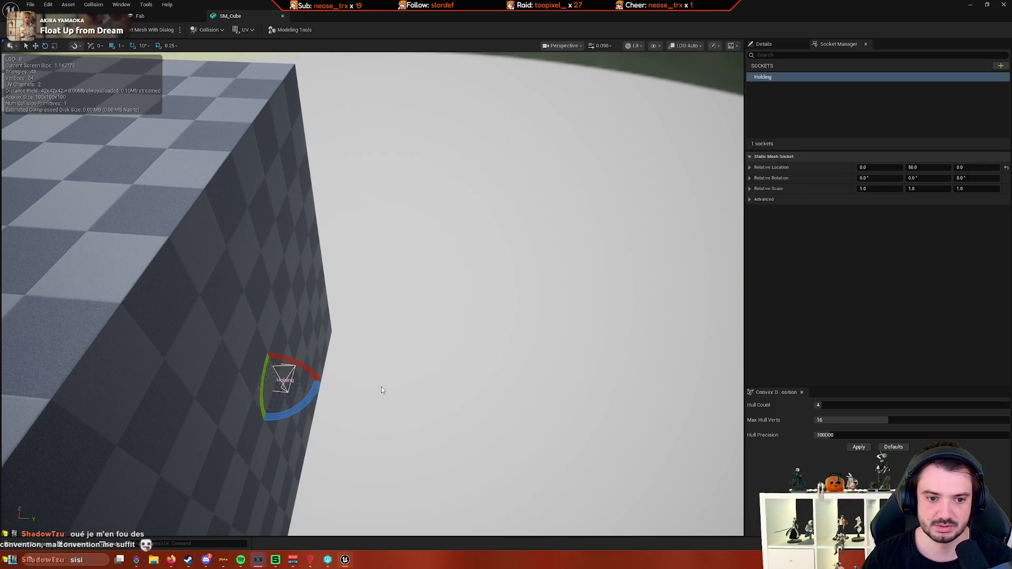
left_click(392, 389)
left_click(280, 380)
left_click_drag(319, 328, 319, 328)
left_click(319, 328)
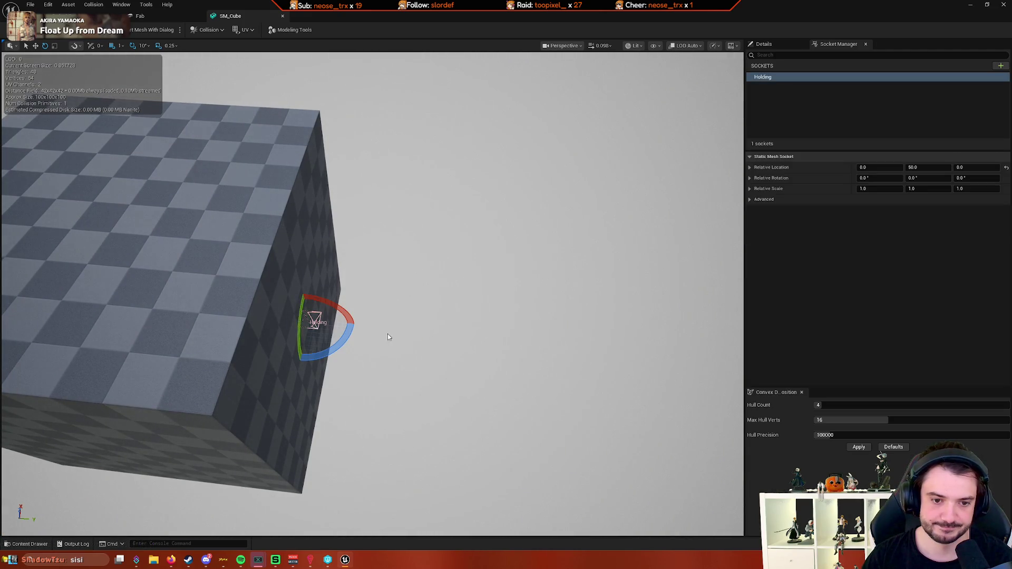
key("w")
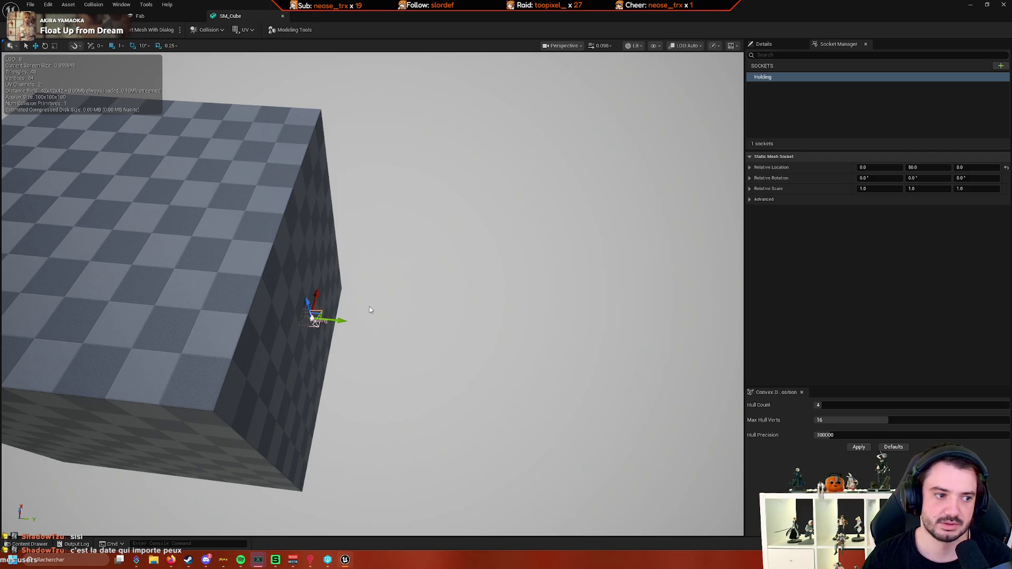
Rotate SM_Cube's Holding socket to a yaw of 270° around Z, then restore the move gizmo
mouse_move(370, 310)
left_mouse_down()
mouse_move(378, 295)
mouse_move(368, 324)
mouse_move(363, 317)
mouse_move(317, 359)
mouse_move(327, 390)
mouse_move(342, 353)
left_mouse_up()
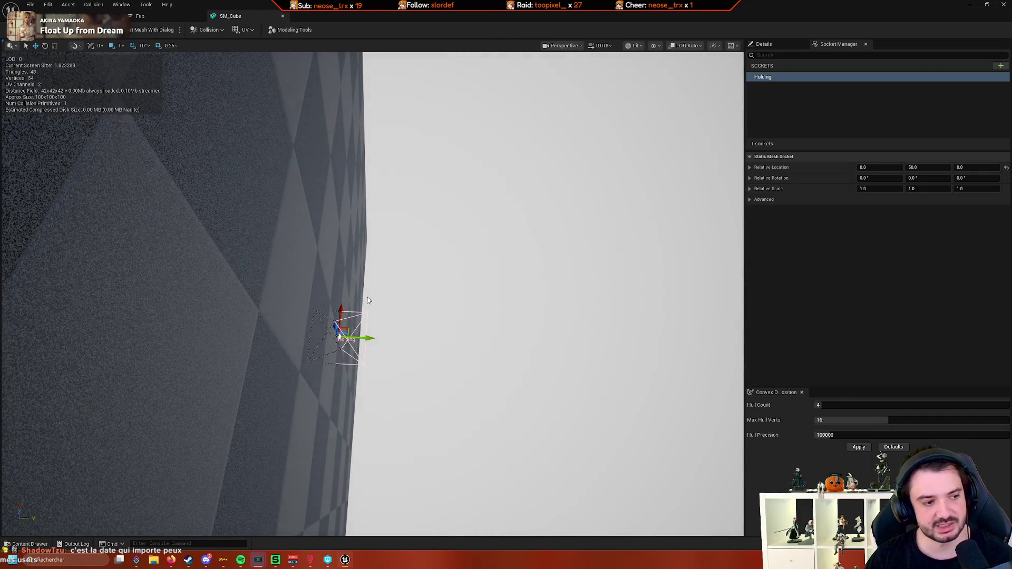
mouse_move(368, 301)
left_mouse_down()
mouse_move(372, 290)
mouse_move(327, 299)
mouse_move(362, 363)
mouse_move(336, 357)
mouse_move(343, 378)
mouse_move(253, 365)
left_mouse_up()
left_click(340, 315)
key("e")
left_click_drag(310, 36, 339, 282)
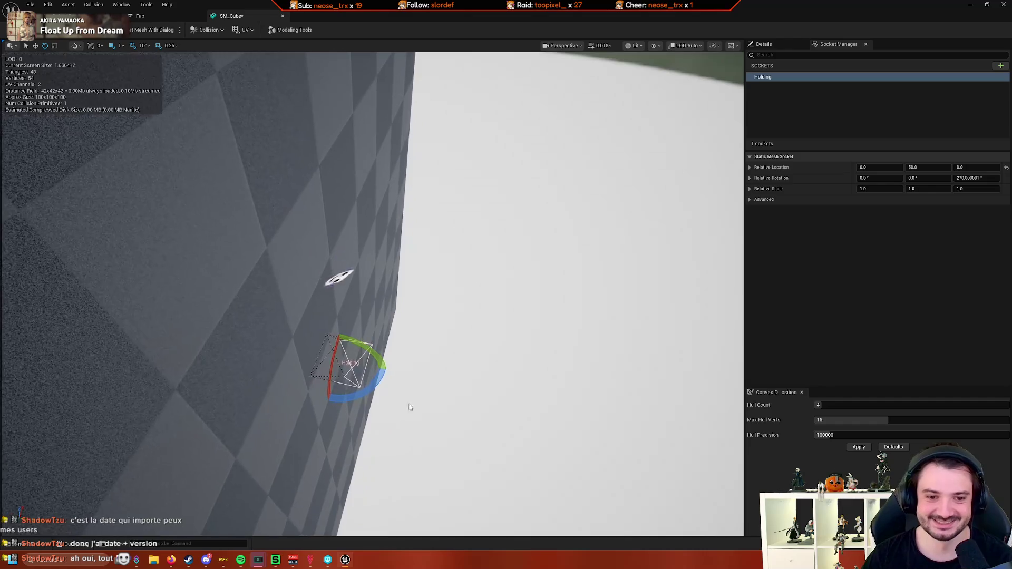
left_click_drag(343, 406, 333, 491)
key("w")
left_click_drag(318, 322, 337, 305)
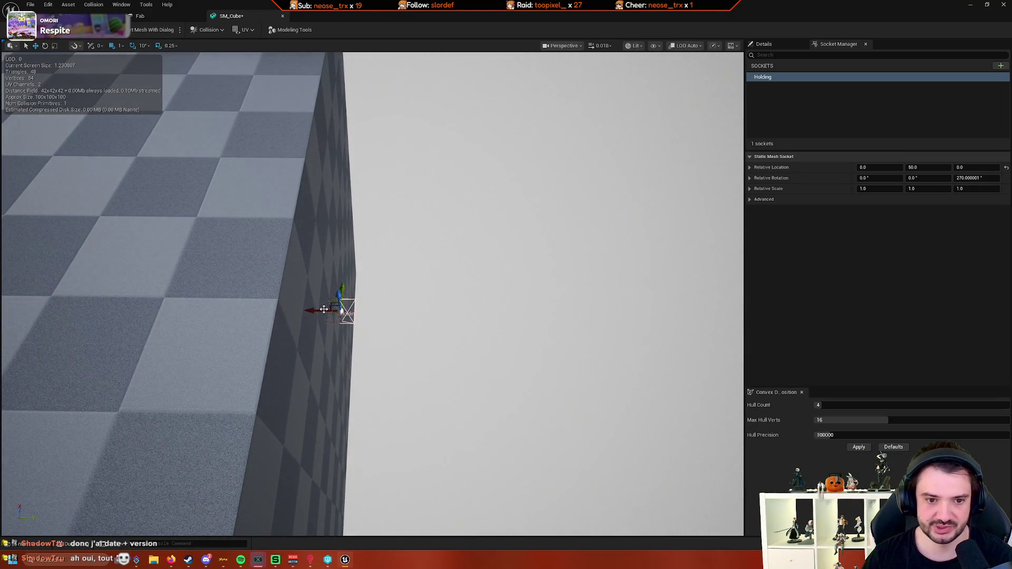
left_click_drag(446, 312, 453, 314)
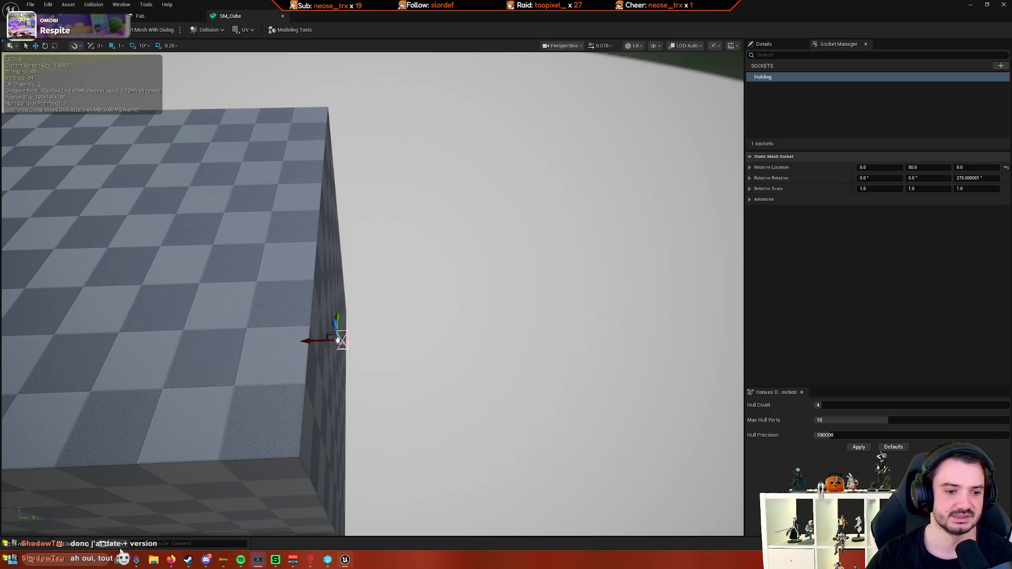
Open SM_Cylinder from the Items folder and add a socket named Holding
left_click(25, 544)
left_click(321, 418)
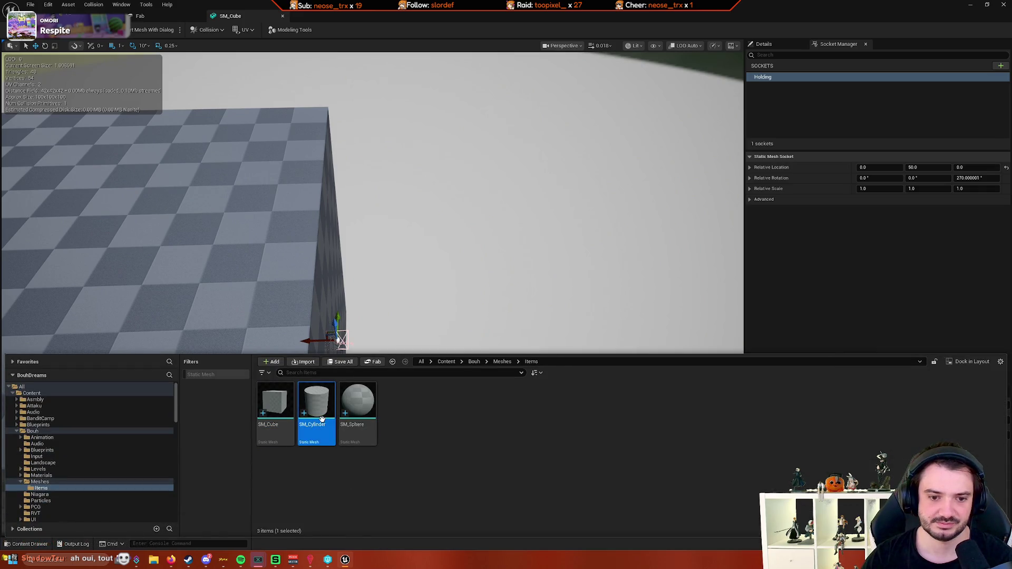
double_click(322, 420)
left_click_drag(433, 364, 476, 358)
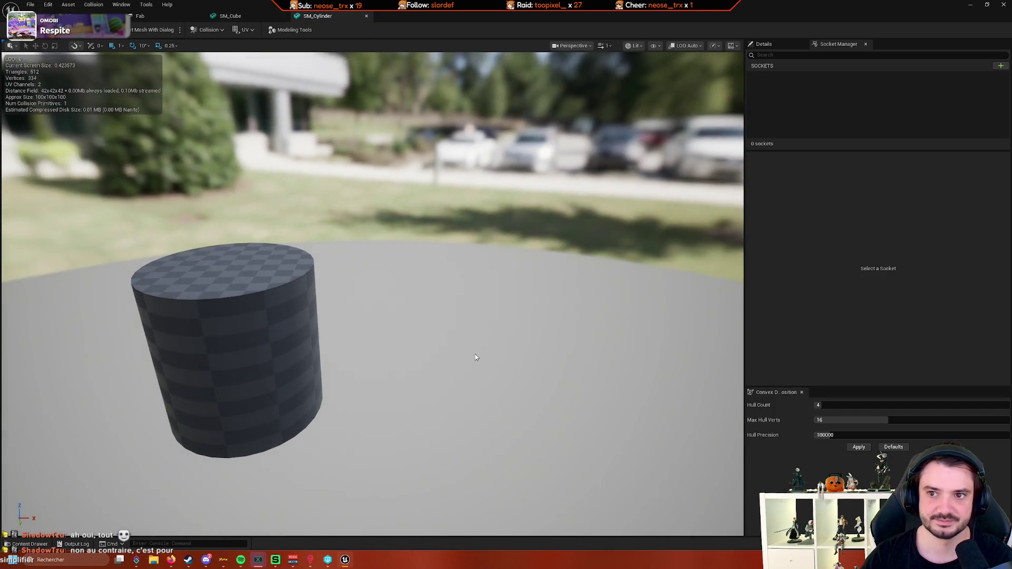
left_click(1002, 66)
type("Holding")
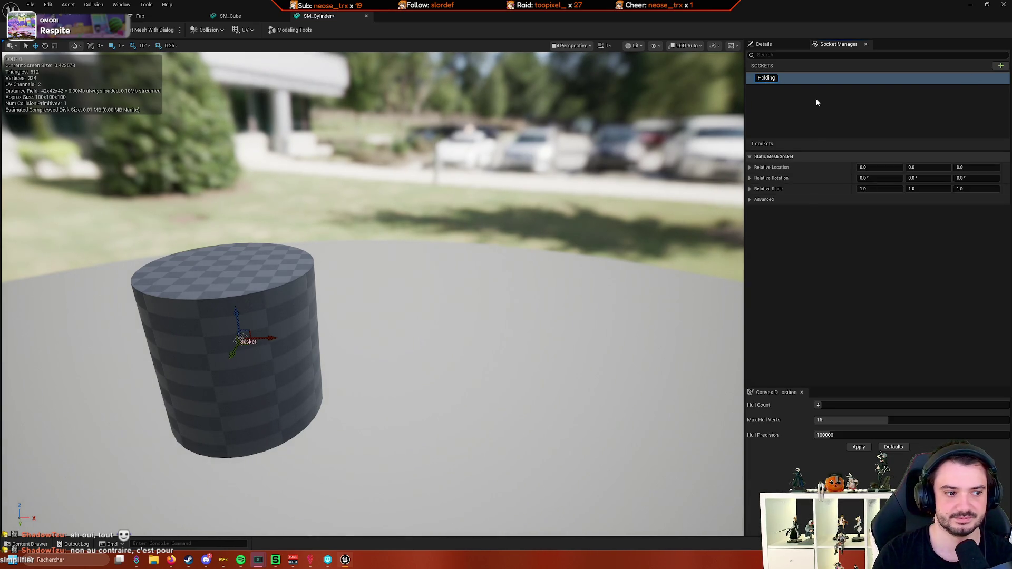
key("Return")
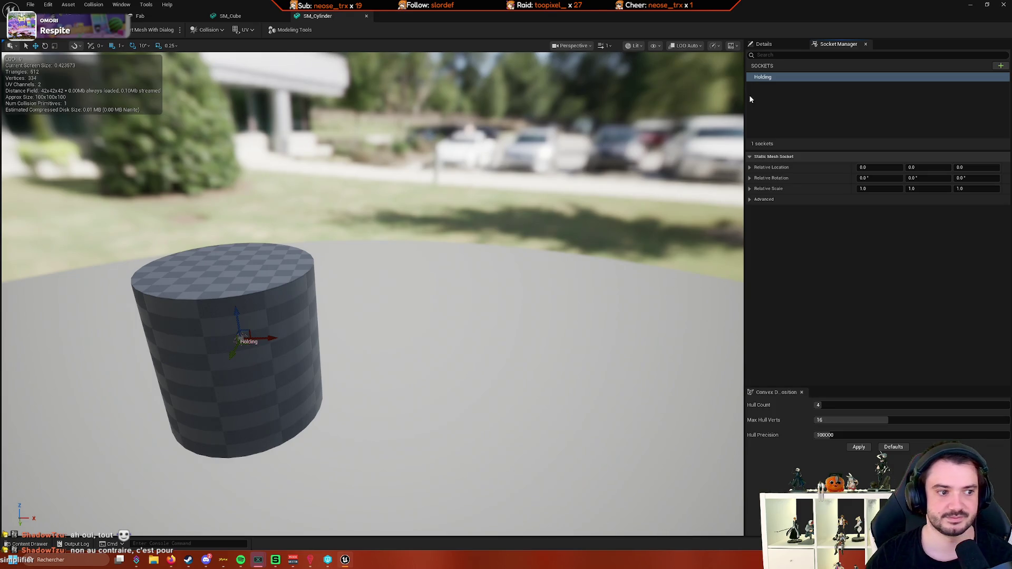
Move the Holding socket 50 along X, give it a 180° yaw, and save the mesh
mouse_move(396, 261)
left_mouse_down()
mouse_move(396, 211)
mouse_move(407, 265)
left_mouse_up()
mouse_move(351, 321)
left_mouse_down()
mouse_move(350, 293)
mouse_move(324, 346)
mouse_move(376, 330)
mouse_move(374, 300)
left_mouse_up()
left_click_drag(258, 328, 475, 349)
mouse_move(369, 295)
left_mouse_down()
mouse_move(327, 253)
mouse_move(348, 247)
mouse_move(263, 274)
mouse_move(433, 312)
mouse_move(465, 331)
left_mouse_up()
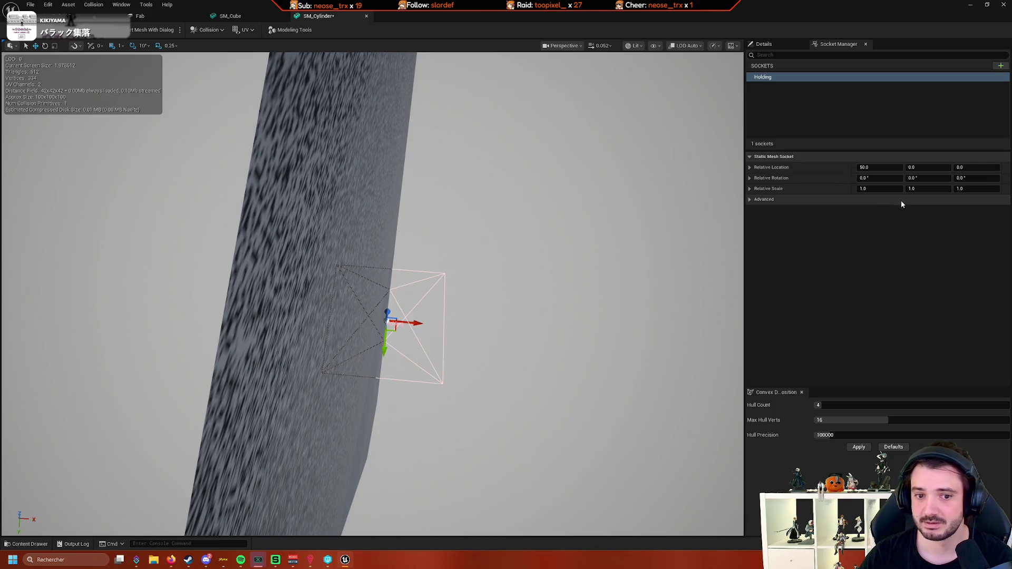
mouse_move(690, 261)
left_mouse_down()
mouse_move(691, 237)
mouse_move(691, 287)
left_mouse_up()
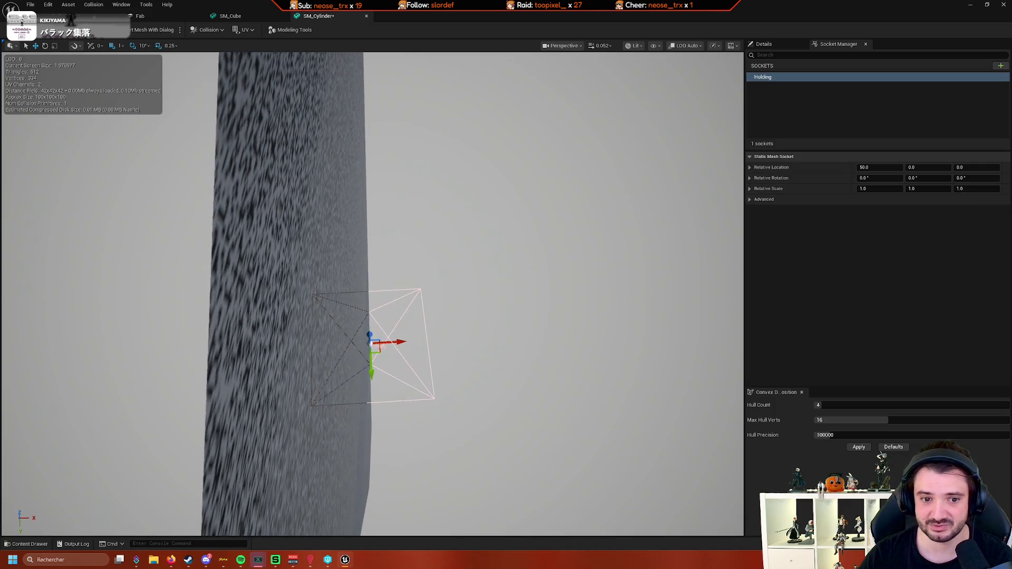
left_click(970, 179)
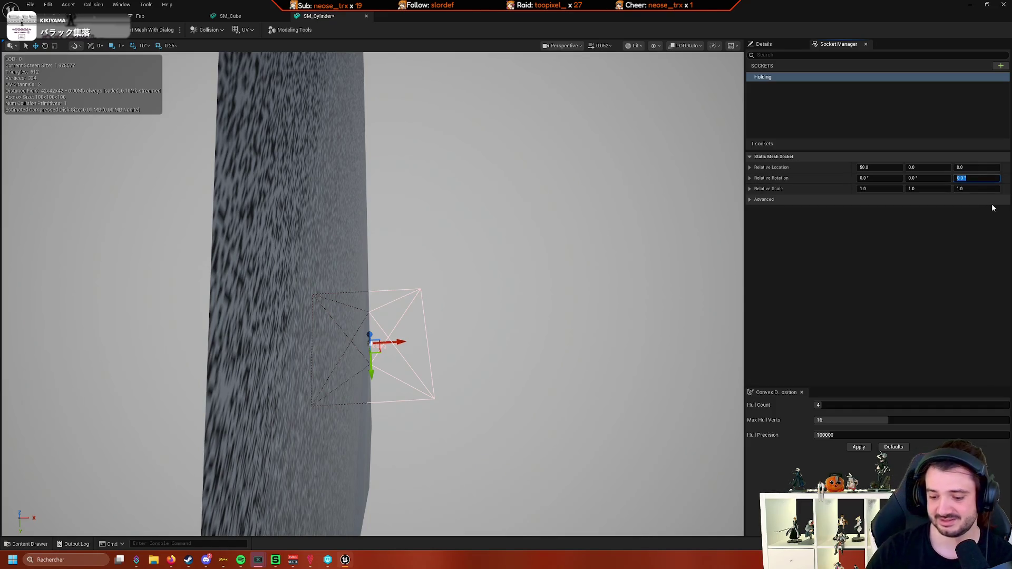
type("180")
key("Return")
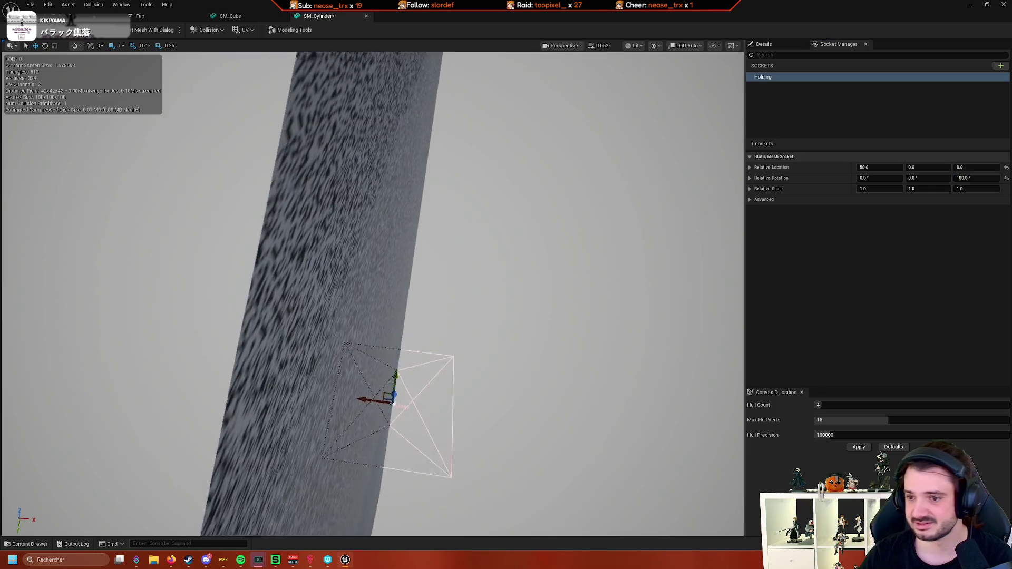
key("ctrl+s")
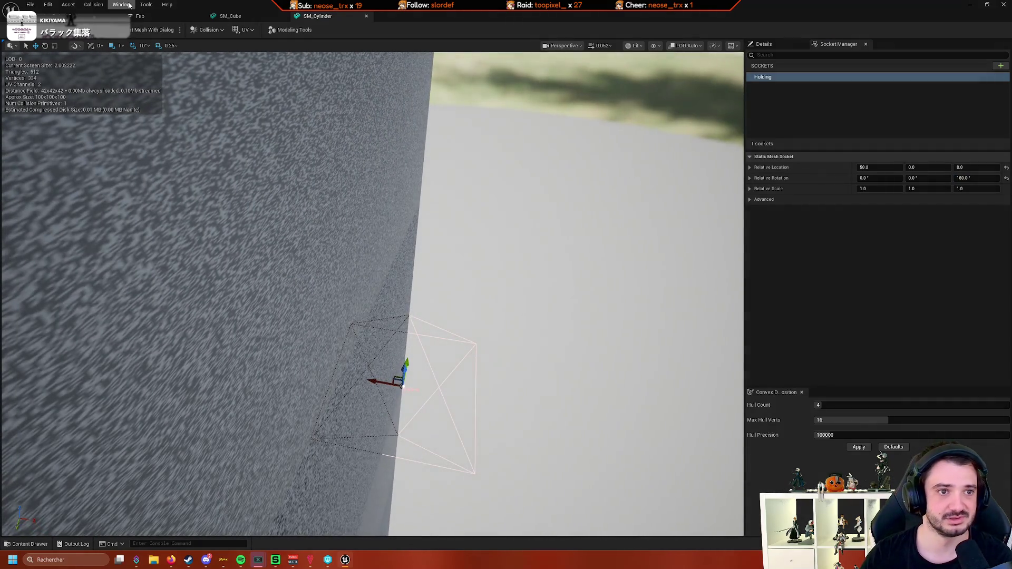
Save the current level in the main editor and dismiss the asset check-out prompt
left_click(84, 16)
key("ctrl+s")
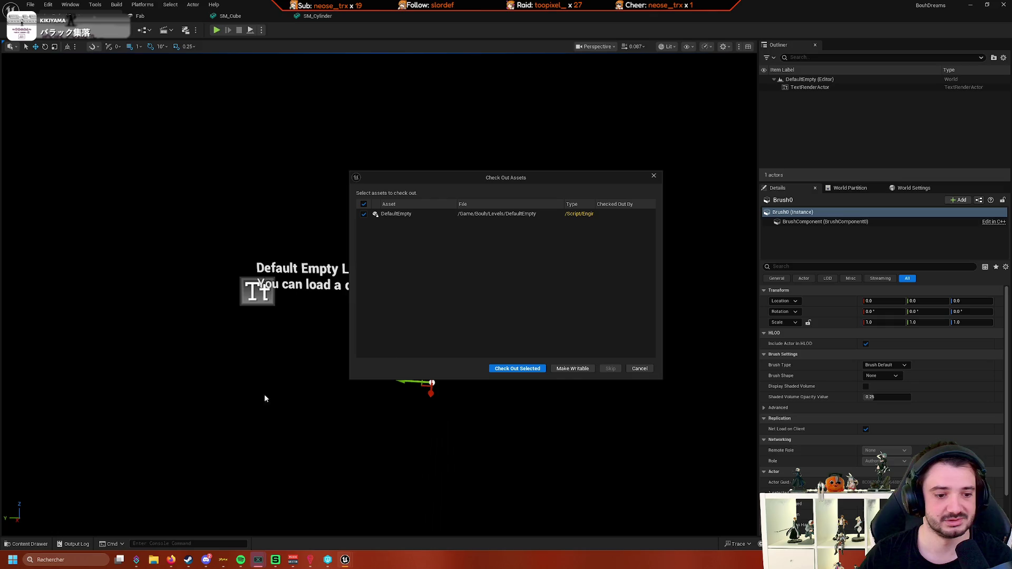
left_click(640, 369)
Open SM_Sphere and add a socket named Holding, framing the sphere in view
left_click(30, 546)
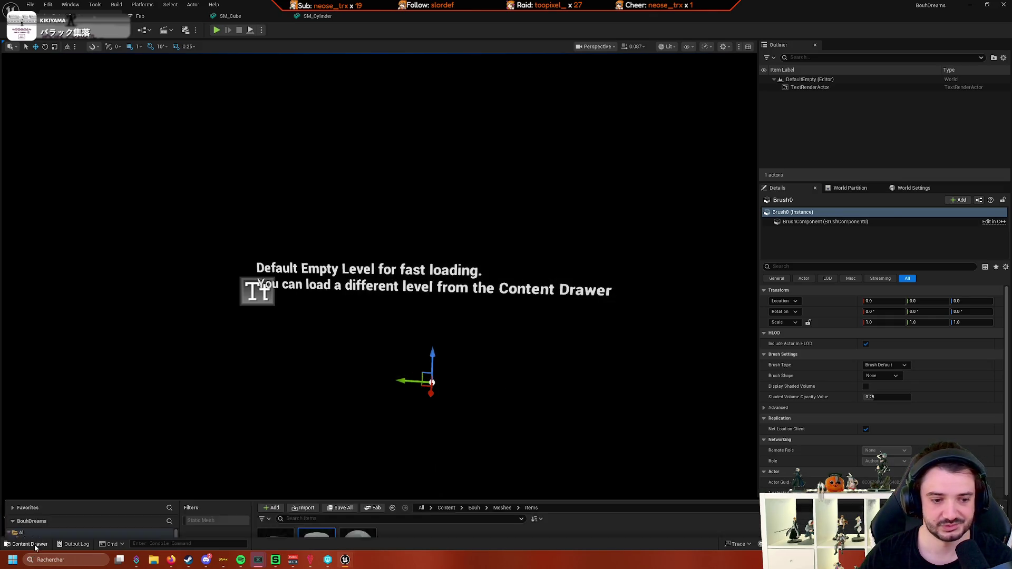
double_click(358, 469)
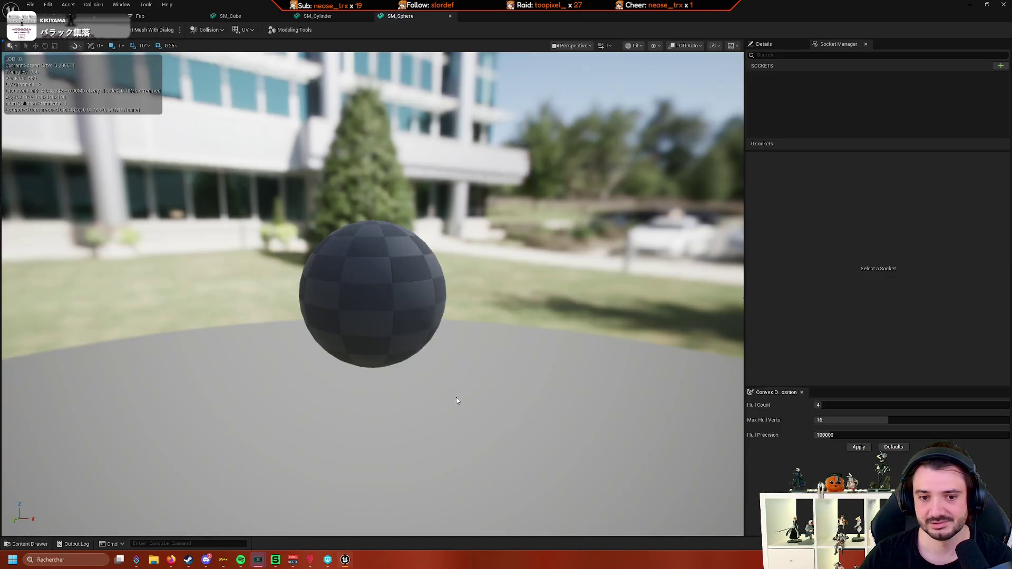
left_click_drag(456, 402, 495, 327)
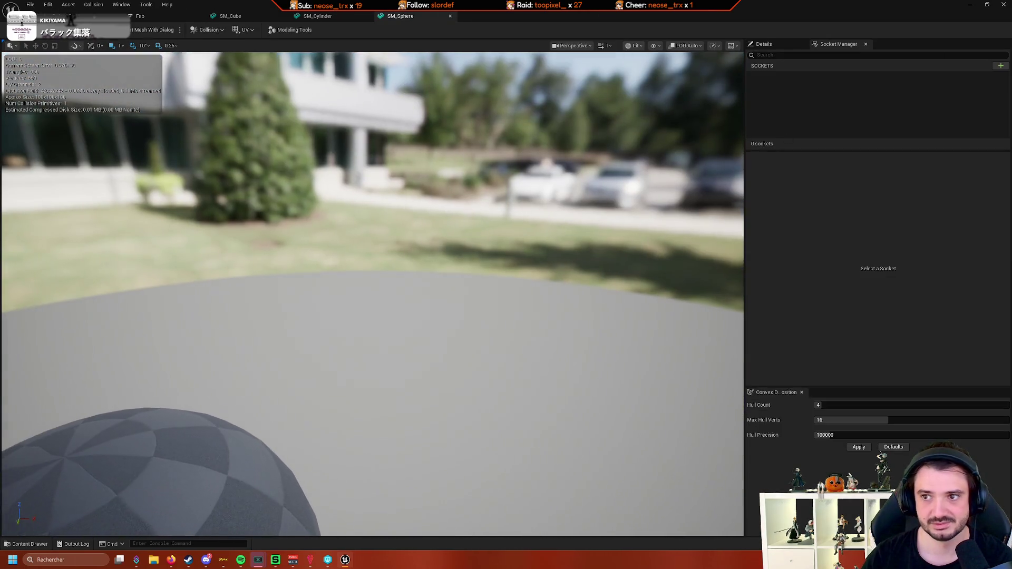
left_click(1001, 67)
type("Holding")
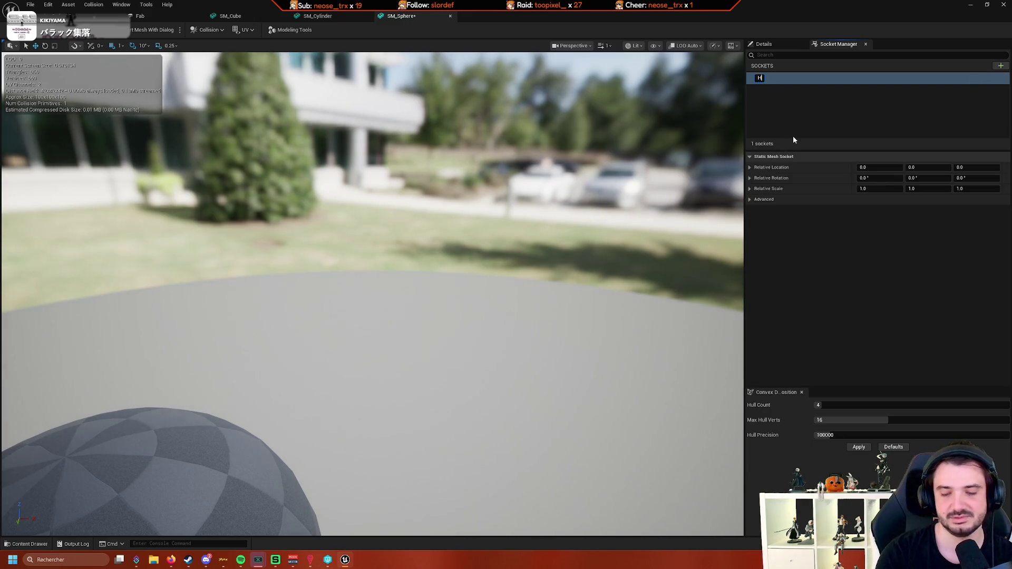
key("Return")
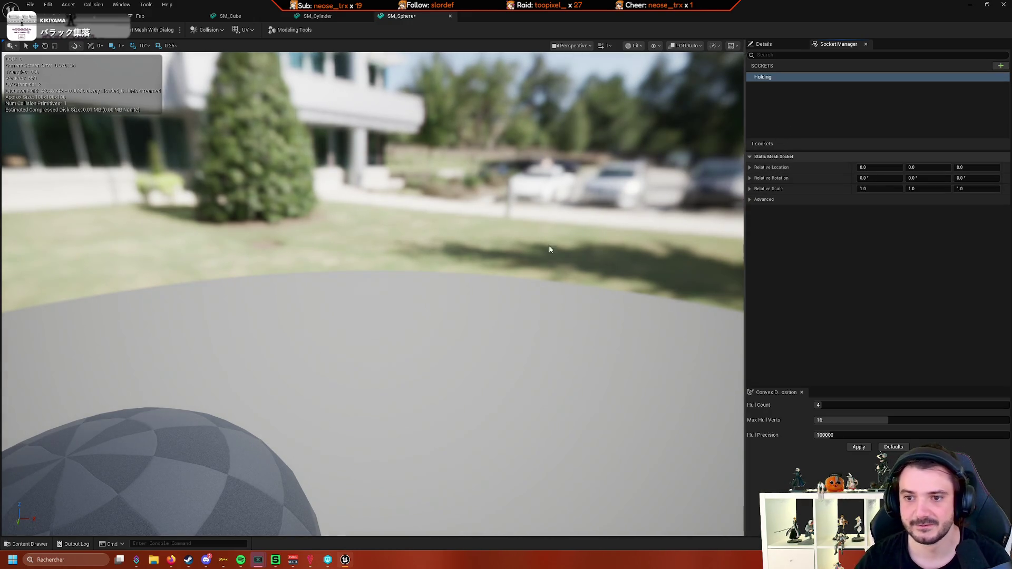
key("f")
left_click_drag(549, 245, 491, 264)
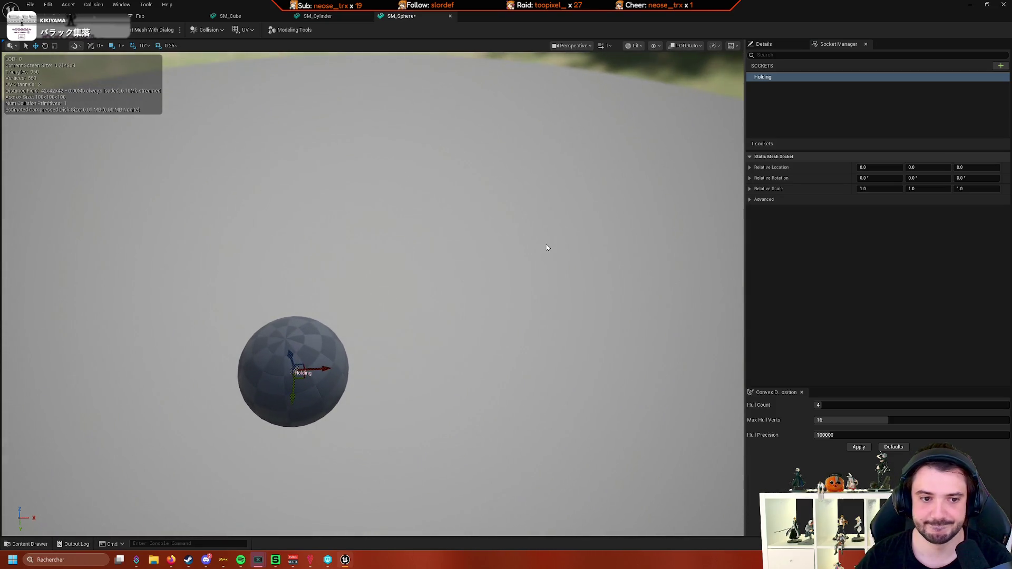
left_click_drag(546, 245, 536, 236)
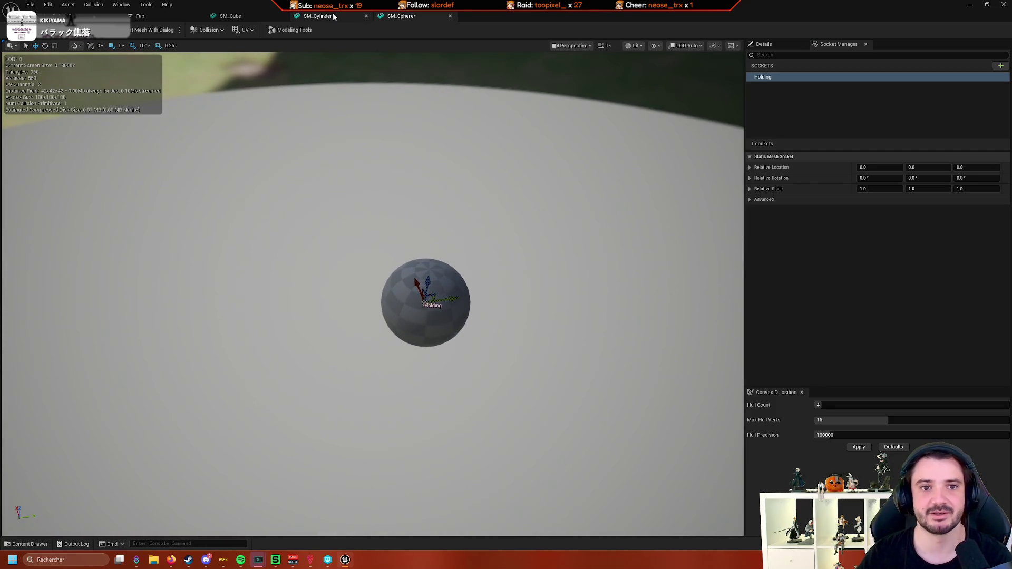
In the SM_Cylinder editor, set the Holding socket location to X 0, Y 50
left_click(317, 16)
left_click_drag(371, 68, 383, 90)
mouse_move(445, 133)
left_mouse_down()
mouse_move(446, 145)
mouse_move(446, 133)
left_mouse_up()
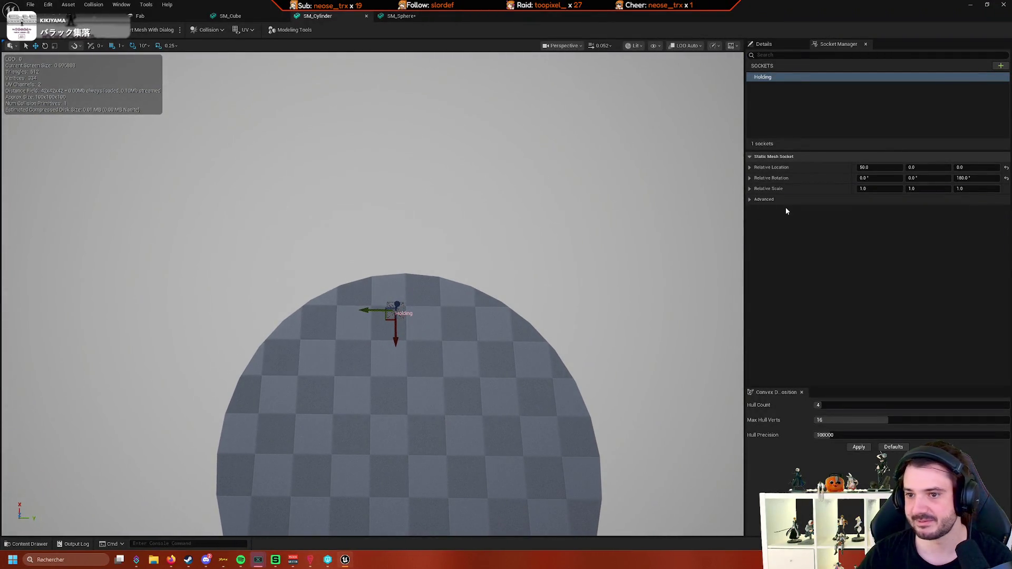
left_click(884, 167)
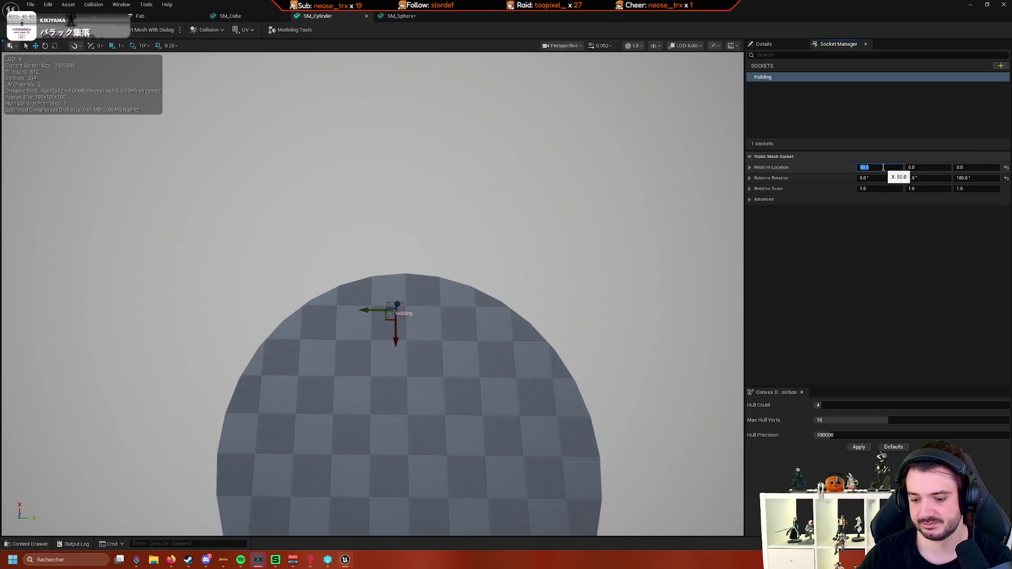
type("0")
key("Tab")
type("50")
key("Return")
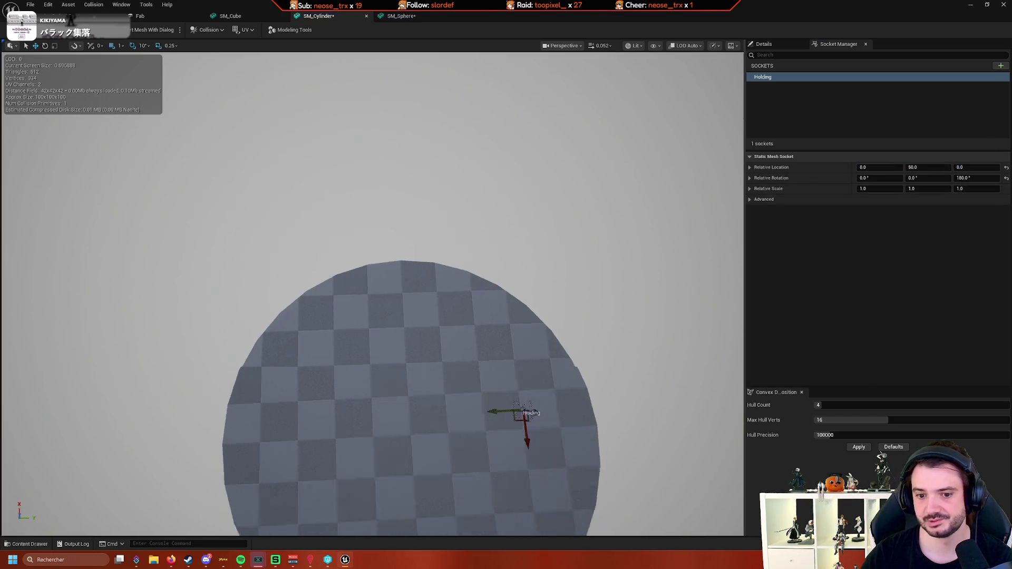
left_click_drag(571, 269, 572, 269)
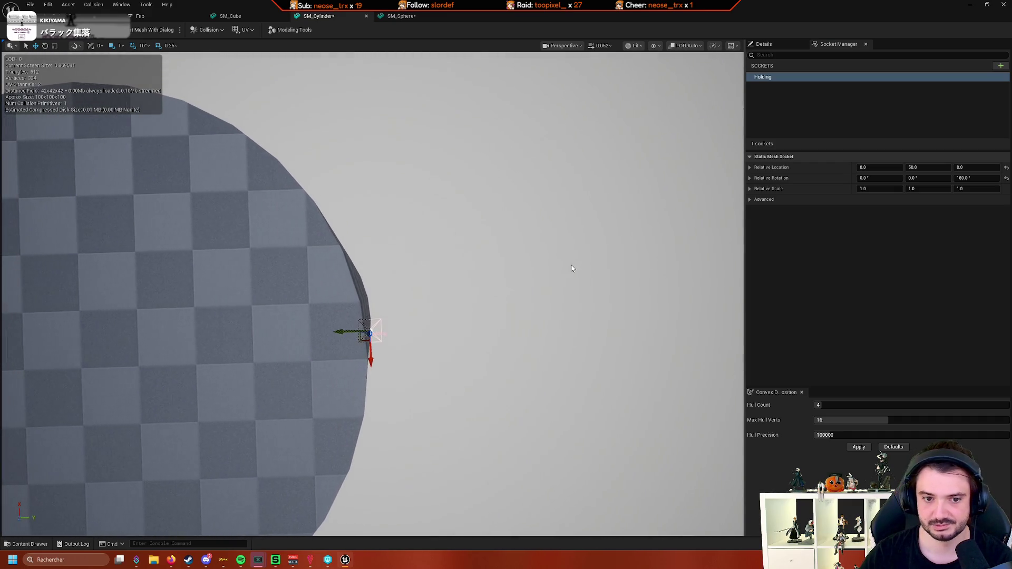
Set the cylinder's Holding socket yaw to 90, then correct it to -90
left_click(978, 178)
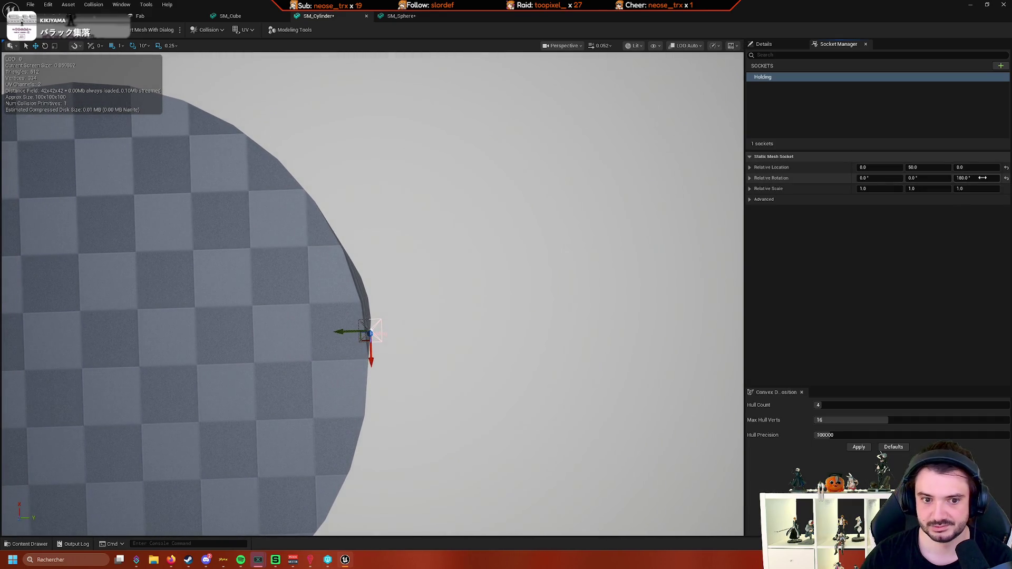
type("90")
key("Tab")
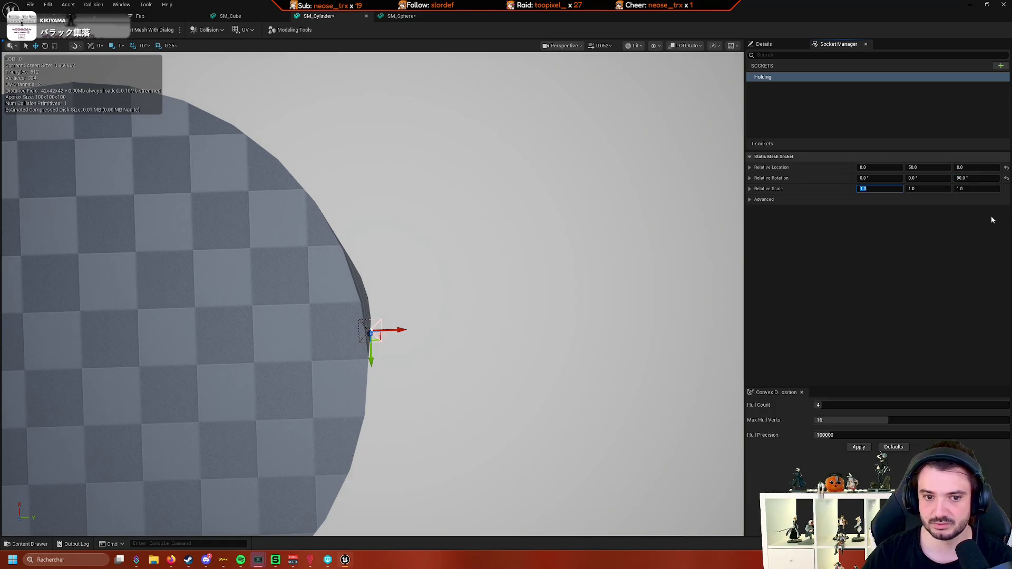
left_click(977, 178)
type("-90")
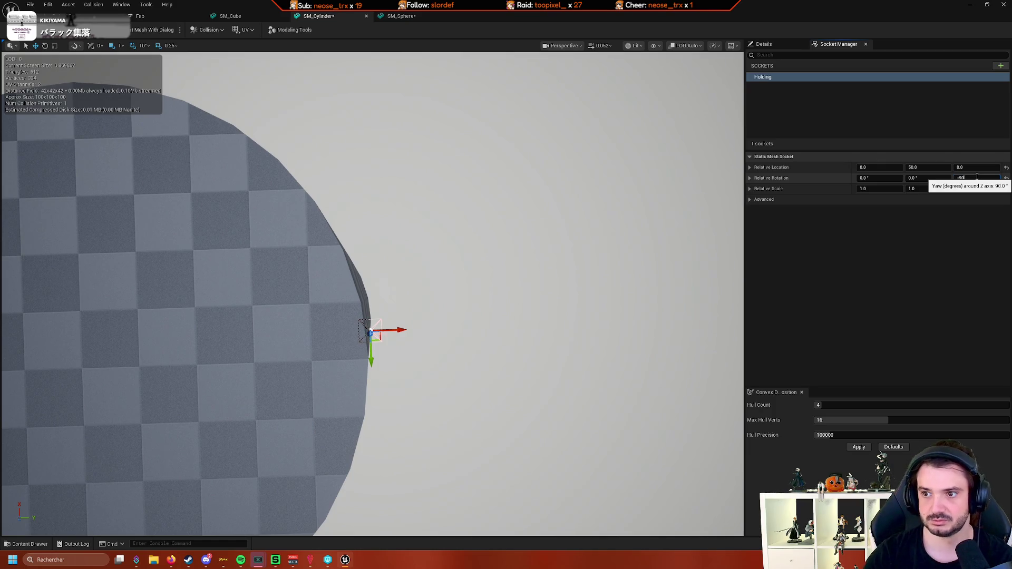
key("Return")
mouse_move(457, 224)
left_mouse_down()
mouse_move(407, 264)
mouse_move(448, 264)
left_mouse_up()
left_click_drag(403, 171, 415, 116)
Set SM_Sphere's Holding socket to Y location 50 with a -90° yaw
left_click(402, 16)
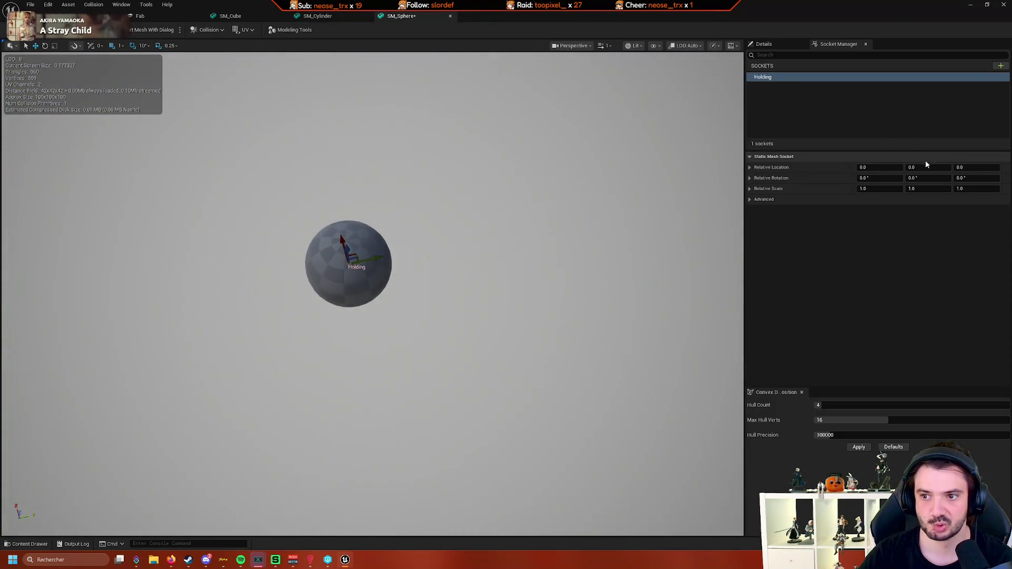
left_click(929, 167)
type("50")
key("Tab")
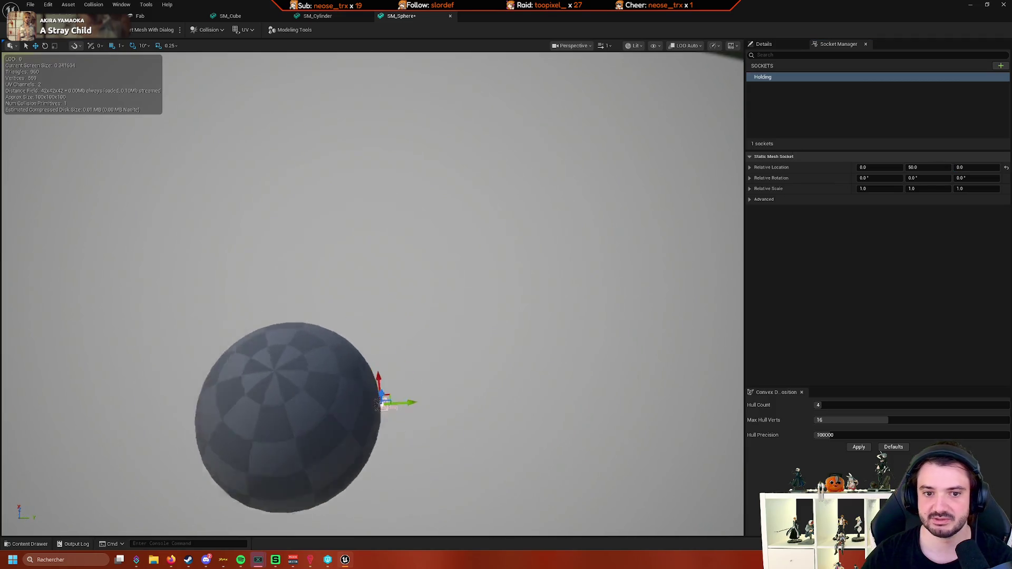
left_click(976, 177)
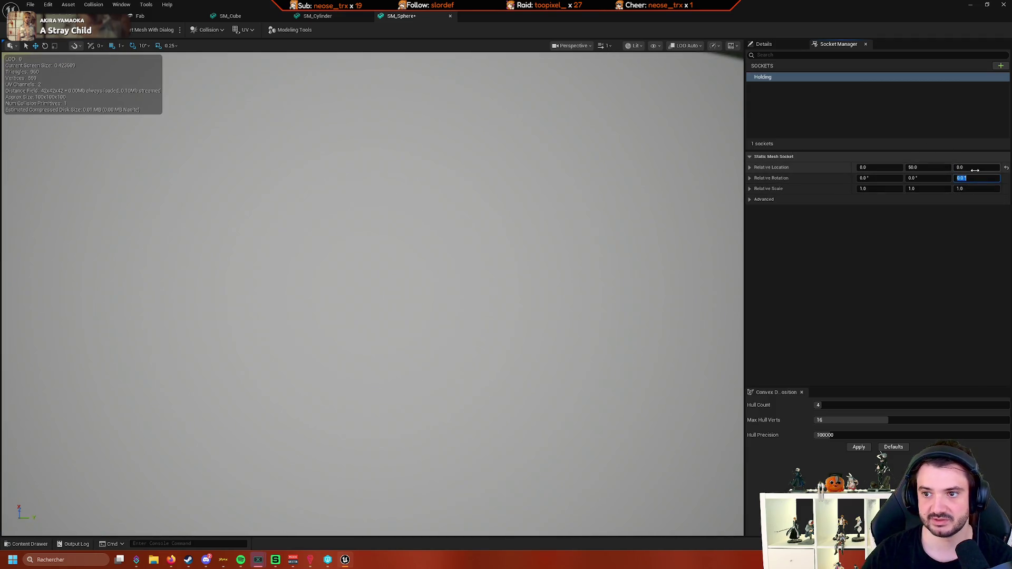
key("Return")
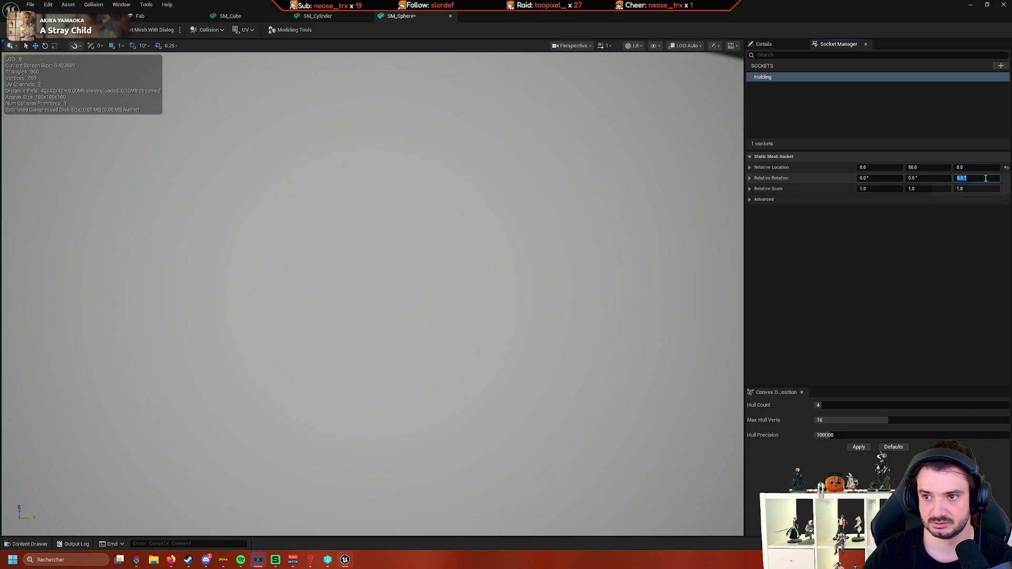
type("-90")
left_click(530, 241)
key("f")
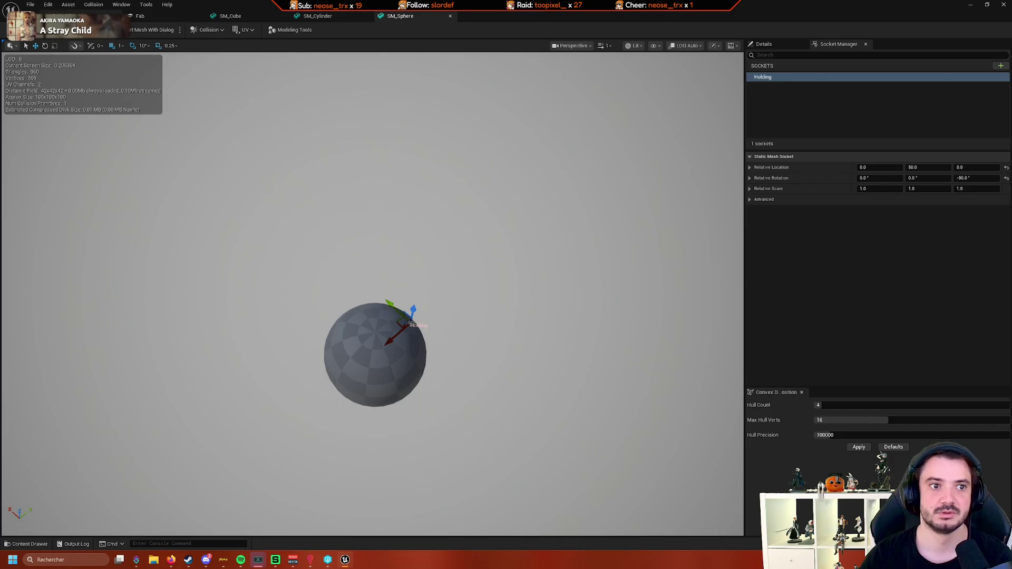
Return to the level editor, dismiss the check-out prompt, and show the Levels folder
key("ctrl+shift+s")
left_click(640, 368)
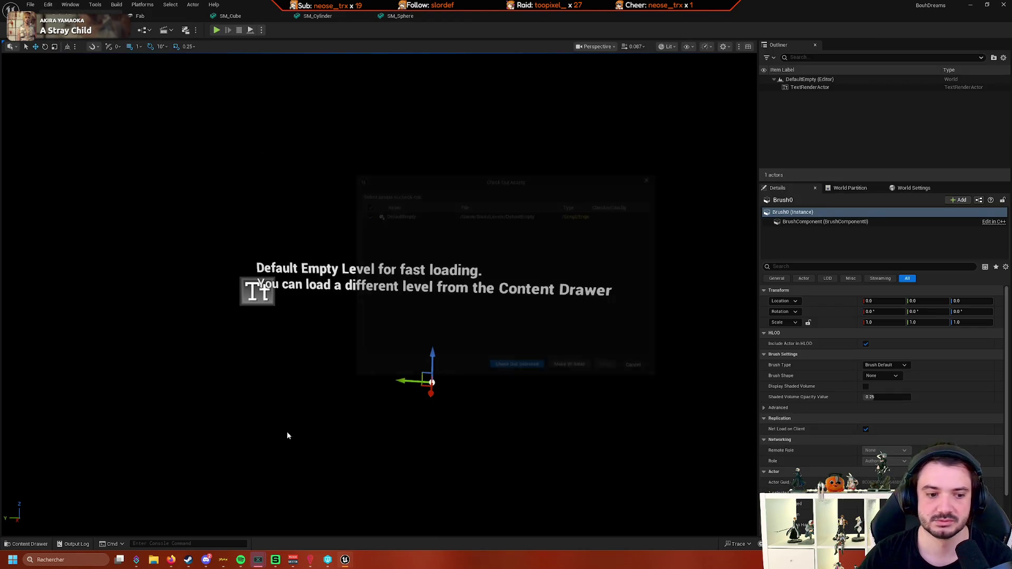
key("ctrl+space")
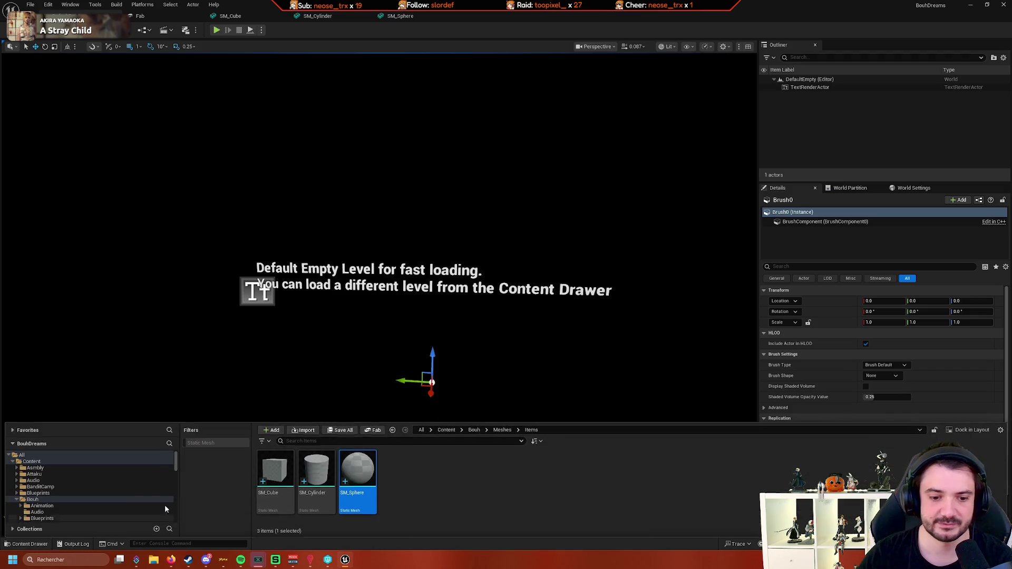
scroll(66, 491, "down", 3)
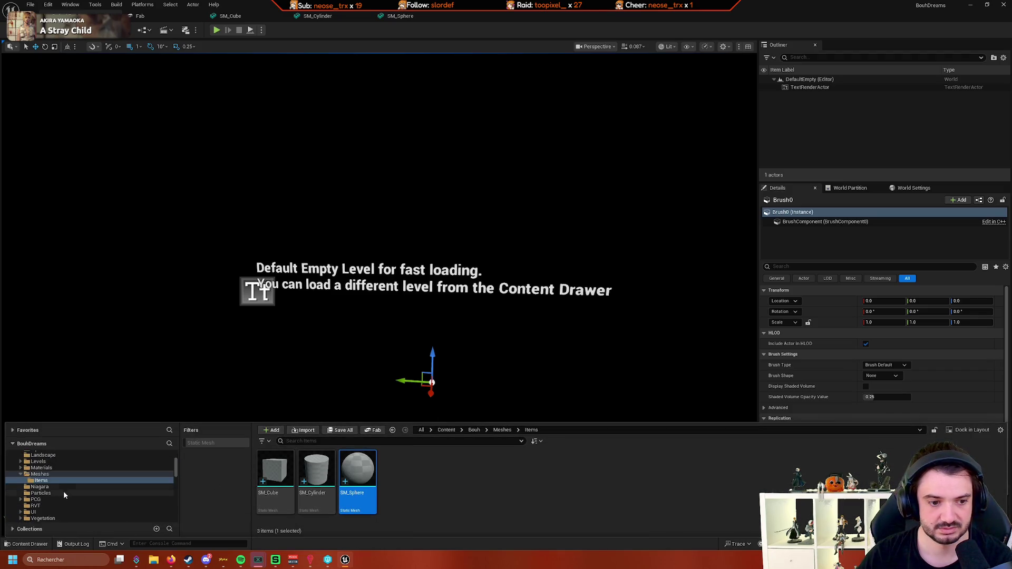
left_click(68, 462)
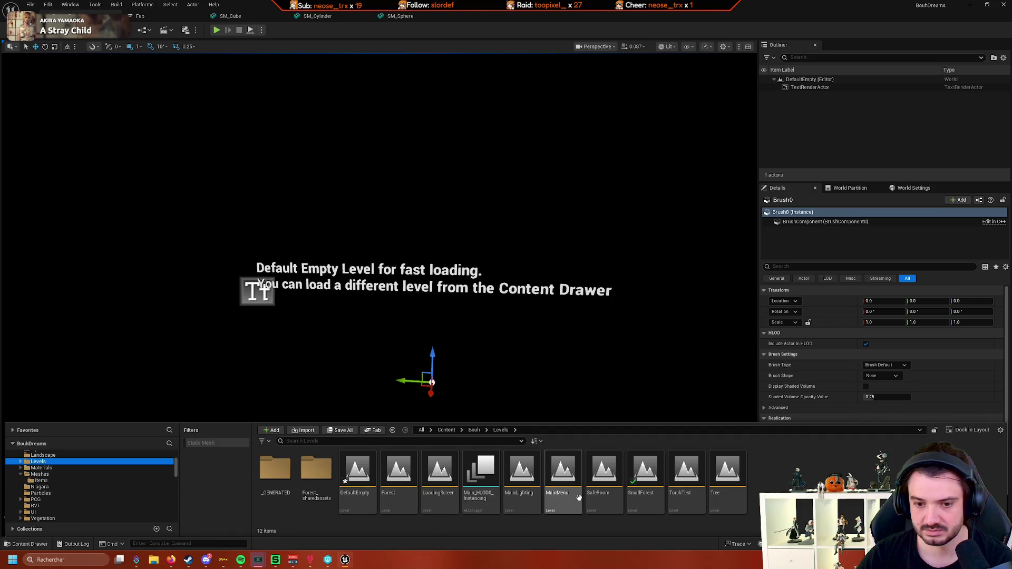
Load the SmallForest level, choosing Don't Save for the empty default level
double_click(642, 501)
left_click(573, 365)
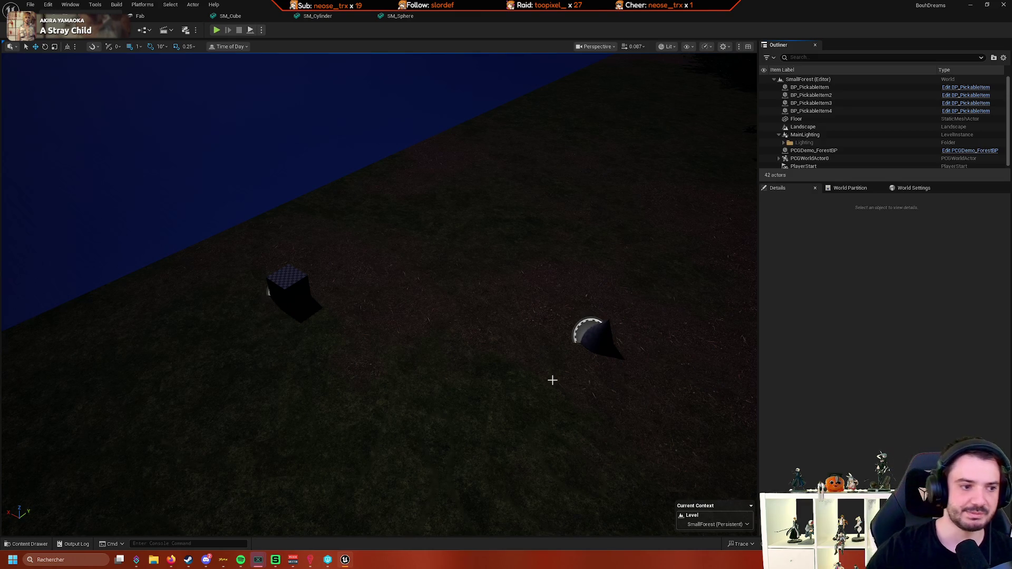
mouse_move(474, 337)
left_mouse_down()
mouse_move(474, 301)
mouse_move(474, 343)
mouse_move(453, 311)
mouse_move(464, 300)
mouse_move(443, 303)
mouse_move(459, 312)
mouse_move(450, 300)
left_mouse_up()
mouse_move(380, 264)
left_mouse_down()
mouse_move(380, 316)
mouse_move(433, 264)
mouse_move(400, 253)
mouse_move(390, 275)
mouse_move(369, 264)
mouse_move(370, 222)
mouse_move(417, 116)
left_mouse_up()
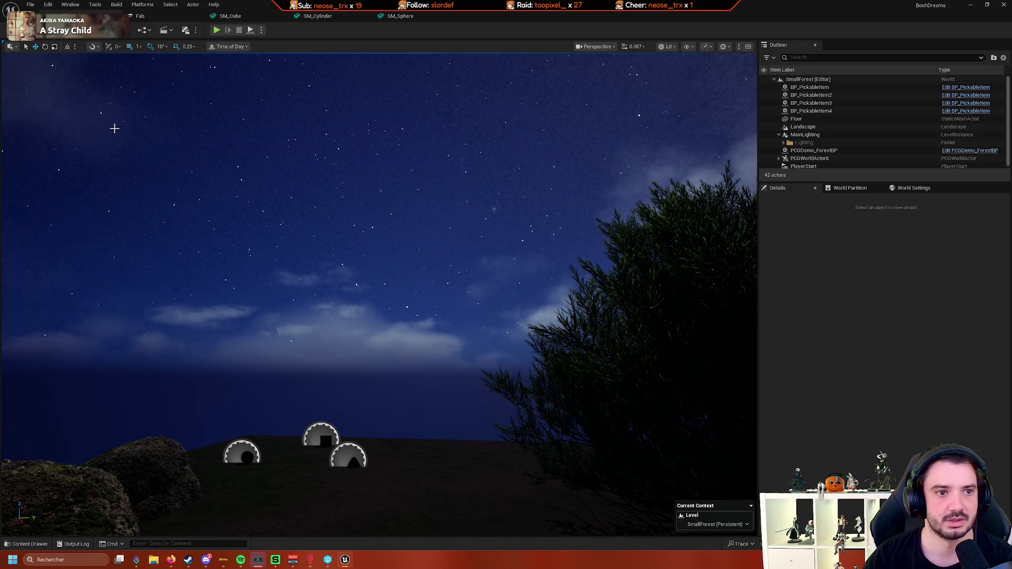
left_click(43, 546)
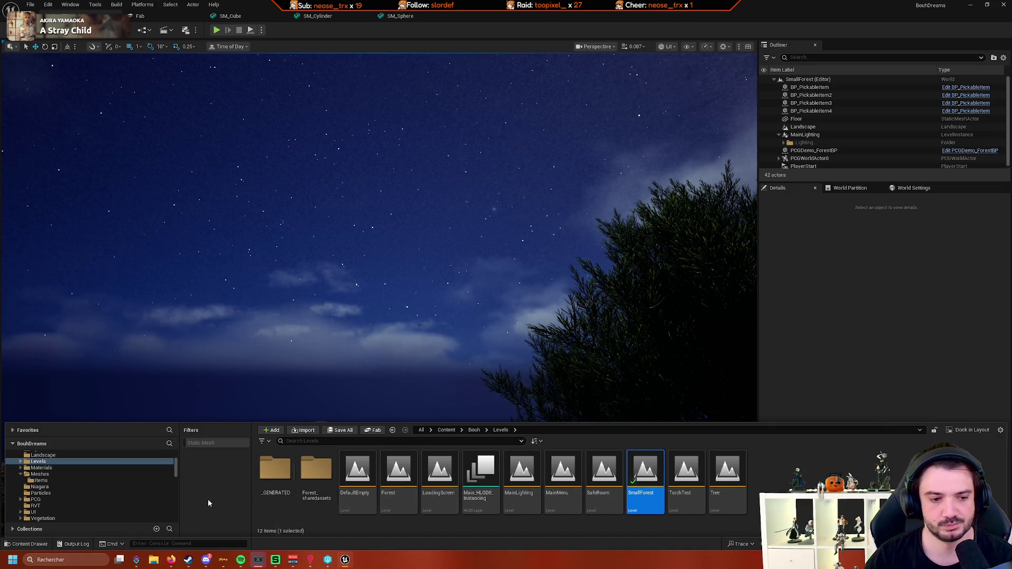
scroll(123, 491, "up", 3)
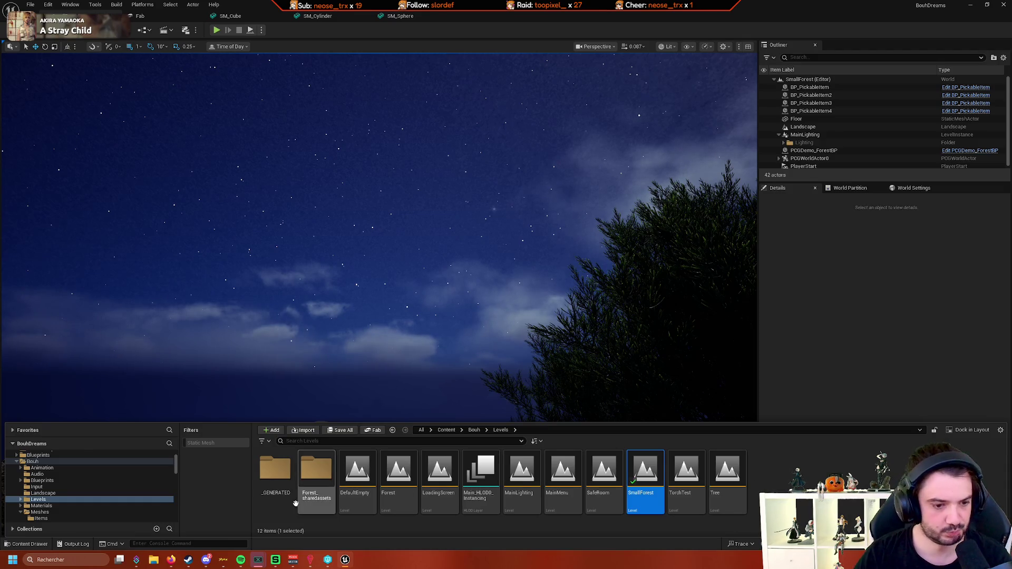
scroll(87, 496, "down", 3)
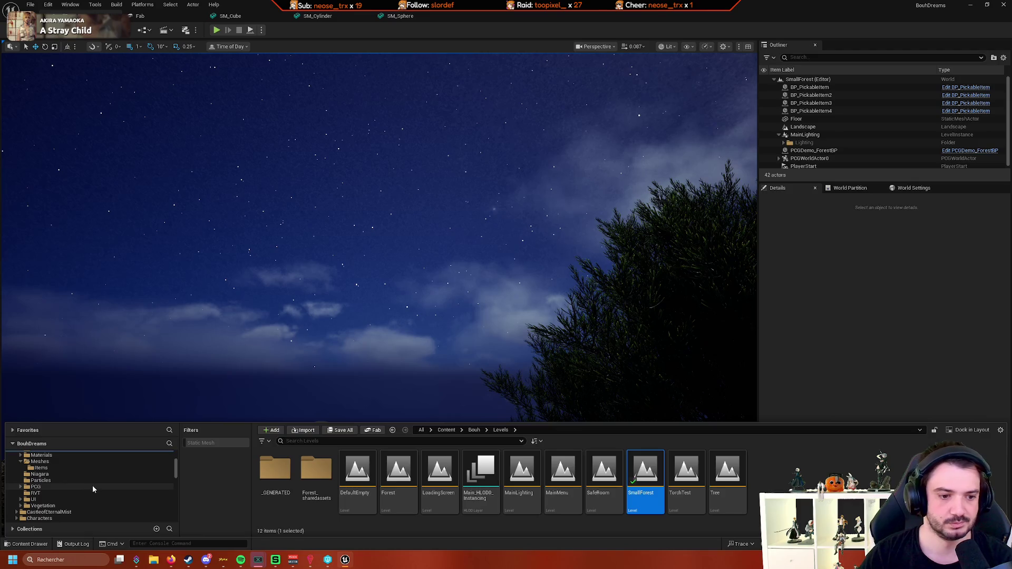
scroll(90, 487, "down", 2)
scroll(78, 486, "up", 3)
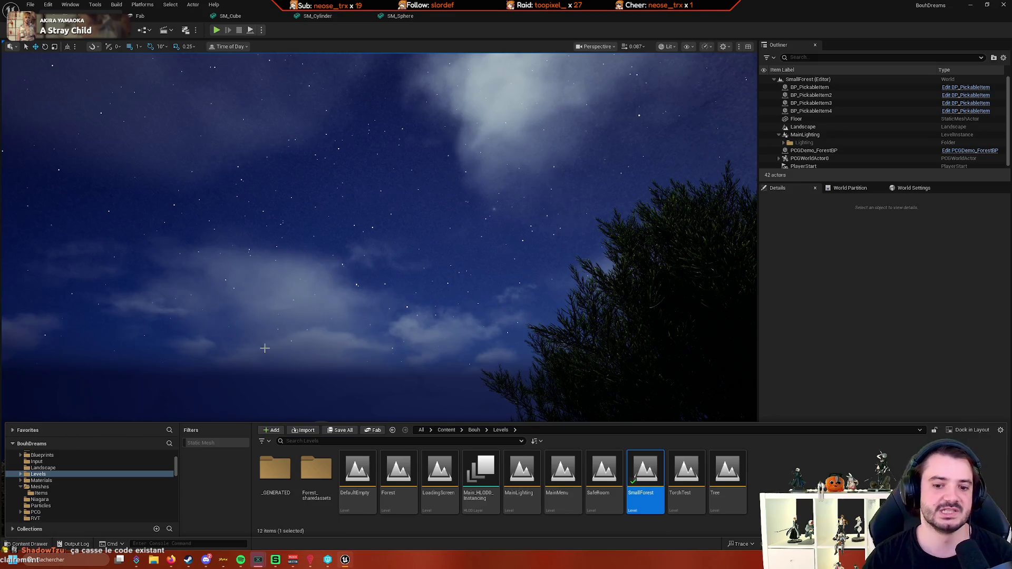
mouse_move(265, 346)
left_mouse_down()
mouse_move(265, 369)
mouse_move(271, 348)
mouse_move(240, 337)
mouse_move(240, 327)
mouse_move(242, 335)
mouse_move(227, 333)
mouse_move(261, 333)
mouse_move(269, 349)
mouse_move(277, 324)
mouse_move(276, 338)
mouse_move(269, 332)
left_mouse_up()
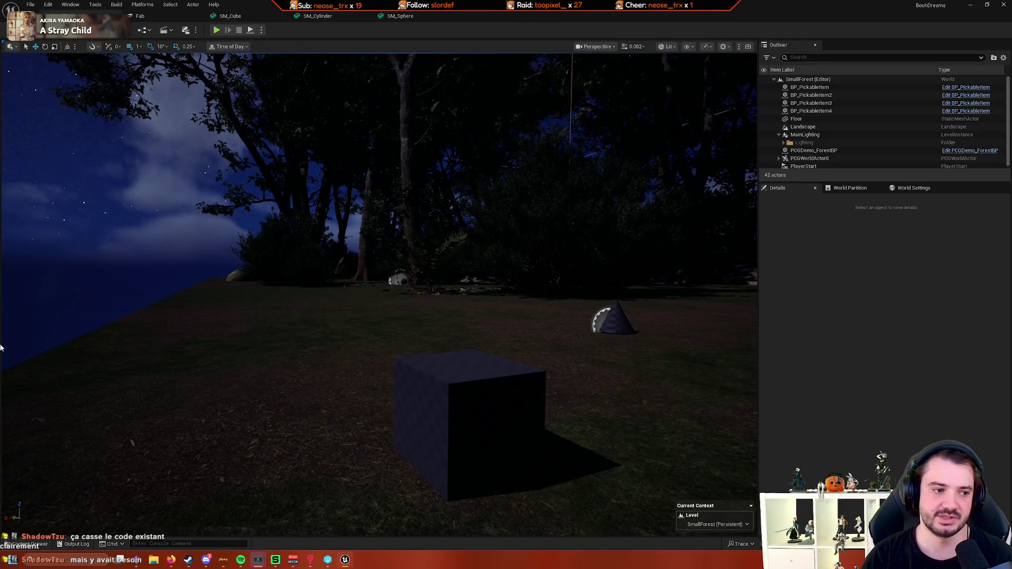
mouse_move(2, 348)
left_mouse_down()
mouse_move(14, 337)
mouse_move(22, 345)
left_mouse_up()
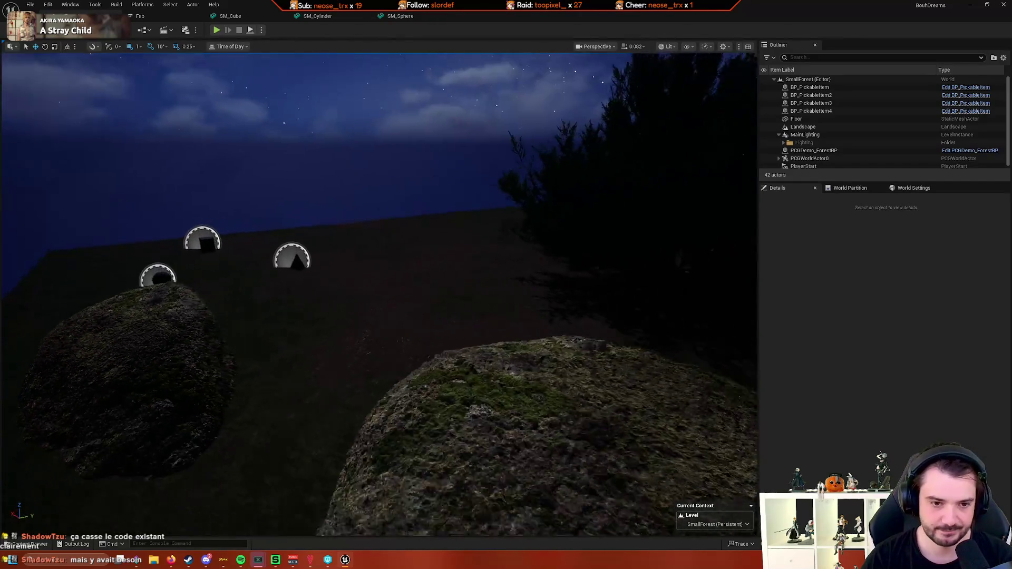
left_click_drag(397, 224, 398, 224)
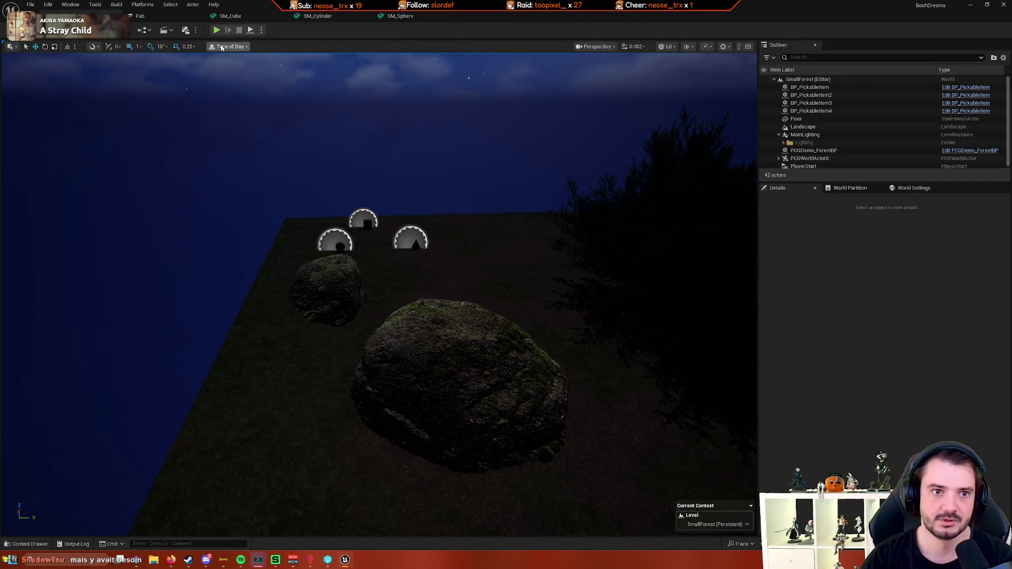
left_click(216, 30)
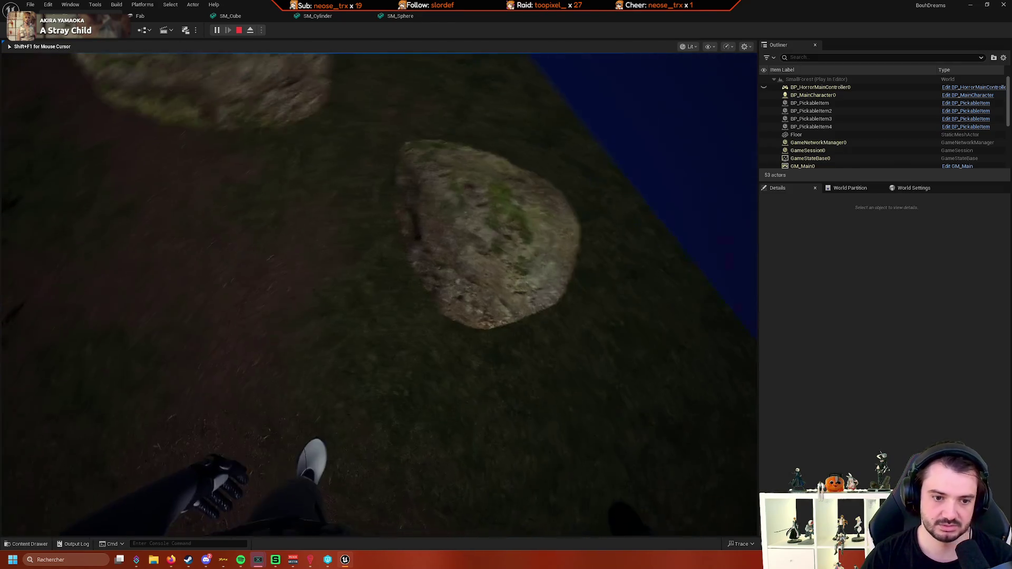
key("Escape")
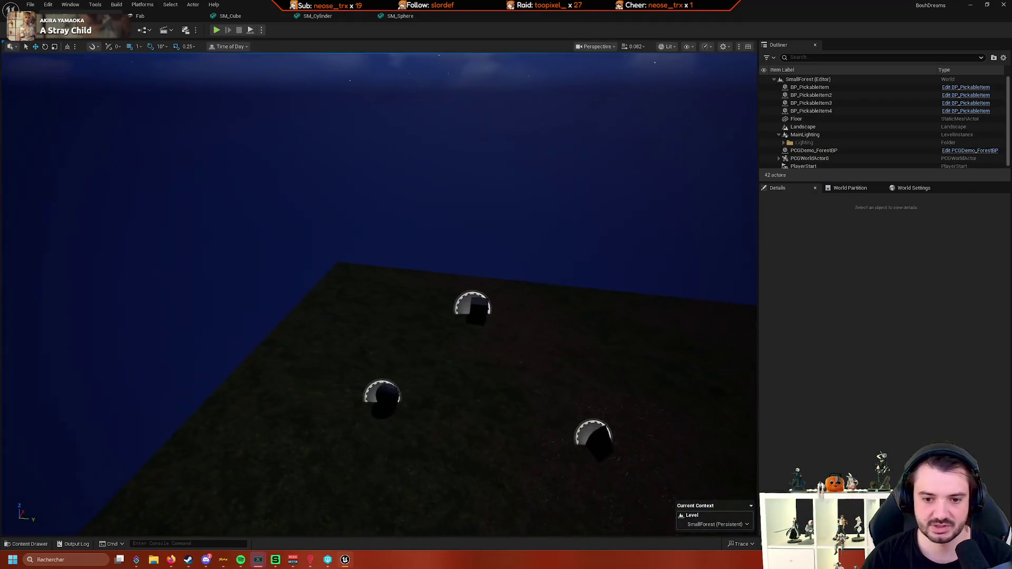
scroll(380, 294, "up", 2)
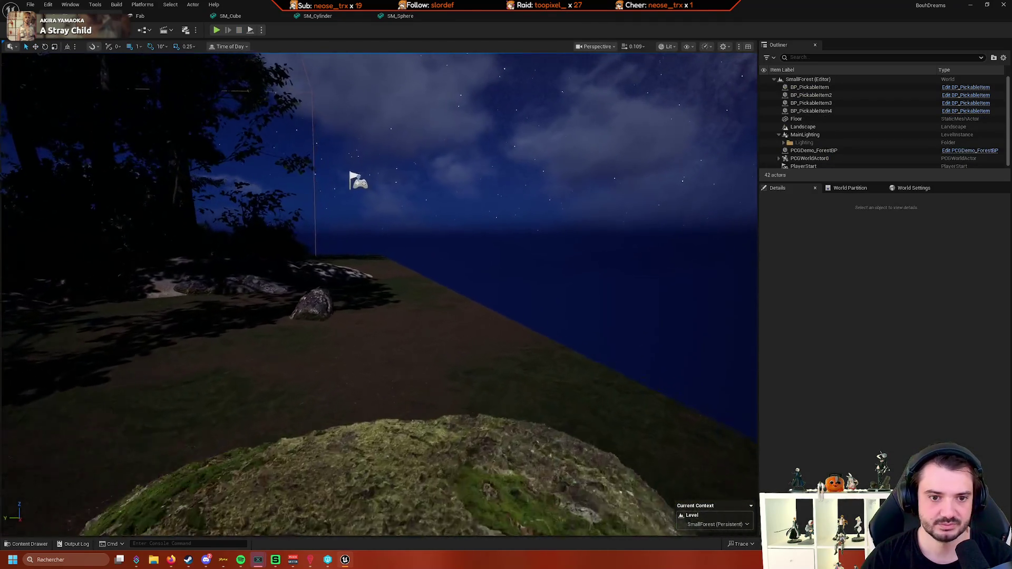
scroll(380, 294, "down", 2)
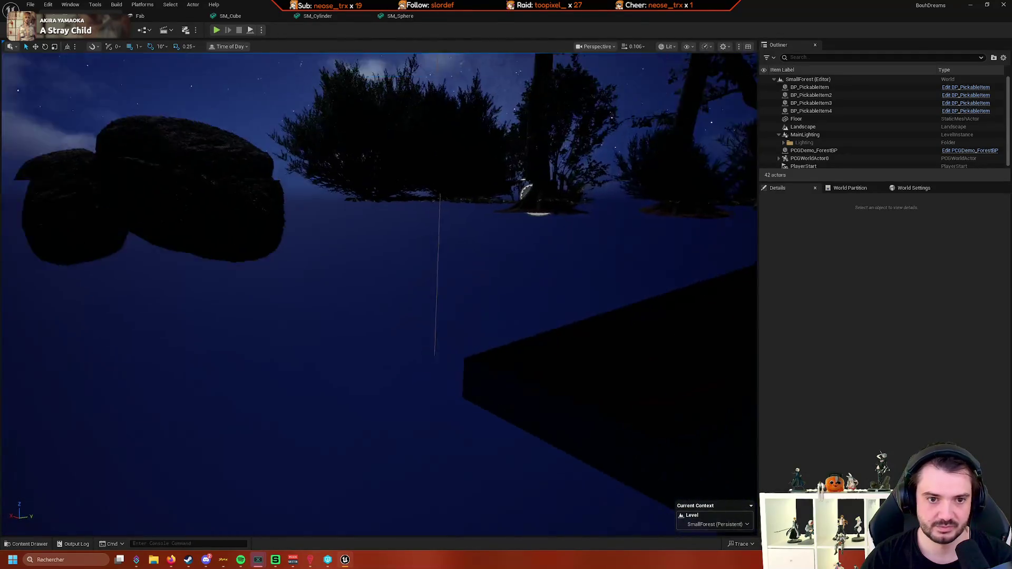
left_click_drag(380, 294, 213, 50)
mouse_move(389, 81)
left_mouse_down()
mouse_move(389, 200)
mouse_move(401, 211)
mouse_move(389, 81)
left_mouse_up()
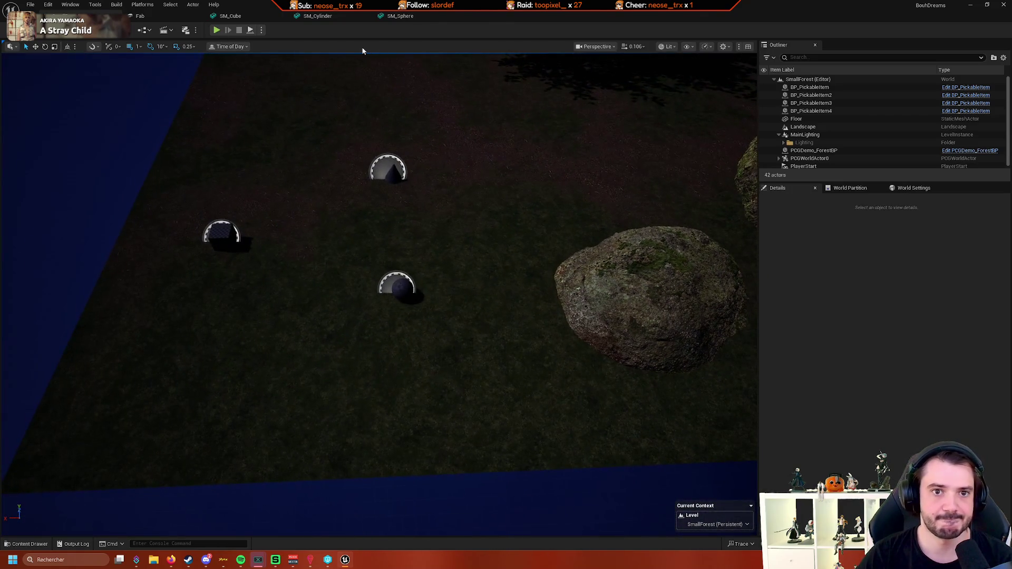
Open the PDA_Item data asset from the Blueprints > Inventory folder
left_click(29, 544)
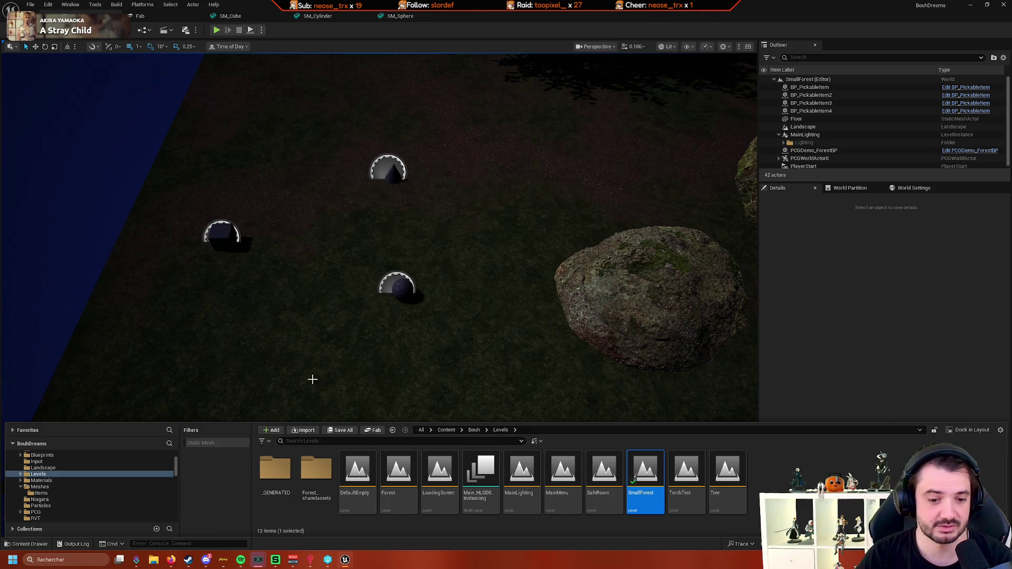
scroll(84, 483, "up", 1)
scroll(76, 477, "up", 1)
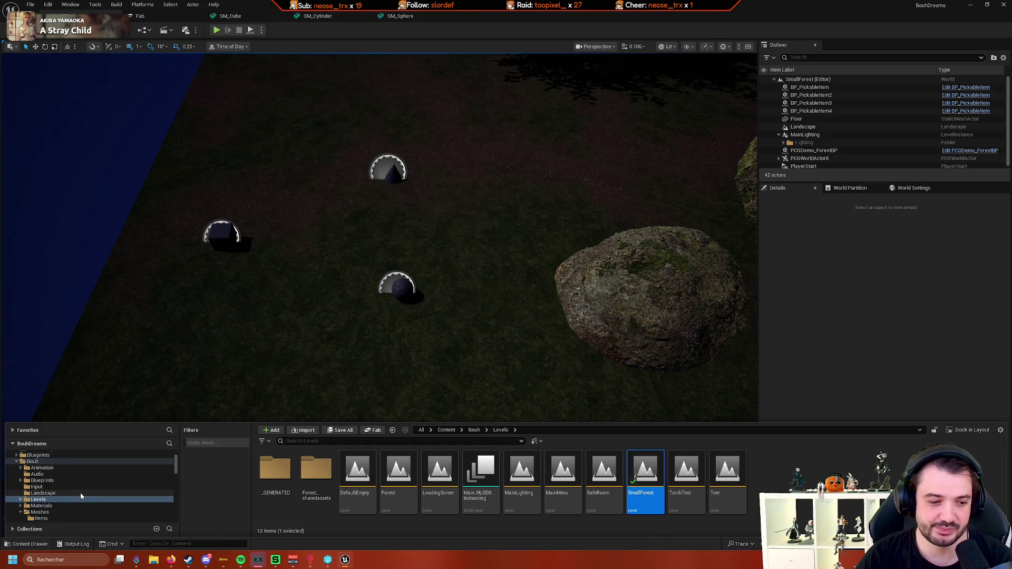
left_click(78, 481)
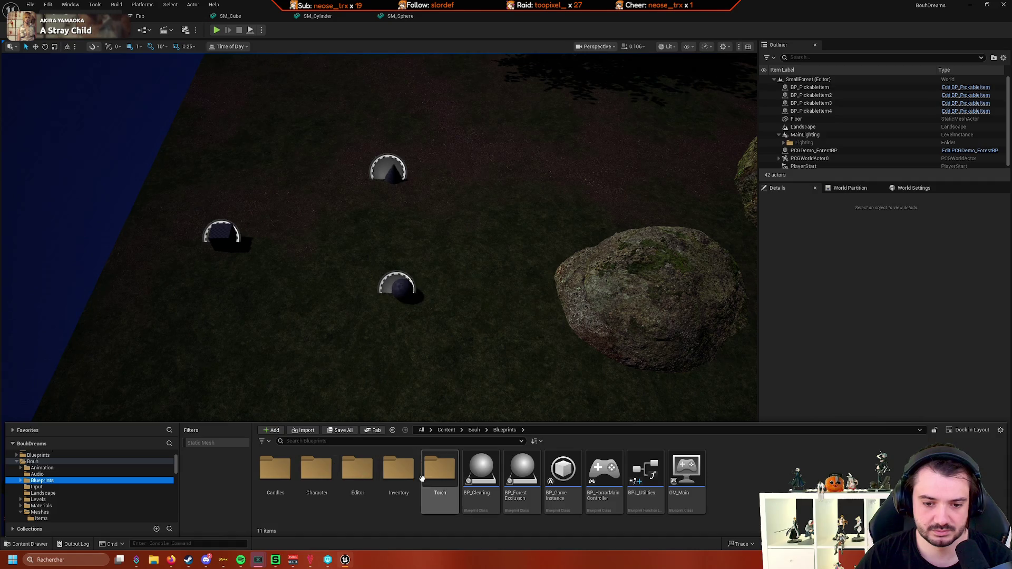
double_click(400, 477)
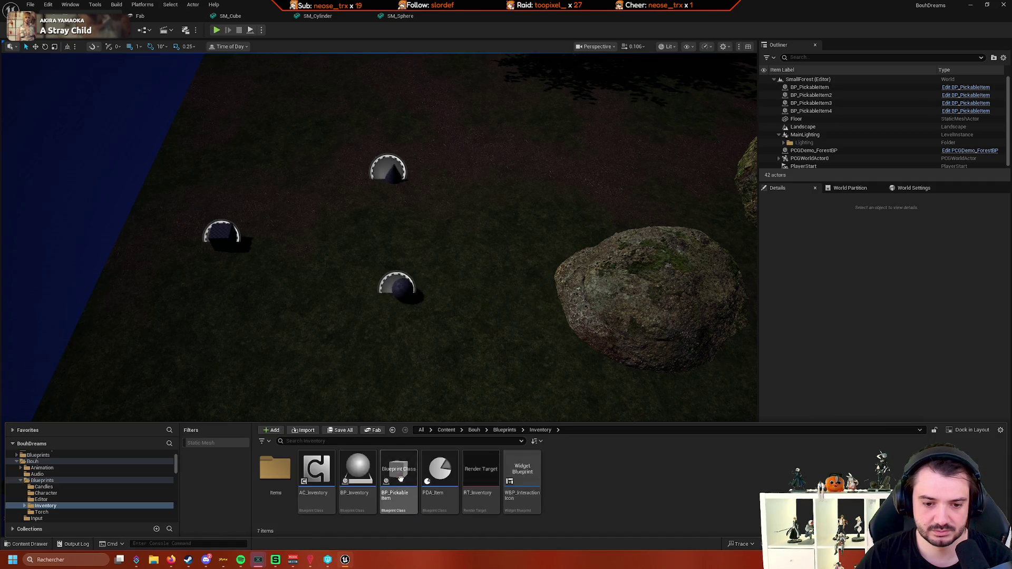
double_click(444, 500)
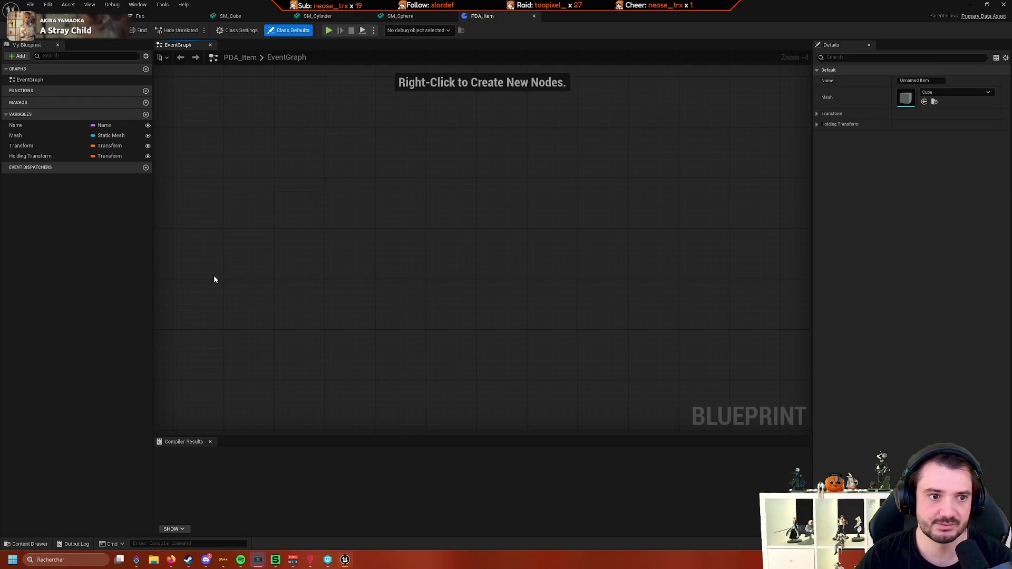
Delete PDA_Item's Holding Transform variable, confirming despite it being in use
right_click(50, 157)
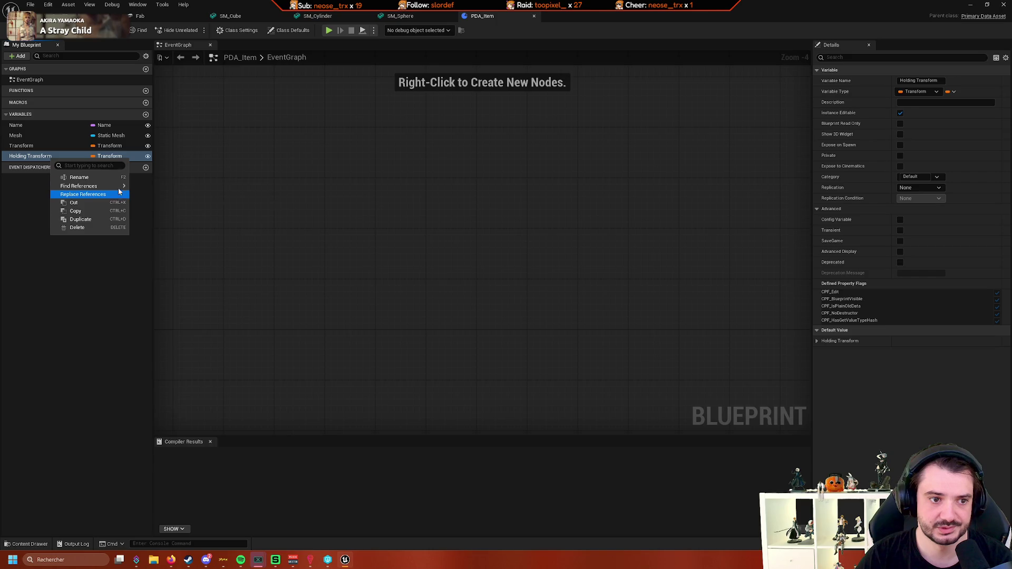
left_click(99, 229)
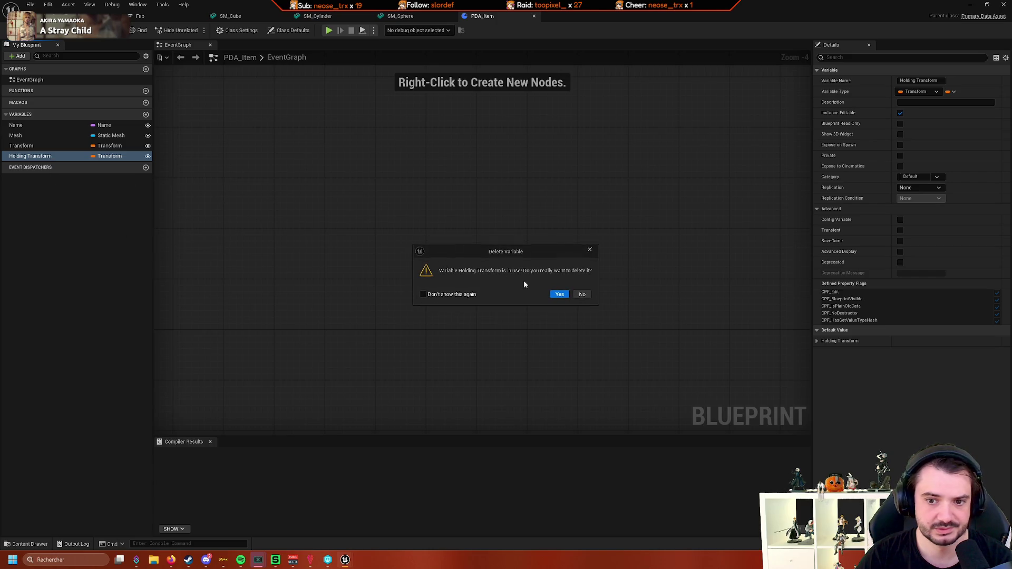
left_click(560, 295)
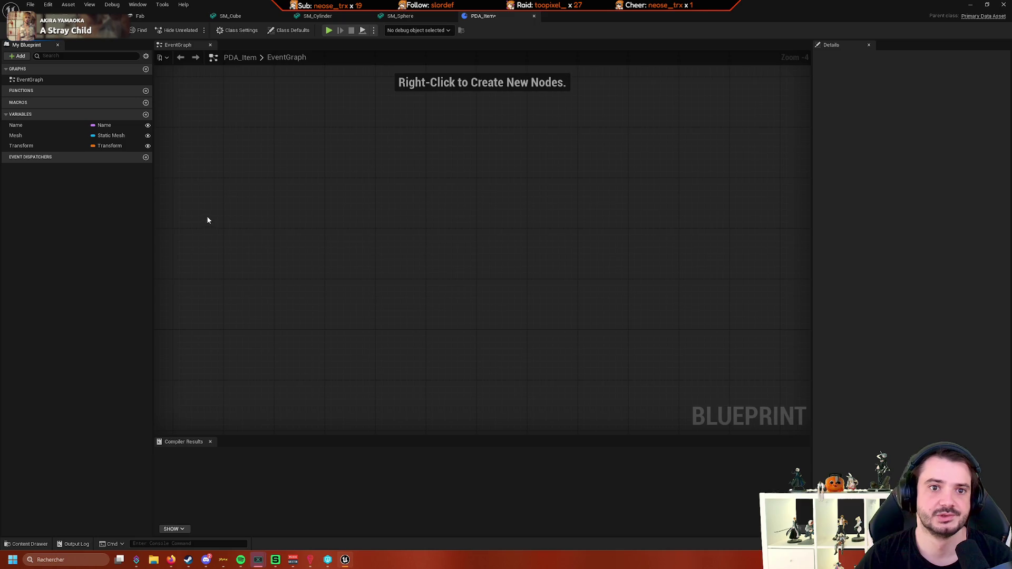
left_click(29, 544)
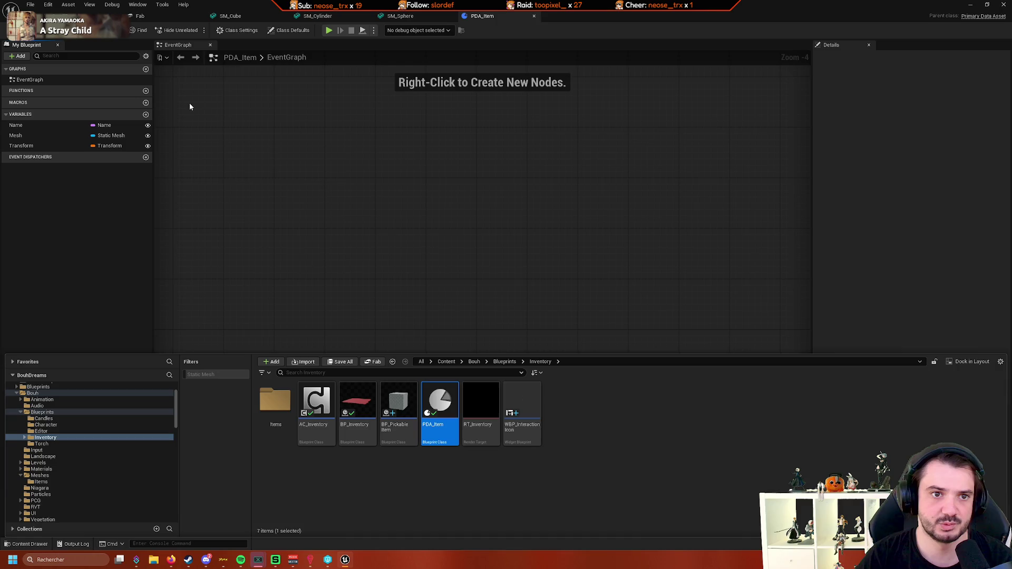
Open BP_MainCharacter from the Character blueprints folder and find the item-attach wiring
scroll(68, 438, "up", 2)
left_click(53, 469)
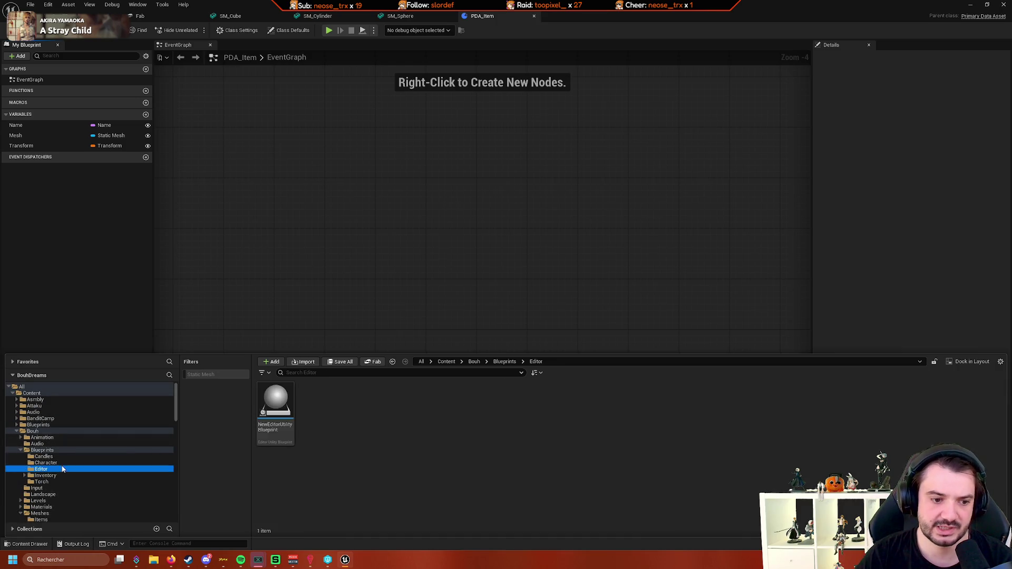
left_click(288, 428)
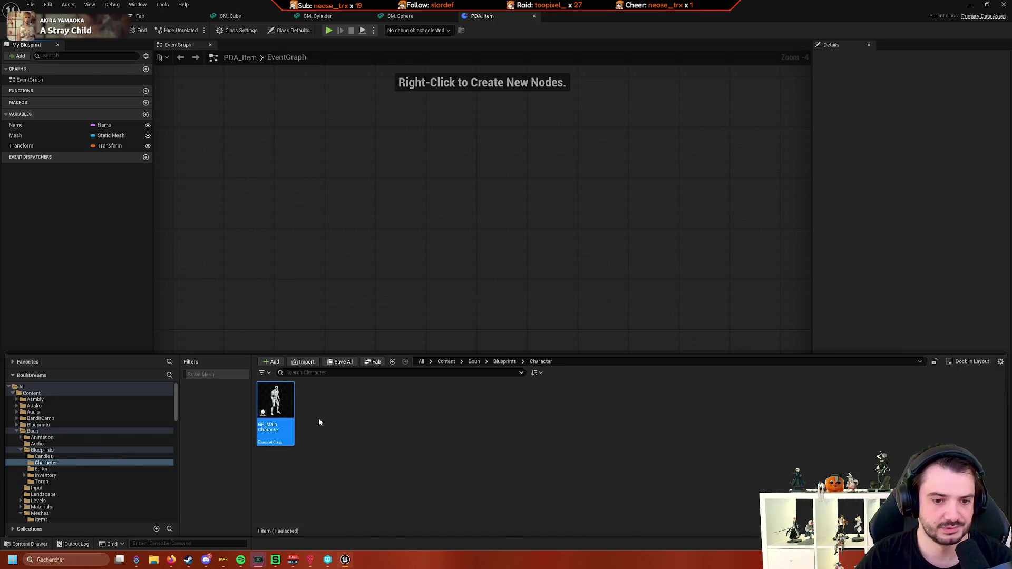
key("Return")
scroll(529, 355, "down", 2)
scroll(457, 384, "up", 4)
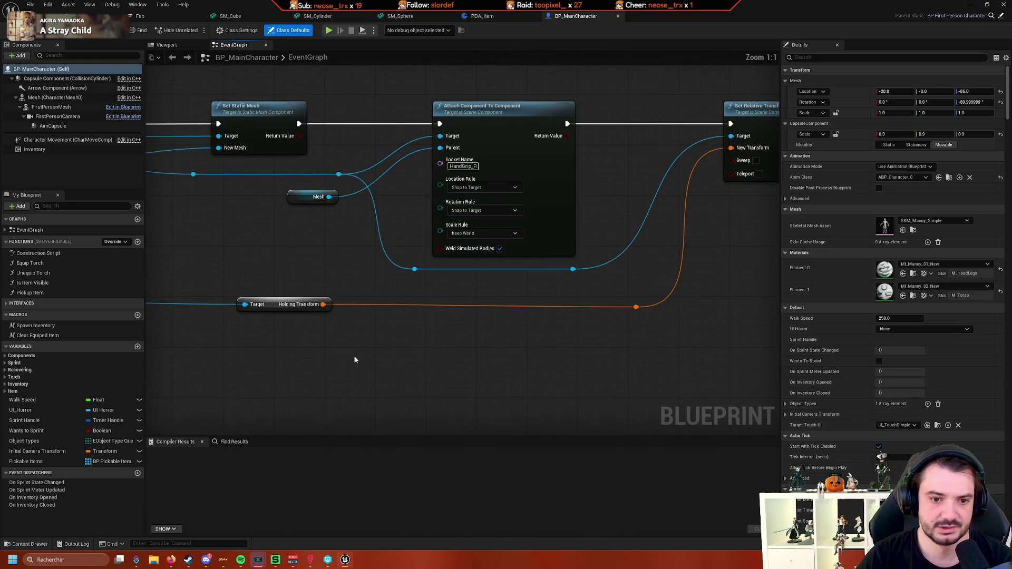
scroll(354, 361, "down", 3)
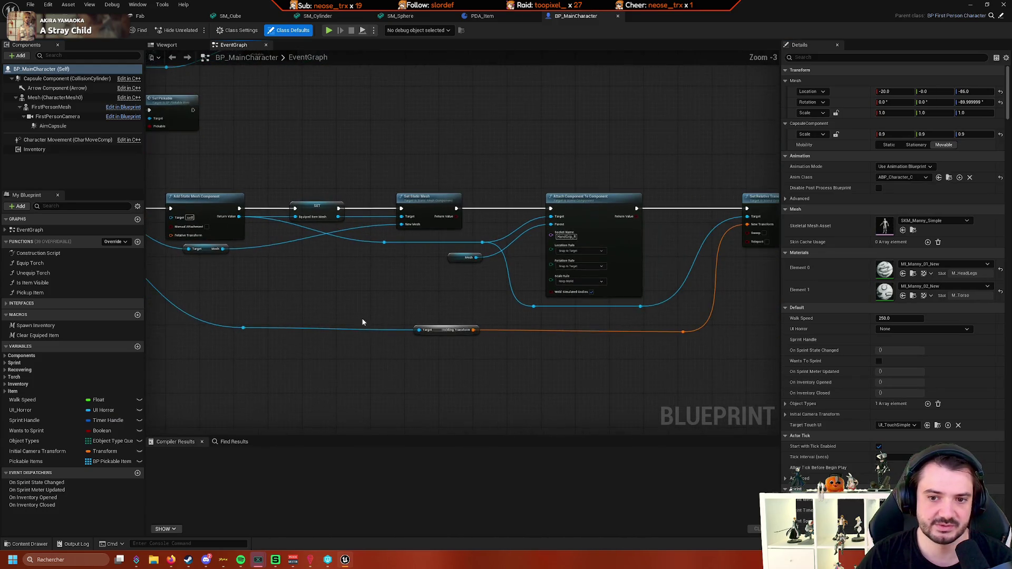
mouse_move(362, 322)
left_mouse_down()
mouse_move(449, 290)
mouse_move(282, 312)
mouse_move(362, 300)
left_mouse_up()
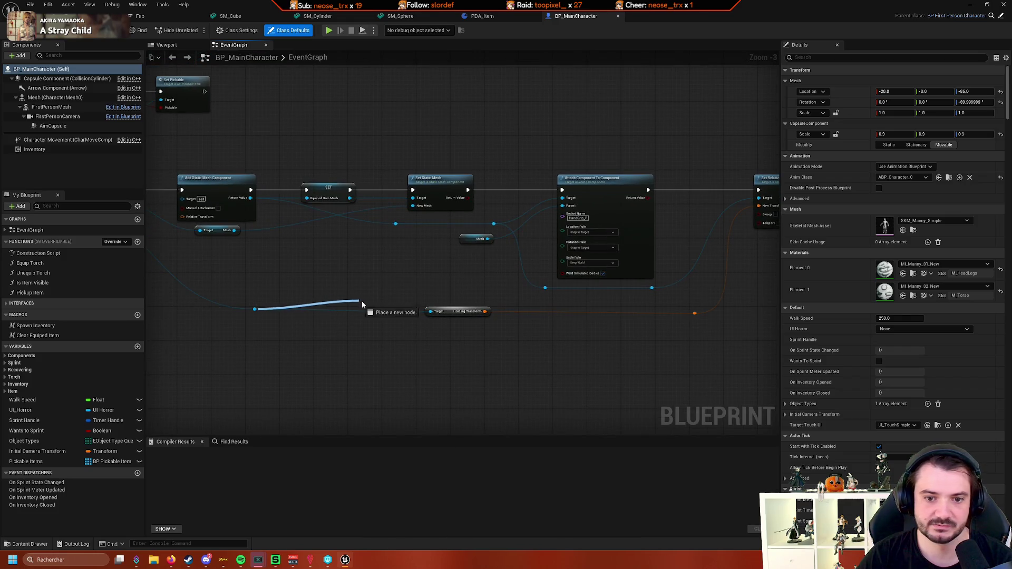
Add a Get Socket Transform node on the mesh with socket name Holding
type("socke")
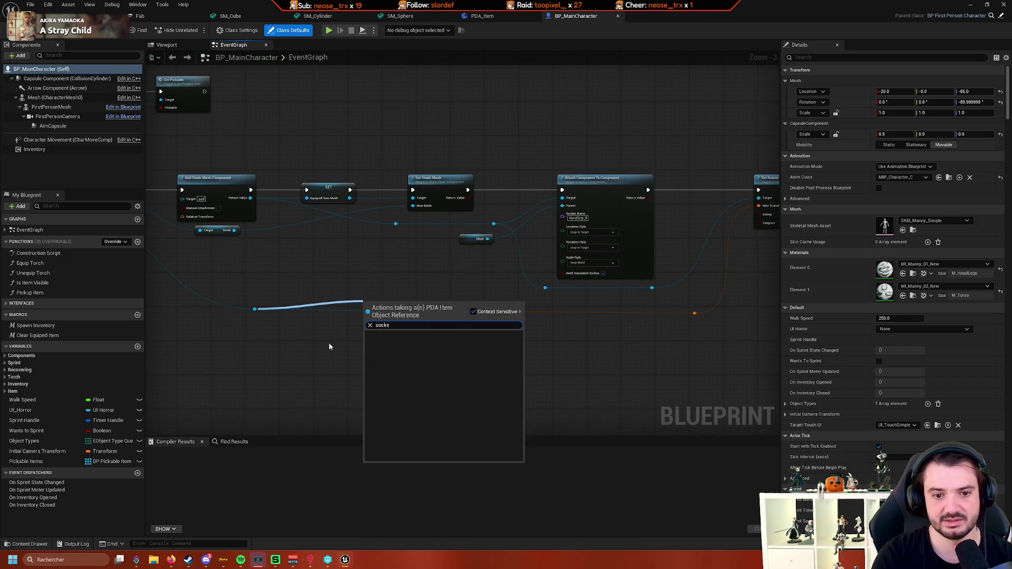
left_click_drag(328, 343, 404, 370)
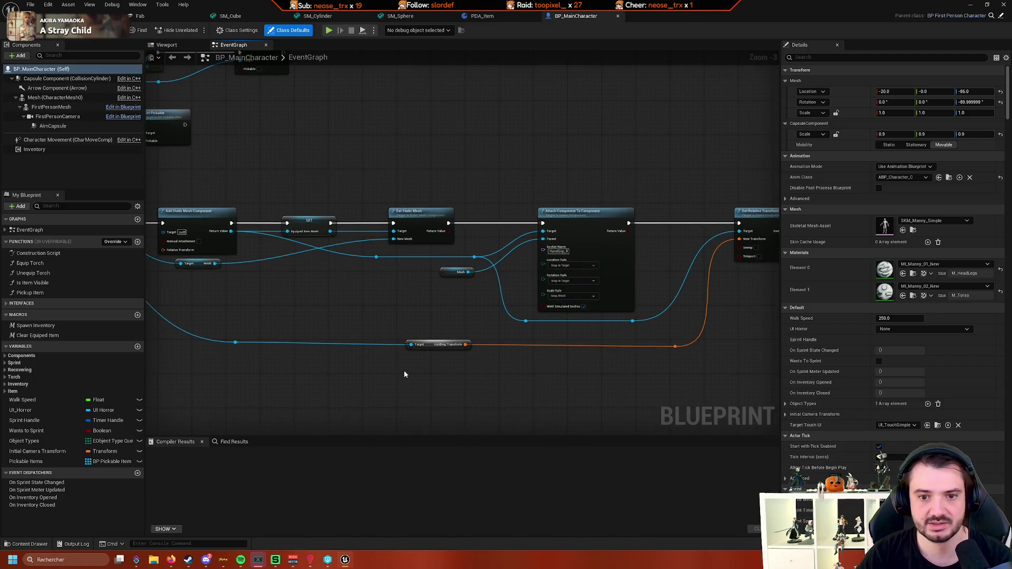
scroll(484, 340, "up", 3)
left_click_drag(621, 310, 673, 334)
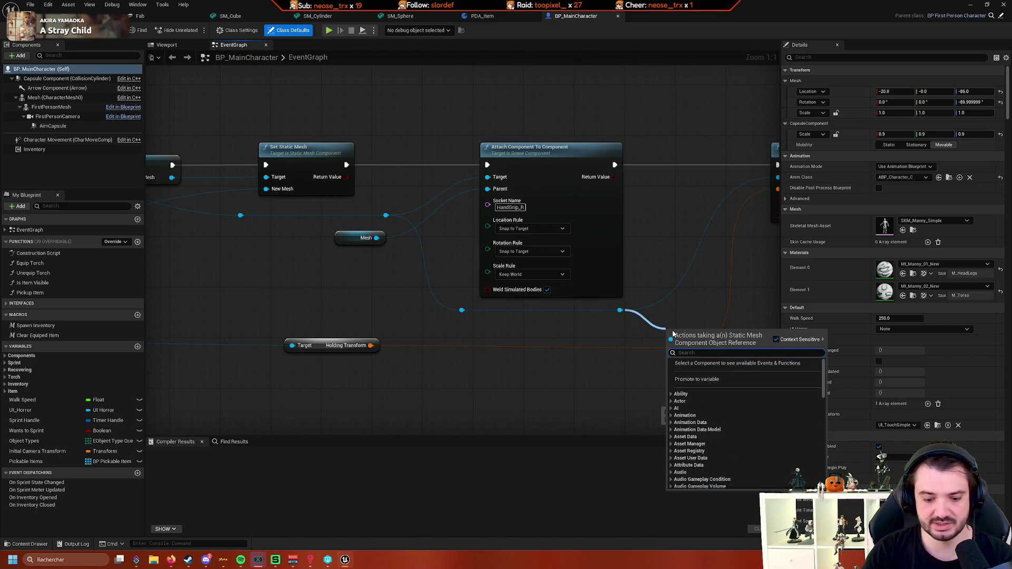
type("socket")
mouse_move(710, 228)
left_mouse_down()
mouse_move(606, 290)
mouse_move(461, 343)
mouse_move(416, 321)
mouse_move(386, 335)
left_mouse_up()
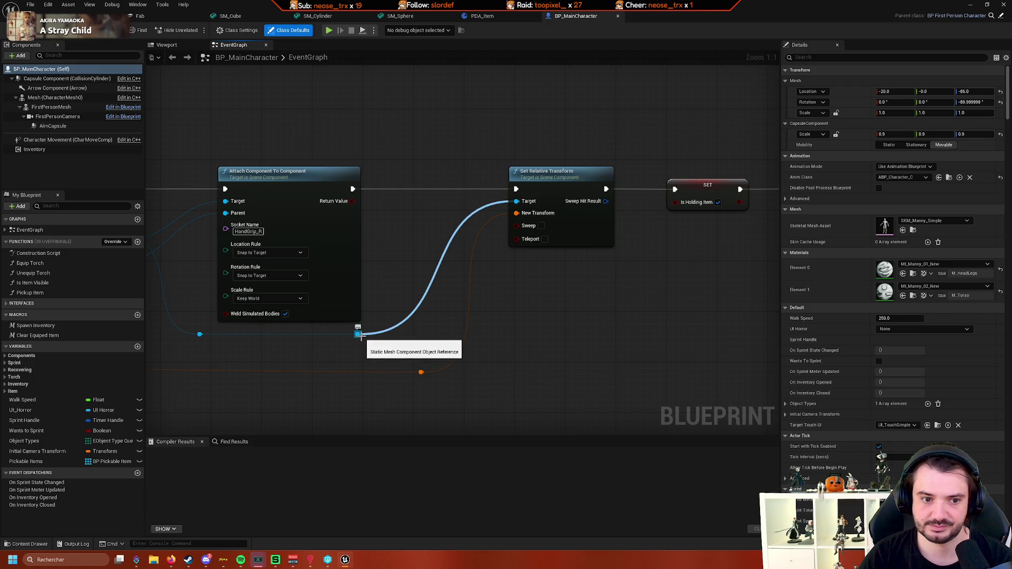
left_click(361, 339)
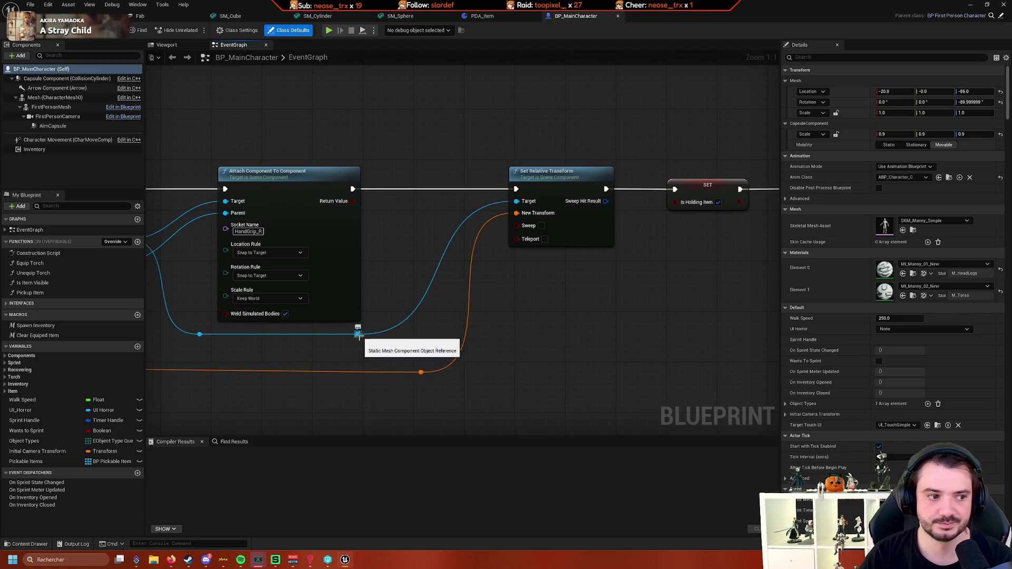
left_click_drag(358, 335, 399, 352)
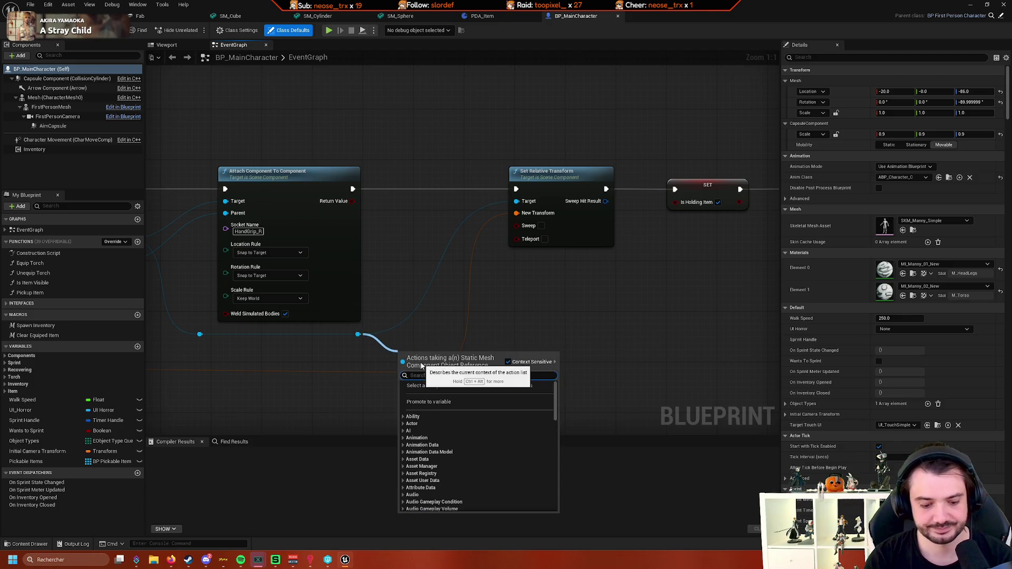
type("get sock")
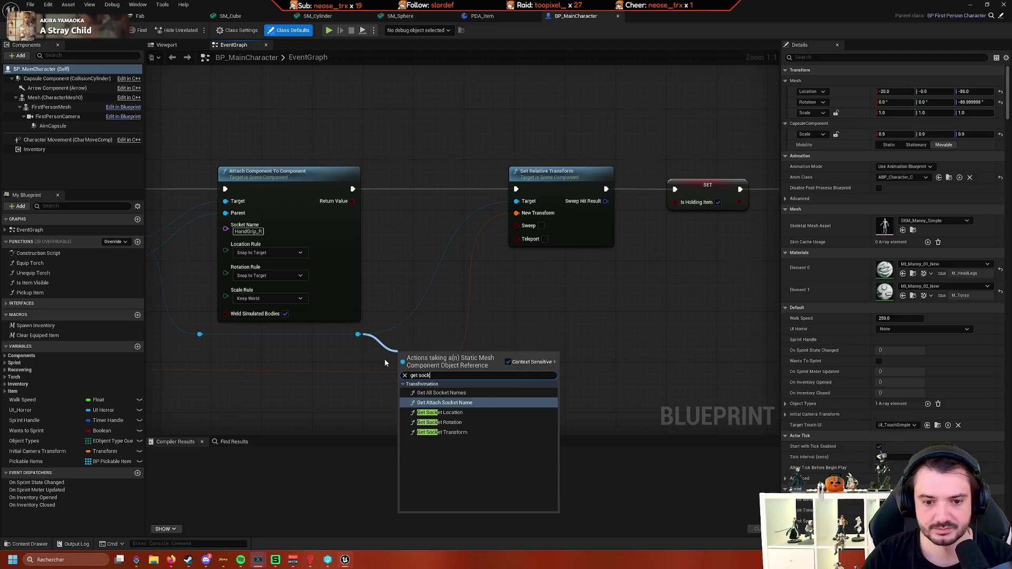
left_click(443, 433)
left_click_drag(487, 365, 537, 321)
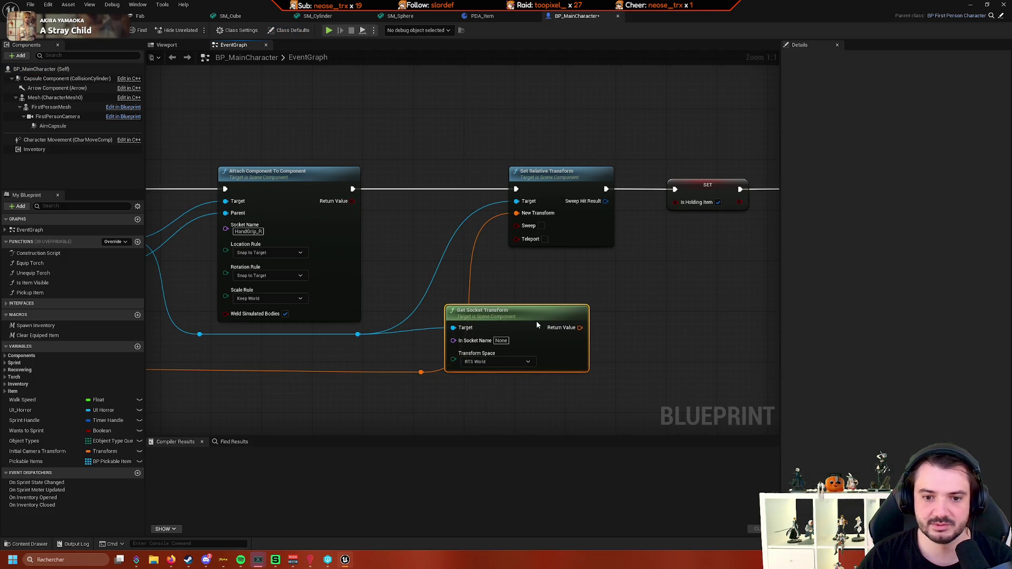
type("Holding")
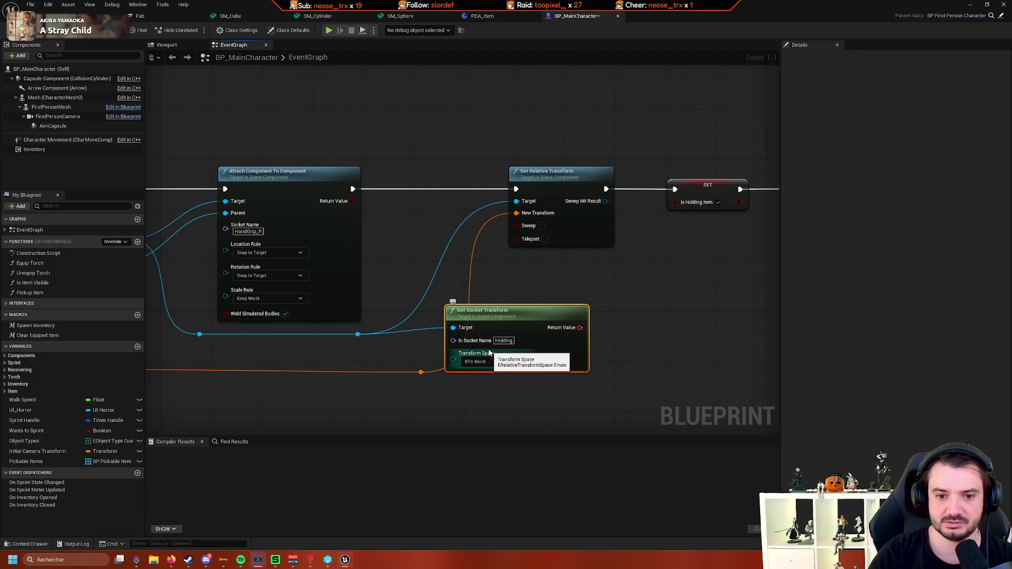
Delete the old Holding Transform node and wire the RTS Component socket transform into New Transform
mouse_move(490, 353)
left_mouse_down()
mouse_move(527, 343)
mouse_move(342, 360)
mouse_move(310, 344)
left_mouse_up()
left_click_drag(673, 301, 673, 302)
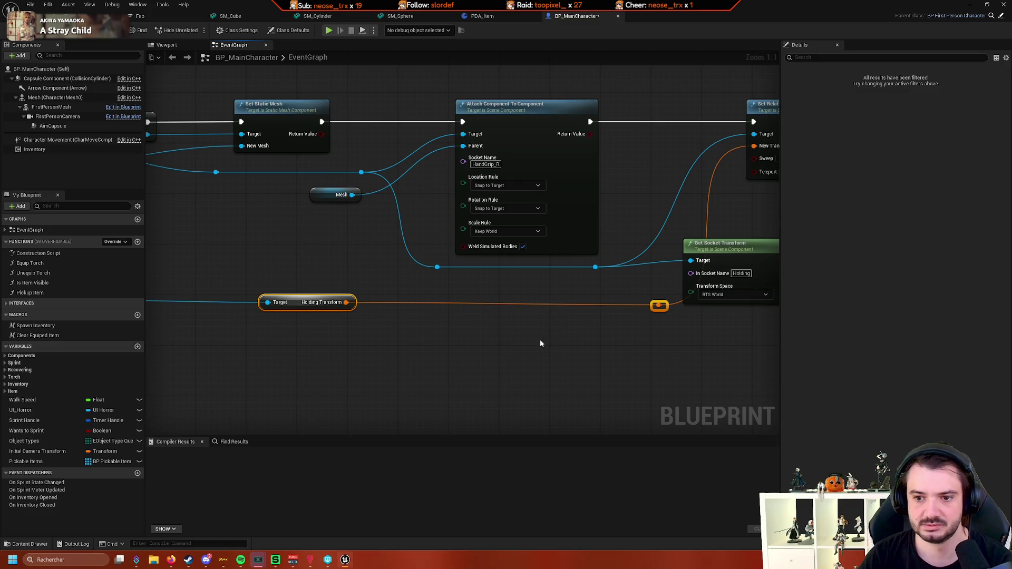
key("Delete")
scroll(650, 343, "down", 5)
scroll(334, 350, "up", 4)
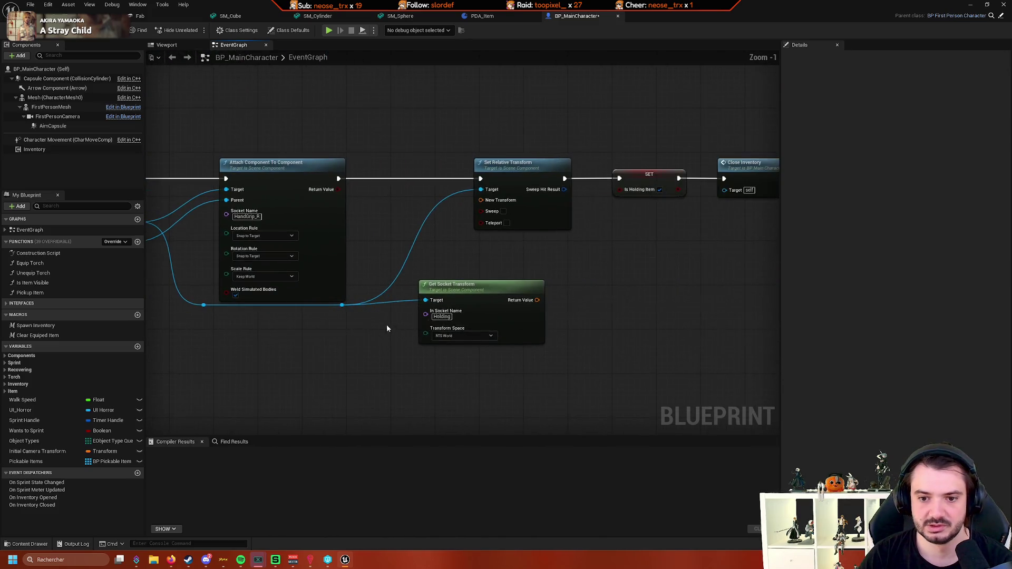
left_click(464, 336)
scroll(471, 351, "up", 1)
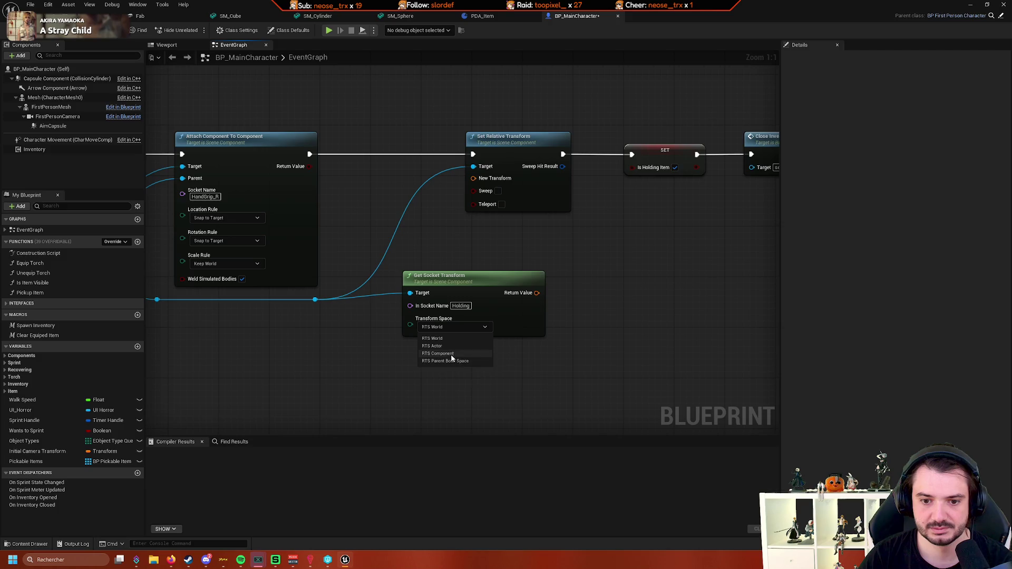
mouse_move(457, 341)
left_mouse_down()
mouse_move(433, 347)
mouse_move(441, 282)
mouse_move(406, 203)
left_mouse_up()
Tidy the graph with a reroute on the Target wire, then go back to the level
mouse_move(738, 169)
left_mouse_down()
mouse_move(450, 245)
mouse_move(587, 244)
left_mouse_up()
double_click(388, 263)
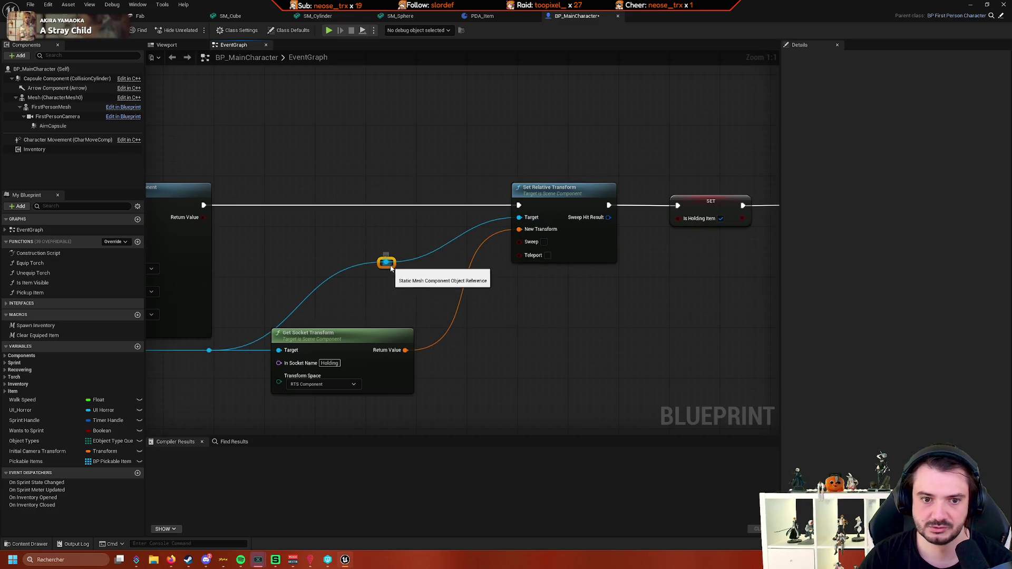
left_click_drag(324, 232, 272, 218)
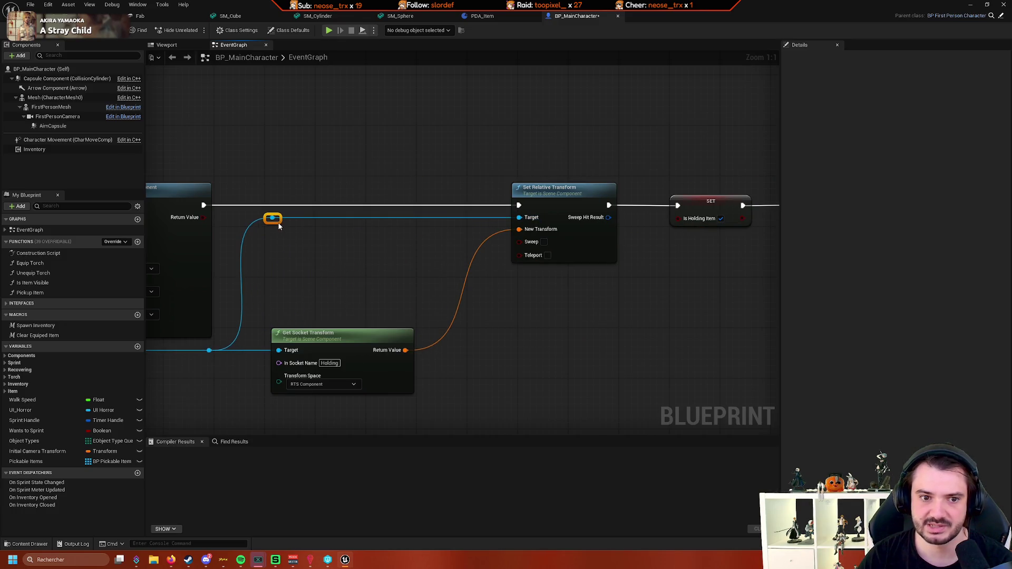
mouse_move(352, 240)
left_mouse_down()
mouse_move(442, 245)
mouse_move(459, 271)
mouse_move(502, 226)
left_mouse_up()
scroll(278, 228, "down", 2)
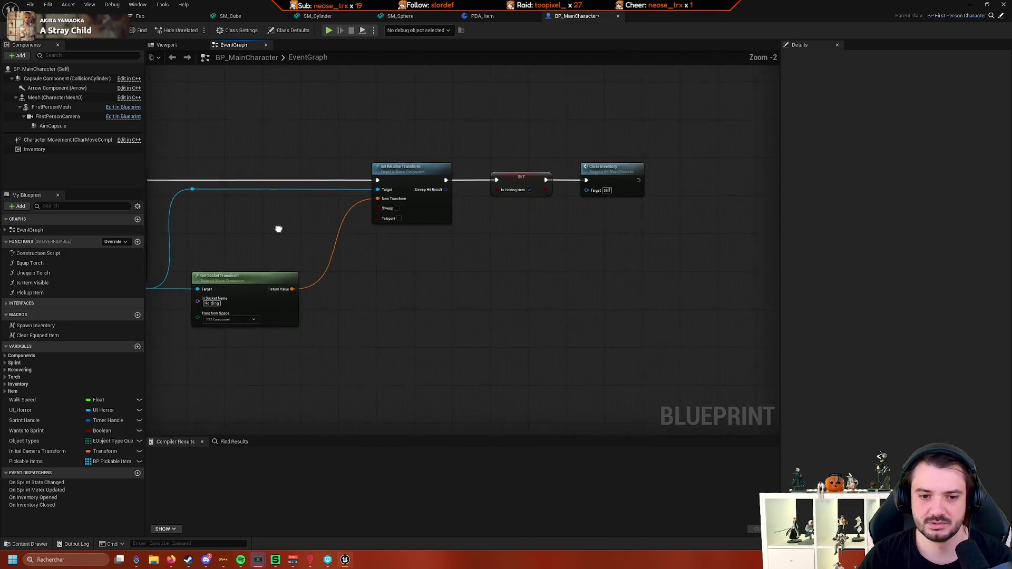
mouse_move(278, 228)
left_mouse_down()
mouse_move(401, 226)
mouse_move(355, 213)
left_mouse_up()
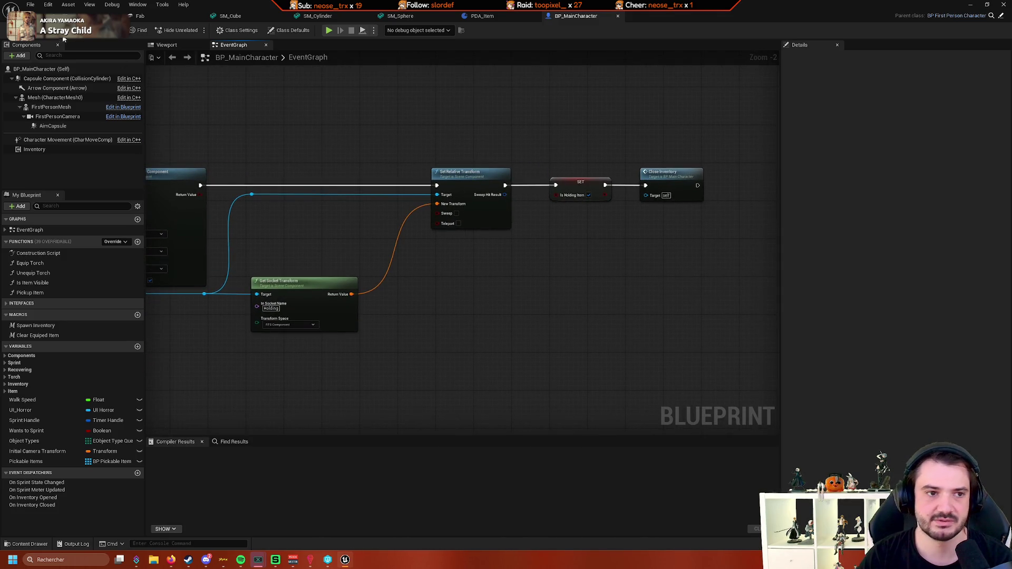
left_click(79, 16)
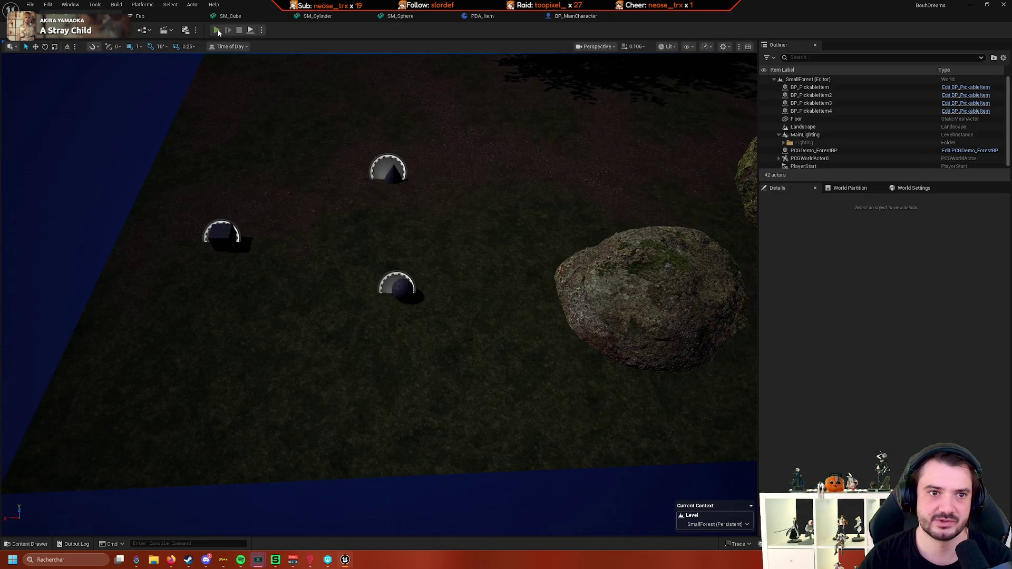
Play the level, pick up an item with E, and stop with Esc
left_click(218, 30)
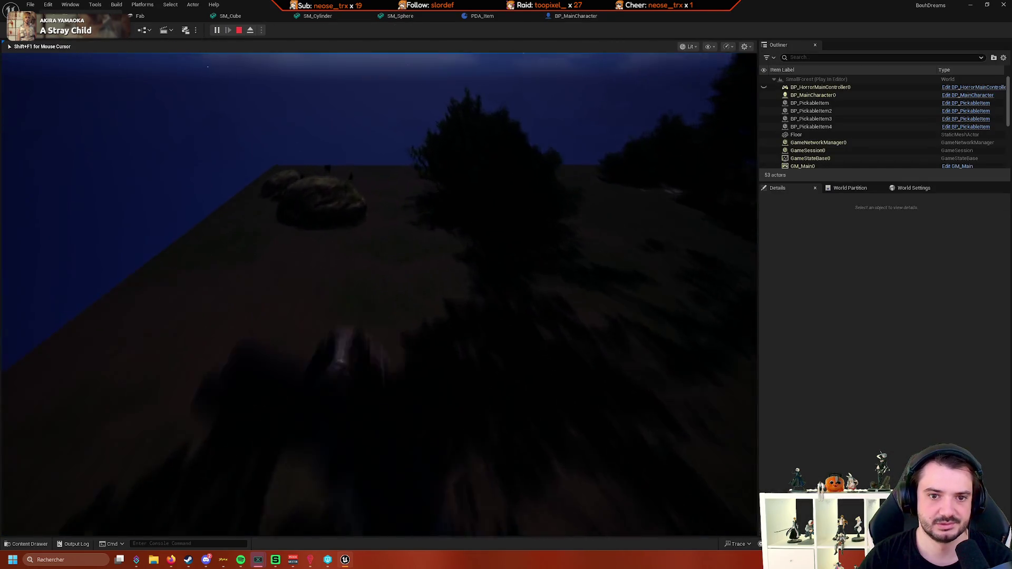
key("e")
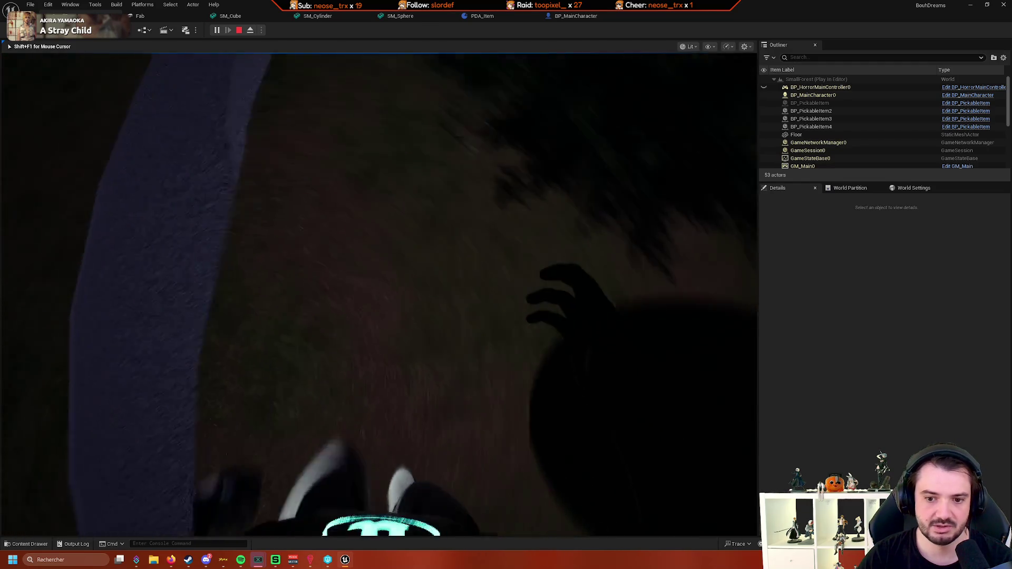
key("Escape")
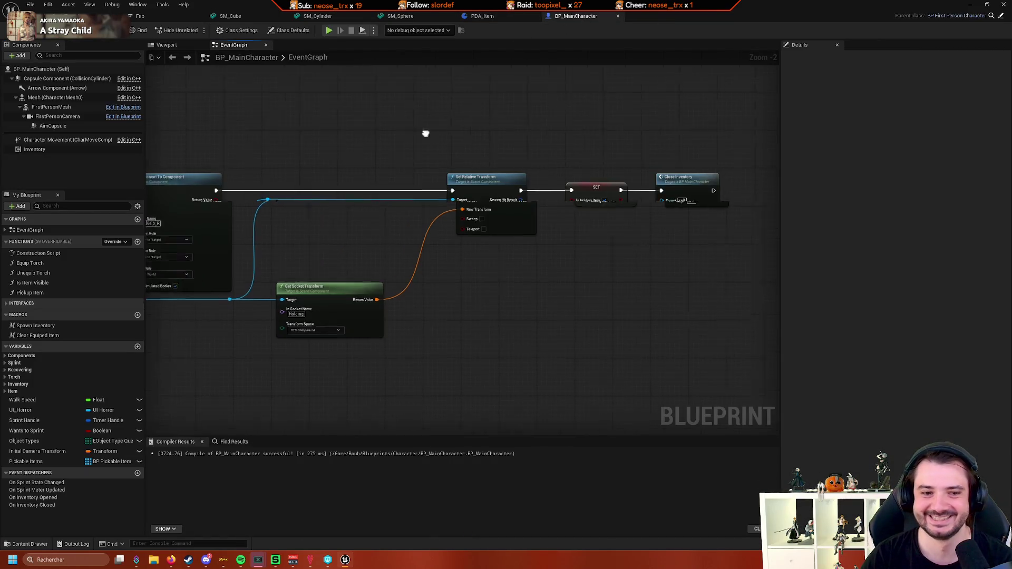
Add a Get Transform node for Focused Item, undoing an accidental Transact Object node
scroll(532, 180, "down", 4)
scroll(532, 179, "up", 5)
scroll(463, 339, "down", 3)
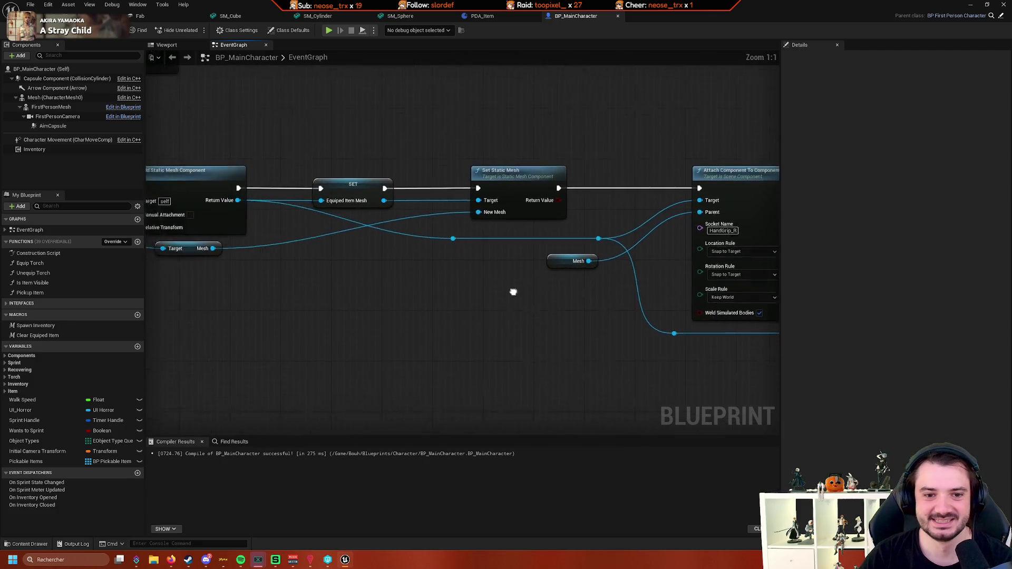
scroll(459, 261, "up", 3)
scroll(538, 240, "down", 4)
scroll(501, 264, "up", 1)
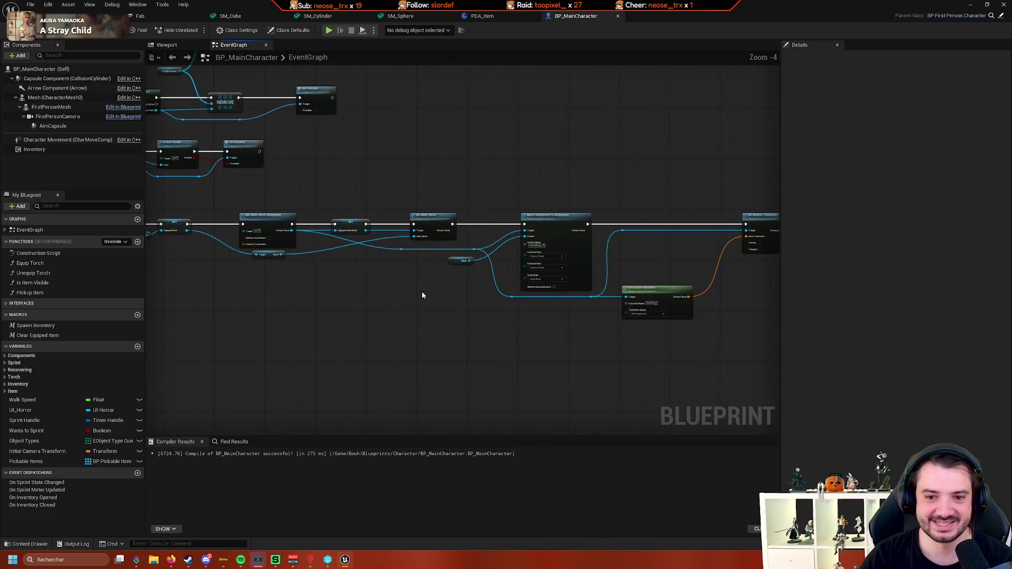
scroll(422, 258, "up", 1)
scroll(549, 267, "up", 1)
scroll(459, 217, "up", 1)
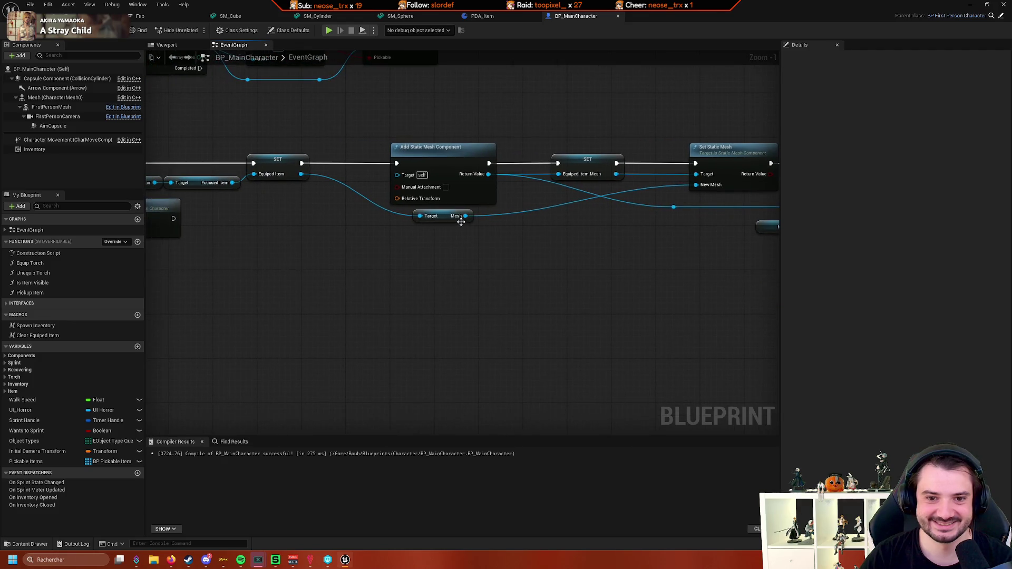
left_click_drag(346, 227, 441, 221)
left_click_drag(393, 179, 609, 305)
type("tran")
key("Return")
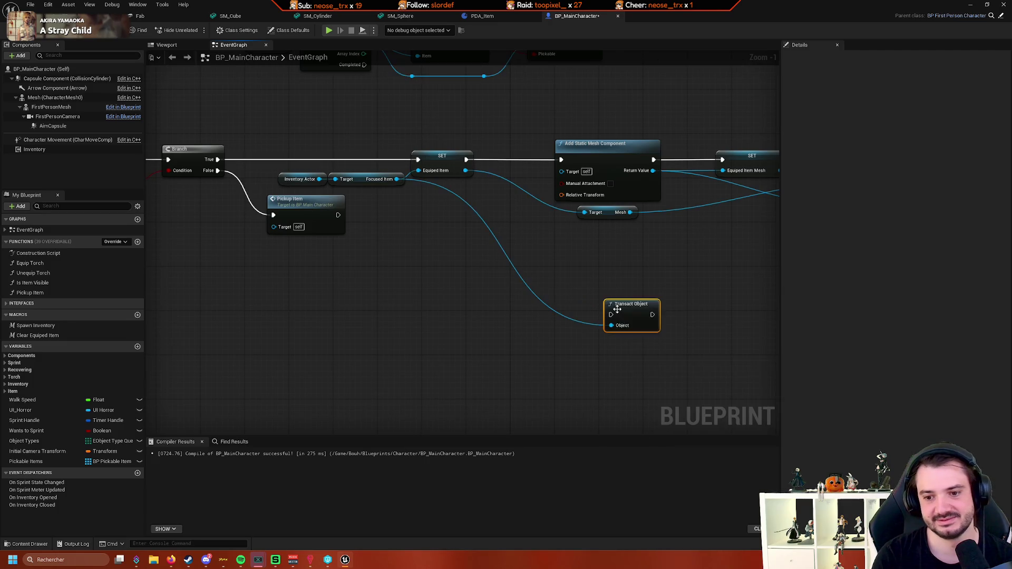
key("ctrl+z")
left_click_drag(397, 179, 598, 319)
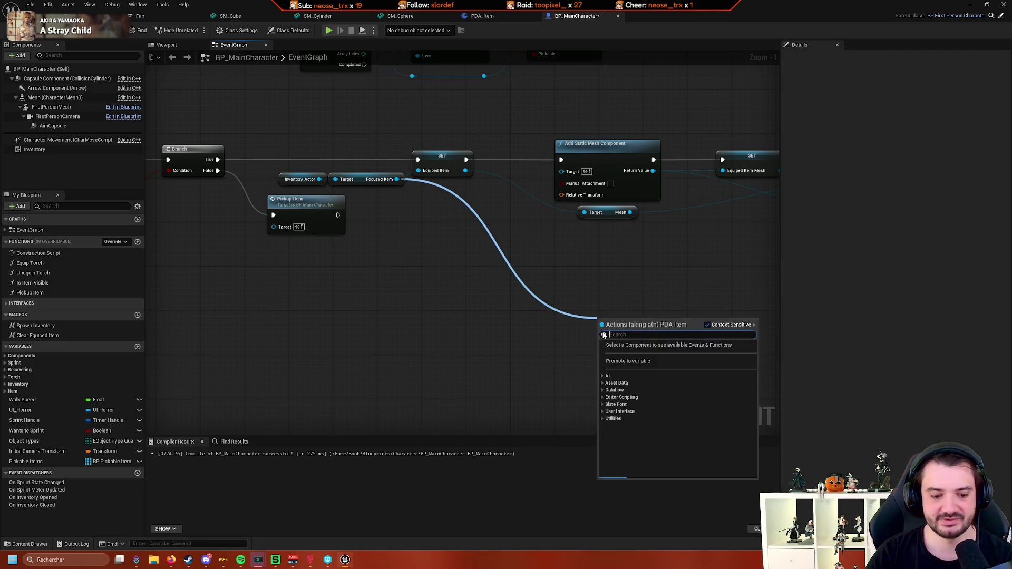
type("transfo")
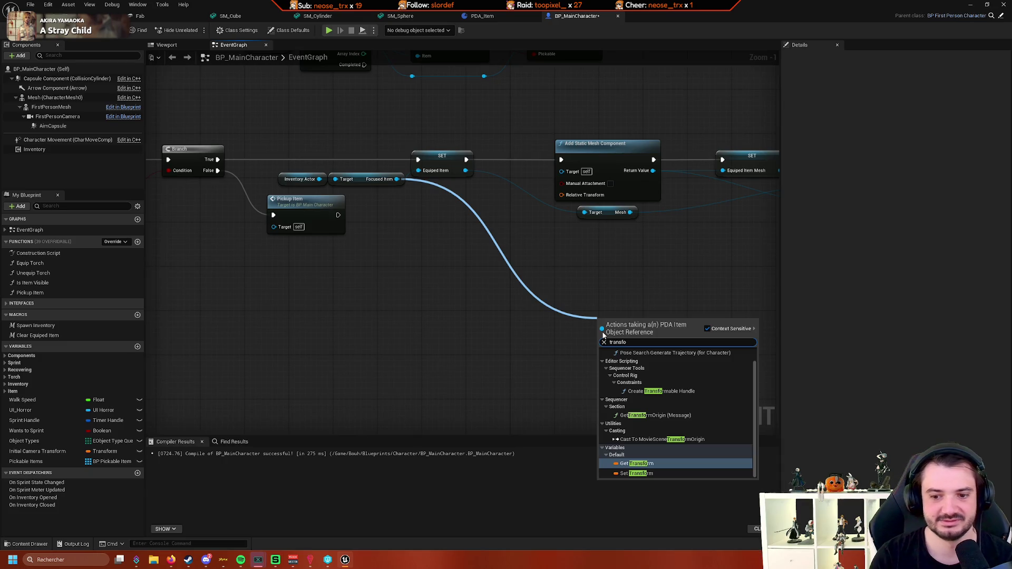
key("Return")
Break the focused item's transform into location, rotation and scale
mouse_move(410, 208)
left_mouse_down()
mouse_move(486, 217)
mouse_move(305, 257)
mouse_move(396, 240)
mouse_move(592, 311)
mouse_move(568, 268)
mouse_move(602, 319)
mouse_move(384, 289)
mouse_move(462, 308)
left_mouse_up()
type("break")
key("Return")
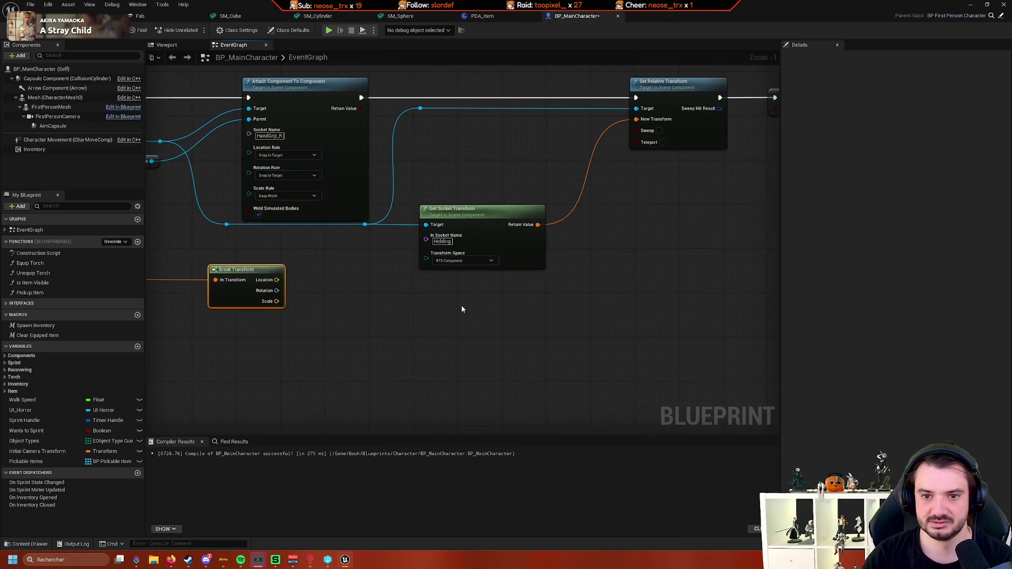
Add a Break Transform on the Holding socket transform and place it beside the socket node
mouse_move(546, 247)
left_mouse_down()
mouse_move(439, 264)
mouse_move(622, 226)
mouse_move(532, 230)
mouse_move(569, 234)
left_mouse_up()
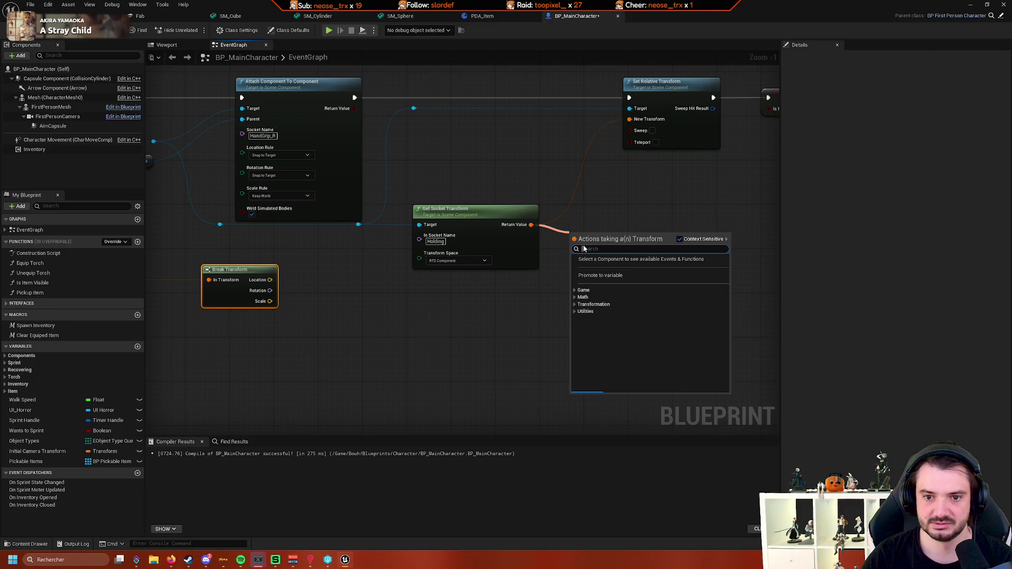
type("brea")
key("Return")
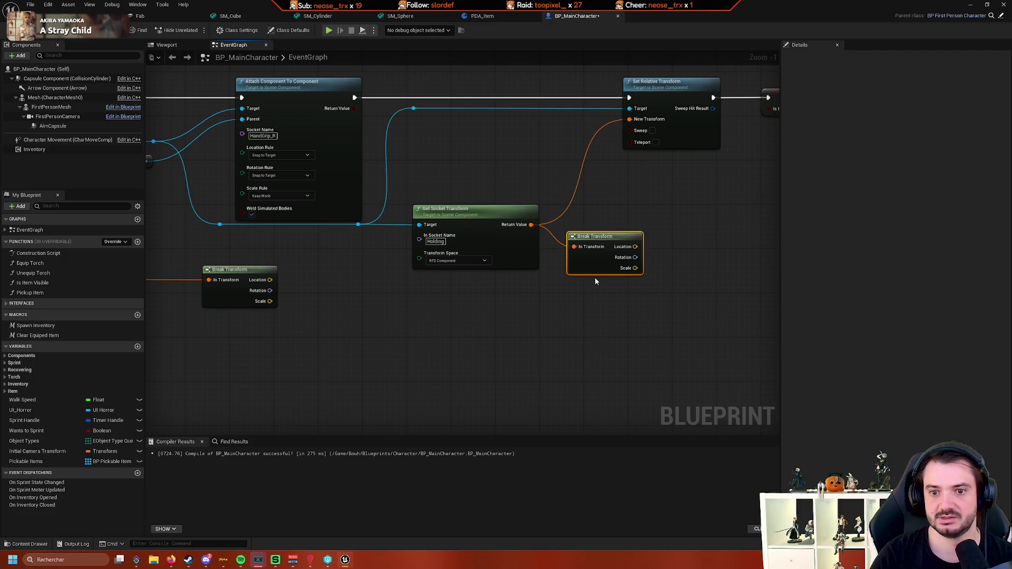
scroll(382, 320, "down", 2)
left_click_drag(494, 197, 567, 199)
left_click_drag(417, 282, 413, 213)
scroll(446, 249, "up", 3)
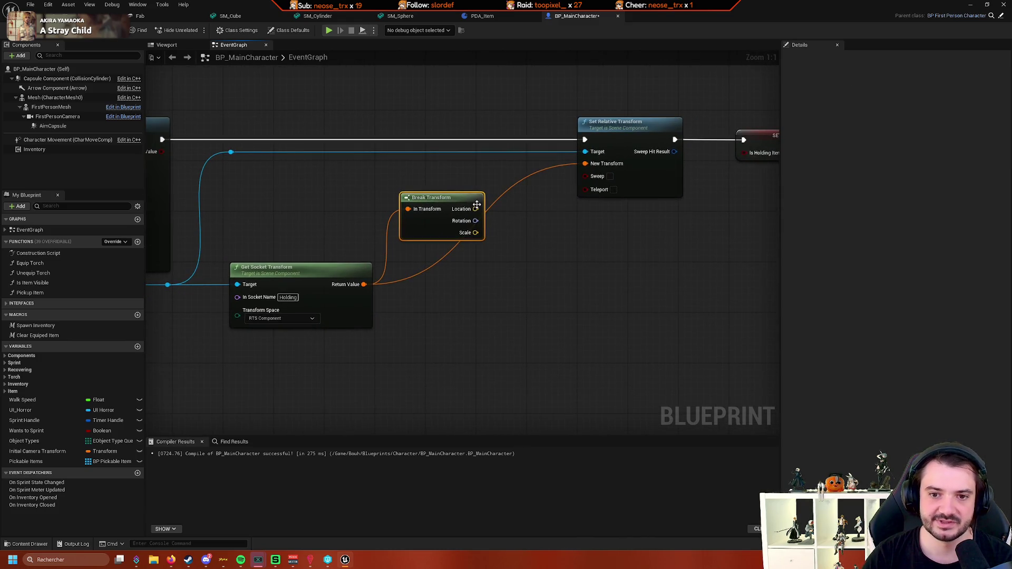
Disconnect Set Relative Transform's New Transform input and split it into location, rotation and scale
right_click(592, 165)
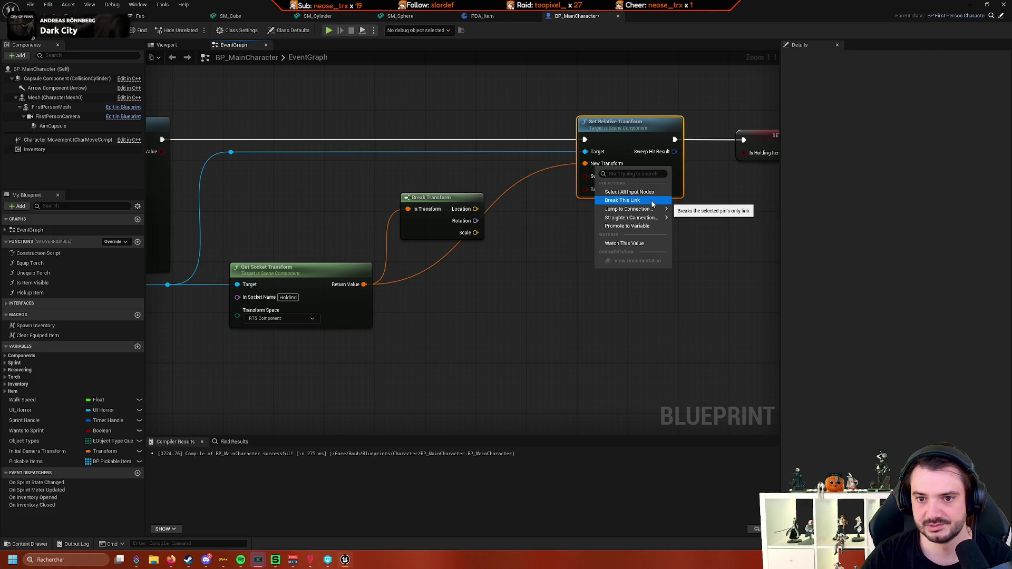
left_click(536, 188)
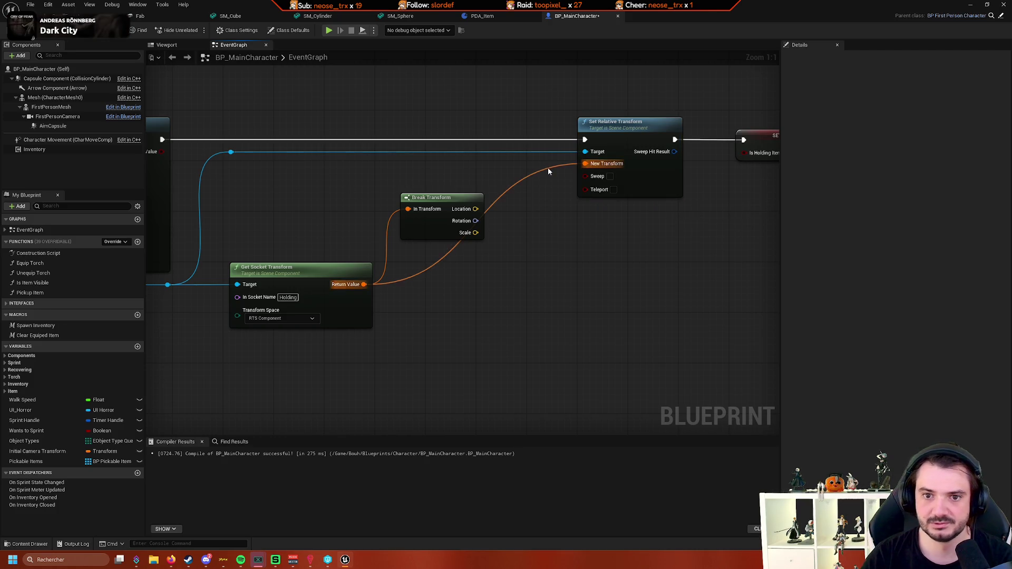
left_click(571, 166, "alt")
right_click(596, 166)
left_click(631, 199)
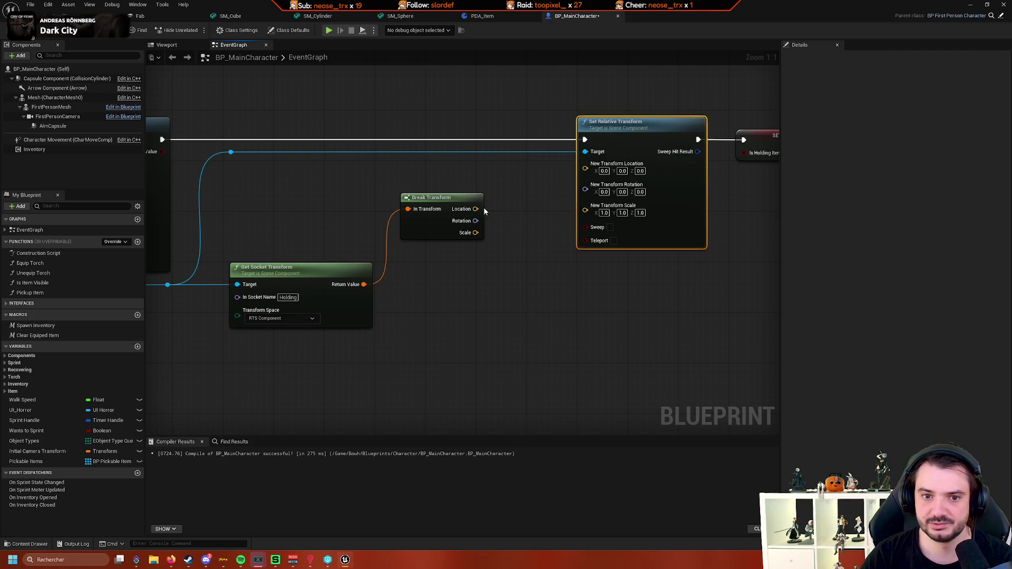
Wire socket Location and Rotation plus item Scale into it, add a reroute, return to the level
mouse_move(476, 209)
left_mouse_down()
mouse_move(585, 163)
mouse_move(520, 215)
mouse_move(585, 180)
left_mouse_up()
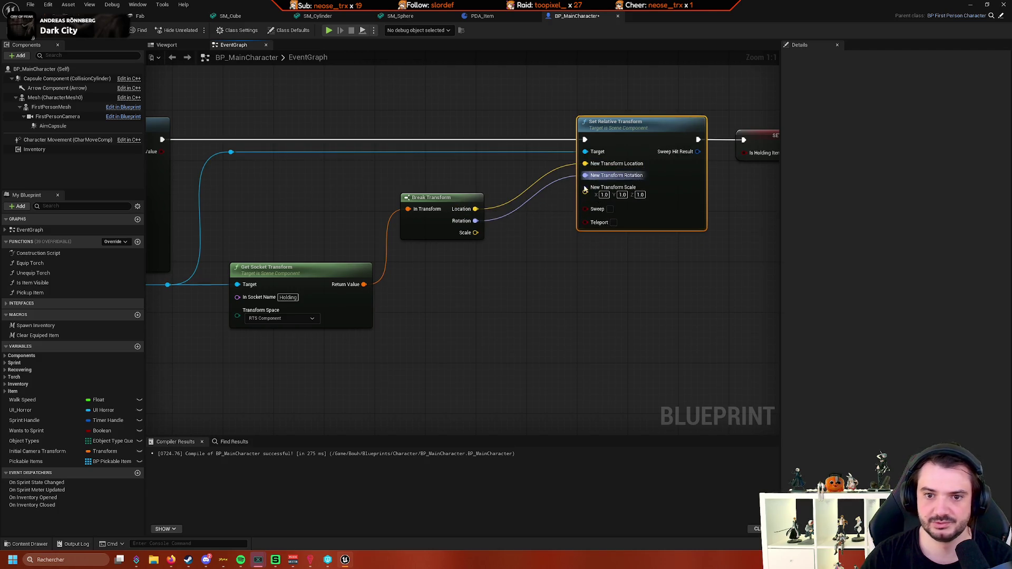
mouse_move(255, 380)
left_mouse_down()
mouse_move(311, 322)
mouse_move(438, 257)
left_mouse_up()
mouse_move(241, 254)
left_mouse_down()
mouse_move(755, 160)
mouse_move(733, 65)
mouse_move(638, 163)
mouse_move(600, 247)
mouse_move(615, 248)
left_mouse_up()
double_click(705, 67)
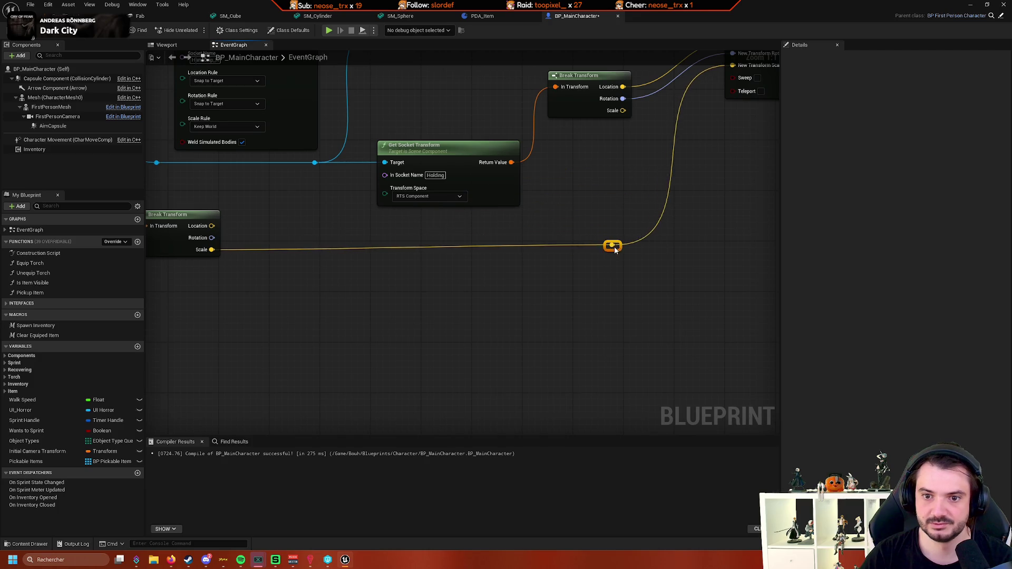
scroll(701, 272, "down", 3)
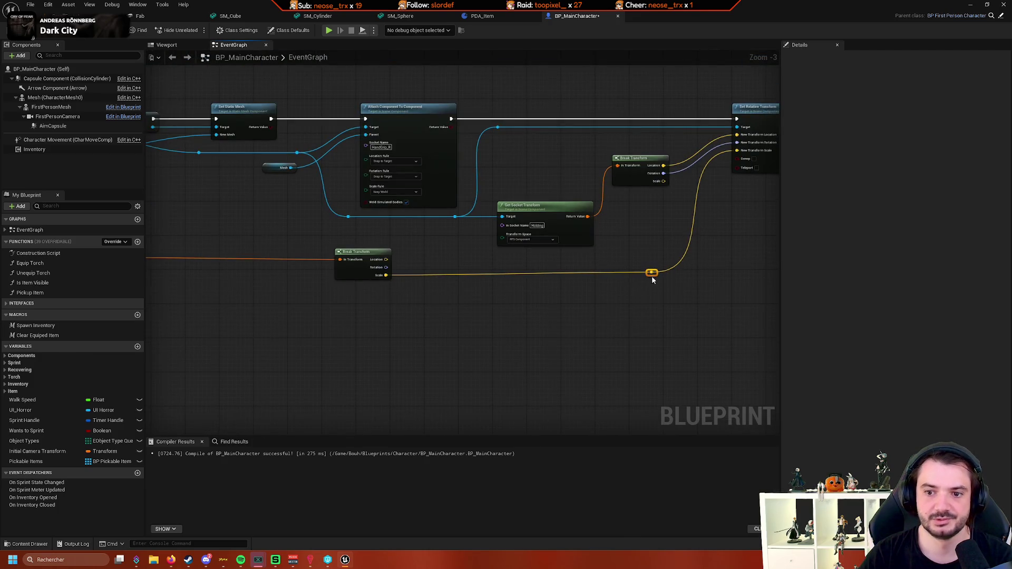
left_click_drag(657, 279, 442, 276)
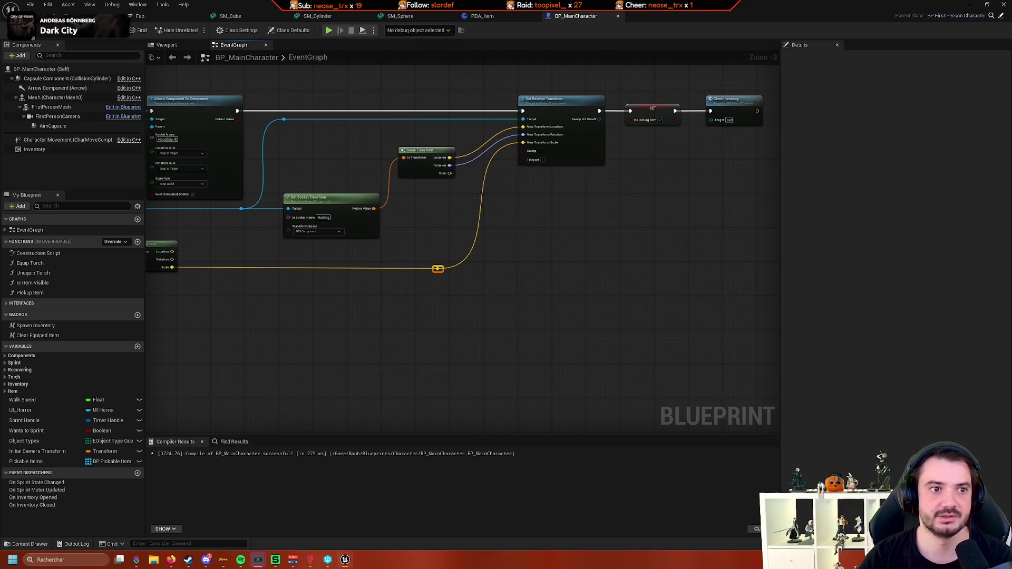
left_click(79, 15)
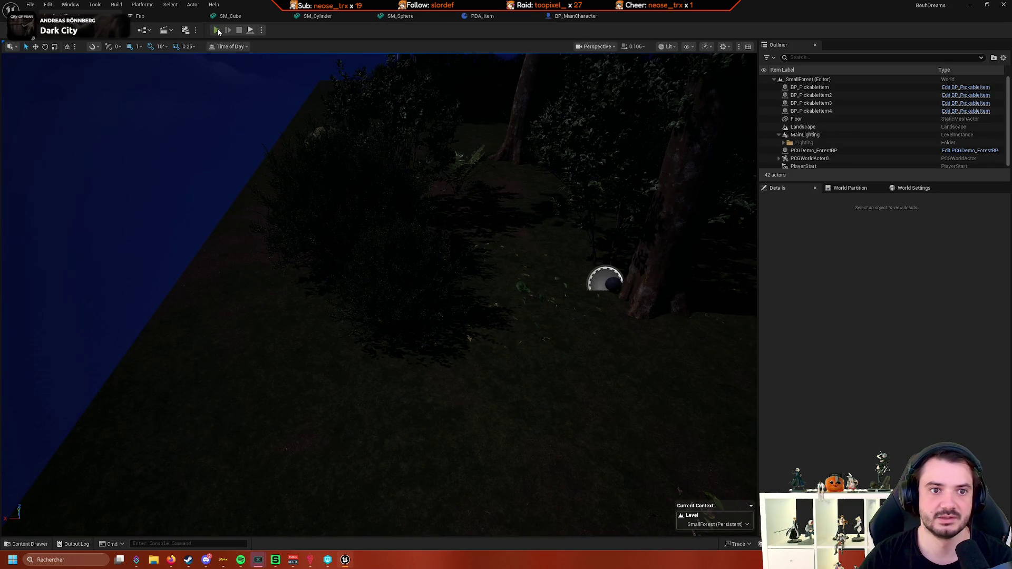
Play-test picking up items with E, confirm the sphere is gripped, then stop and reopen BP_MainCharacter
left_click(217, 30)
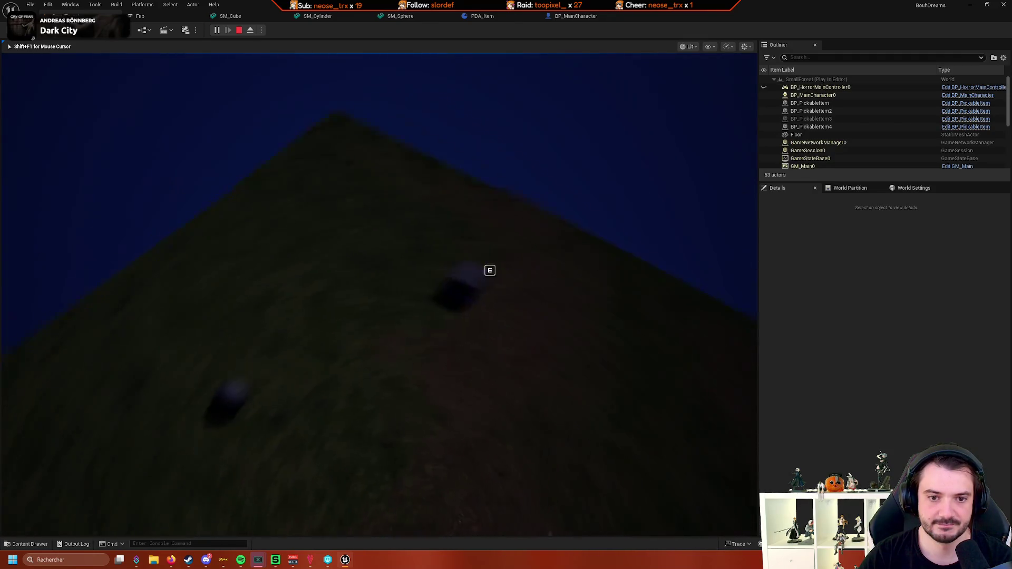
key("e")
key("e")
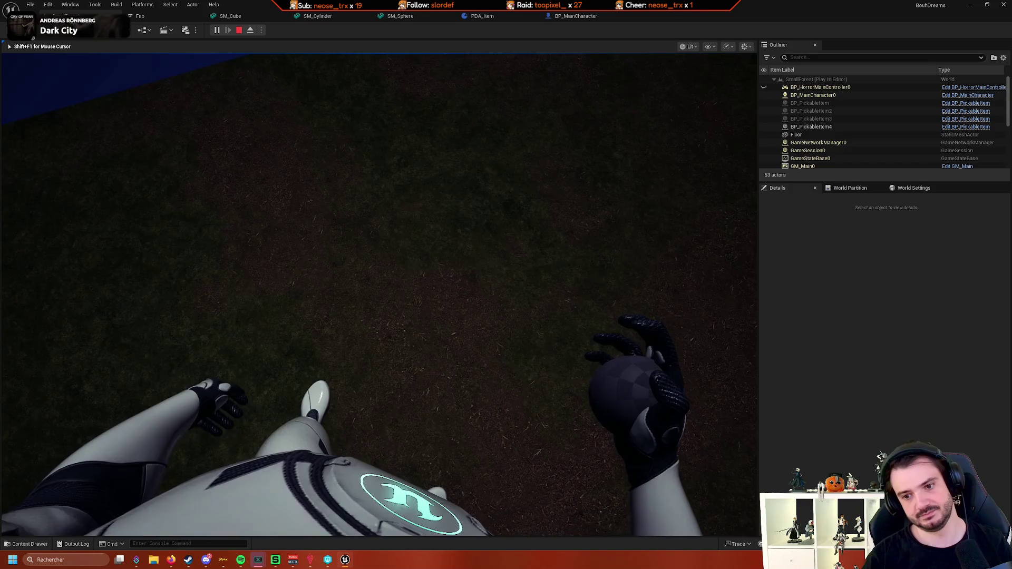
key("Escape")
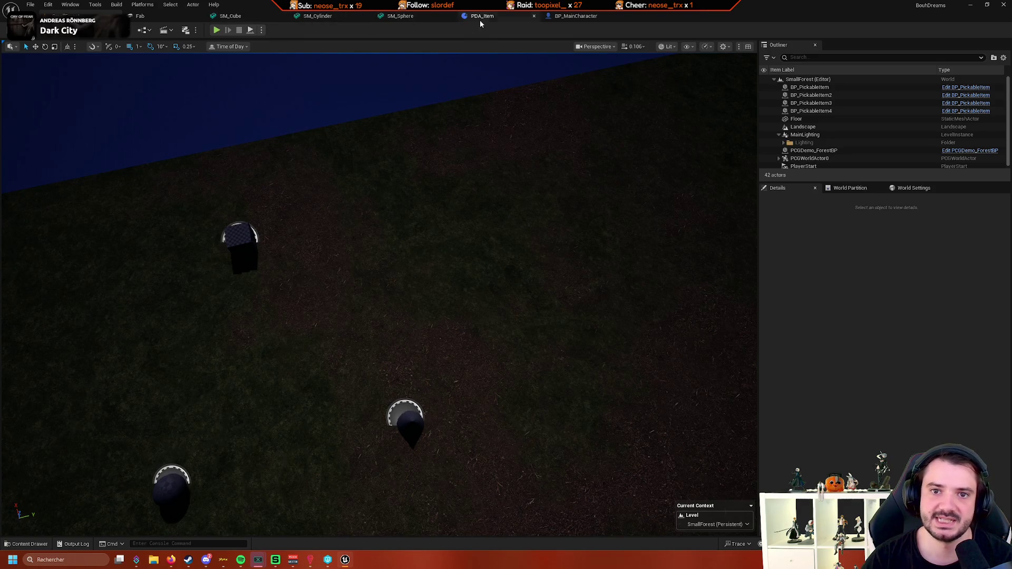
left_click(576, 15)
Inspect SM_Sphere's Holding socket advanced settings: location 0, 50, 0 with -90 yaw
scroll(475, 253, "up", 4)
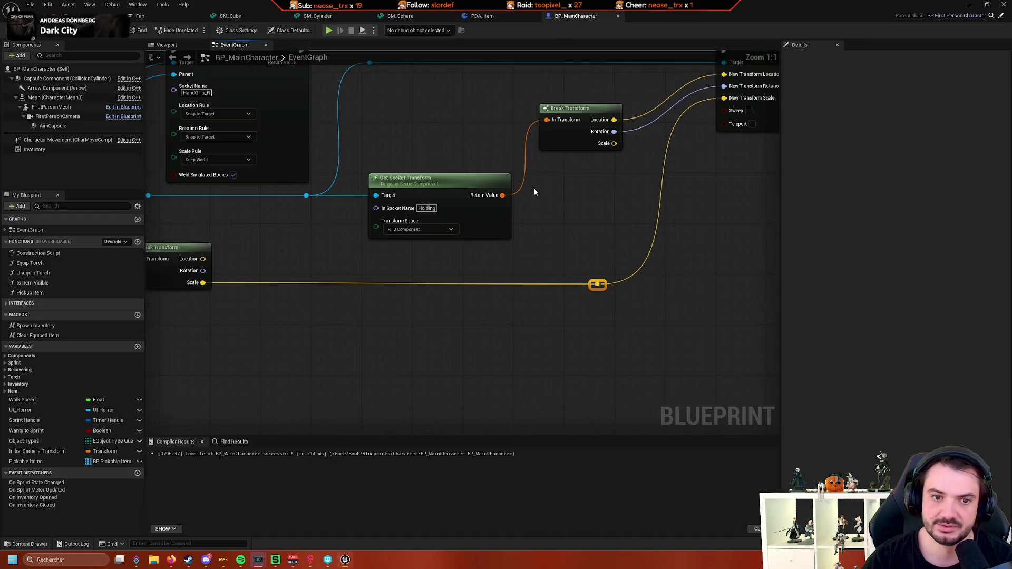
left_click(497, 220)
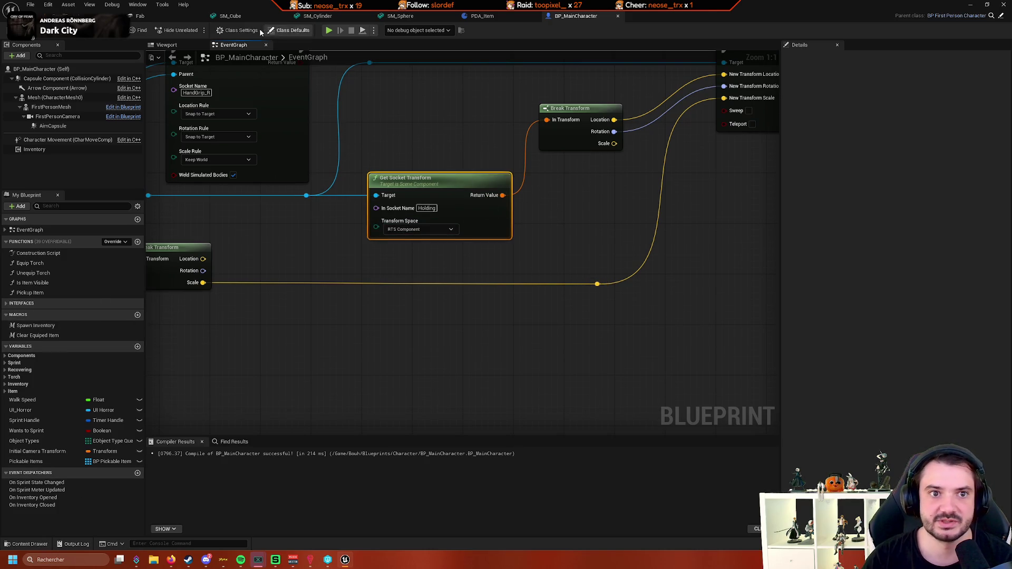
left_click(400, 16)
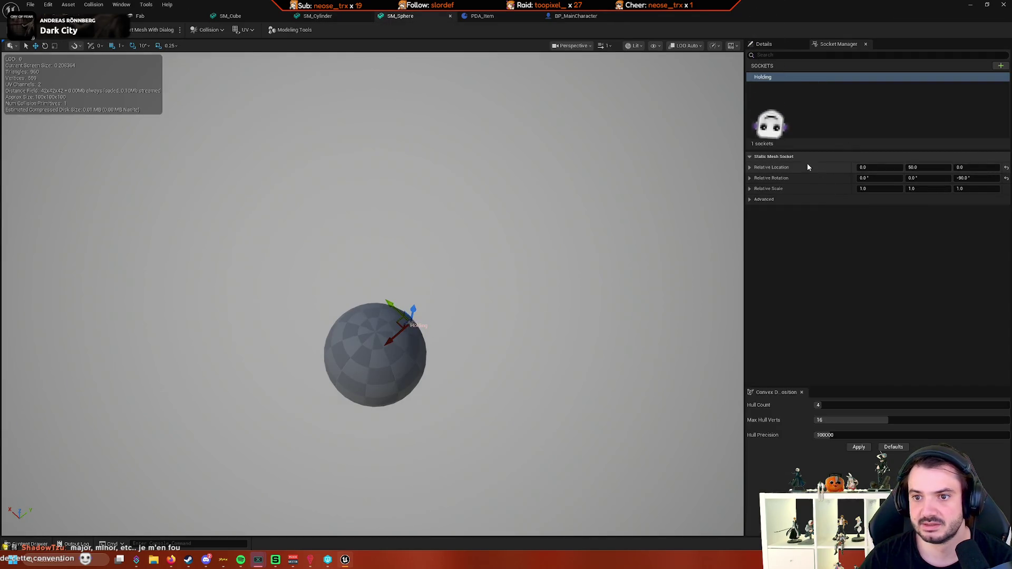
left_click(750, 200)
left_click(751, 200)
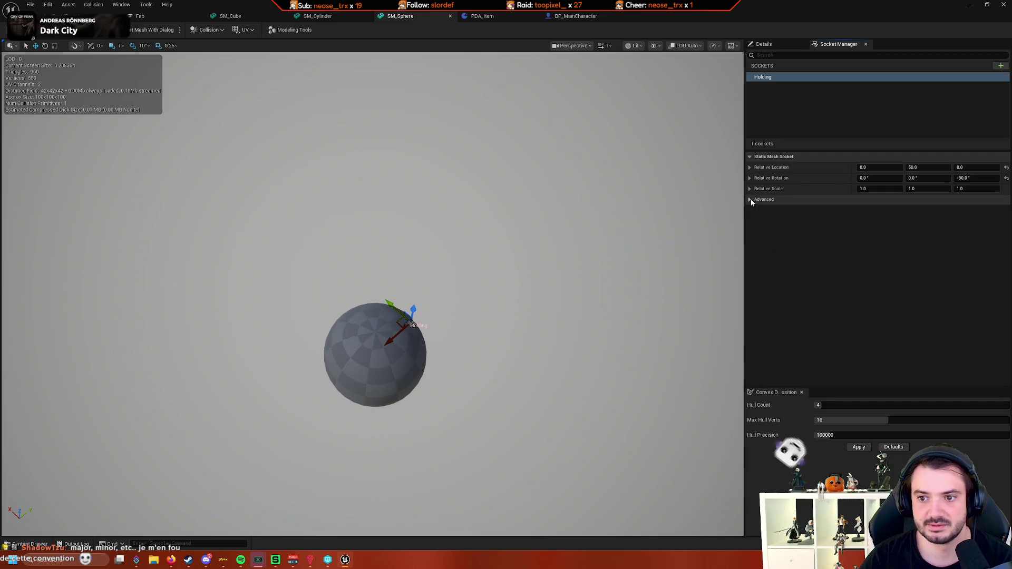
left_click(751, 199)
left_click(751, 199)
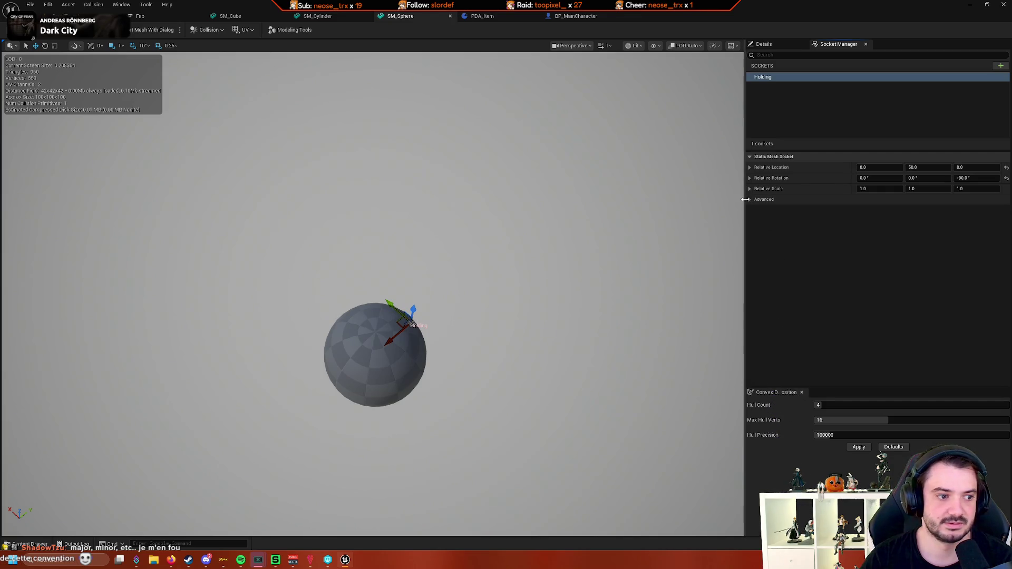
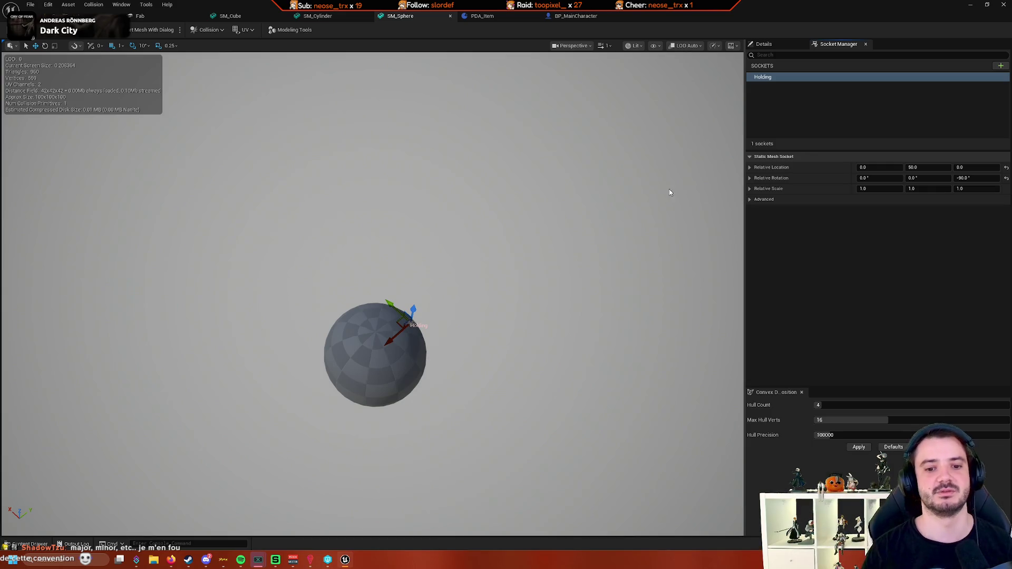
Orbit the SM_Sphere preview and look over BP_MainCharacter's Set Relative Transform logic
mouse_move(670, 192)
left_mouse_down()
mouse_move(601, 242)
mouse_move(639, 240)
mouse_move(602, 249)
left_mouse_up()
left_click(575, 16)
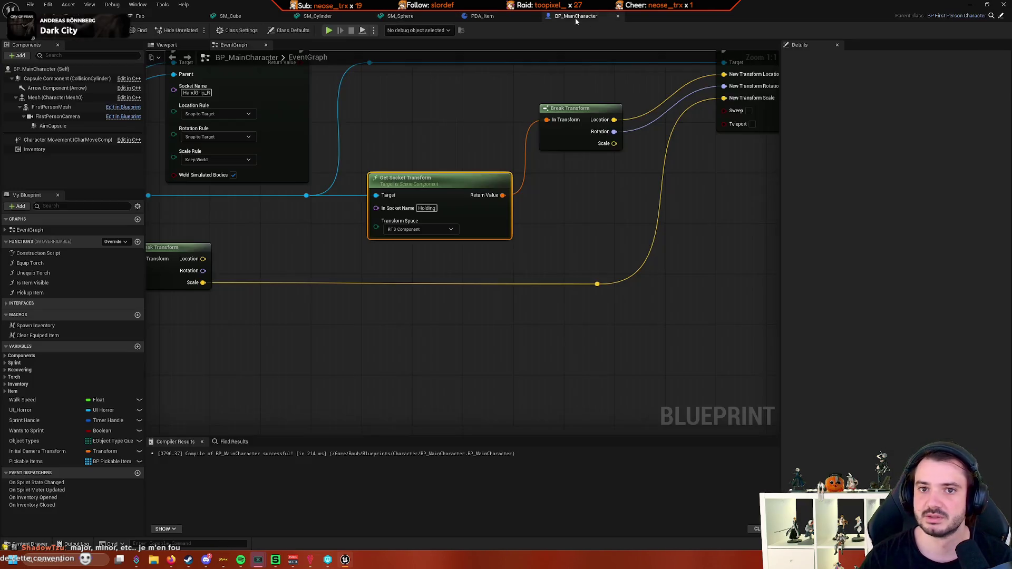
scroll(582, 308, "down", 2)
scroll(547, 293, "up", 2)
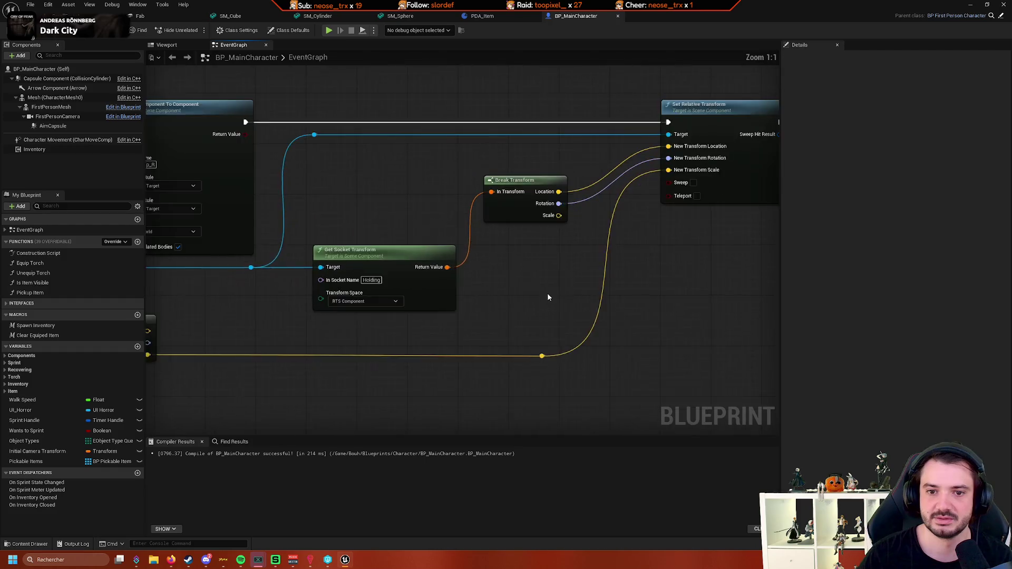
right_click(456, 240)
key("Escape")
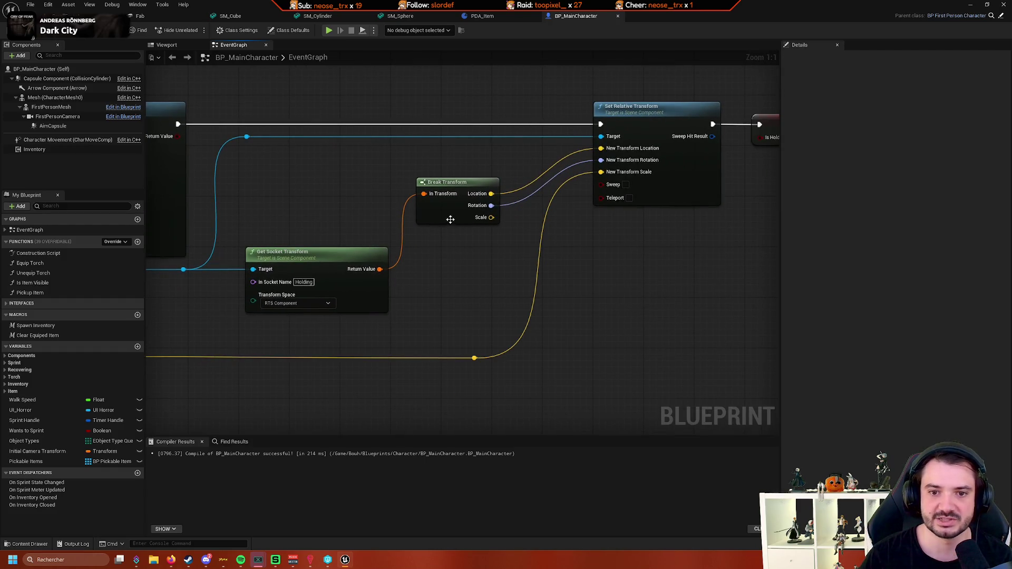
mouse_move(477, 287)
left_mouse_down()
mouse_move(483, 263)
mouse_move(581, 259)
left_mouse_up()
scroll(583, 263, "down", 1)
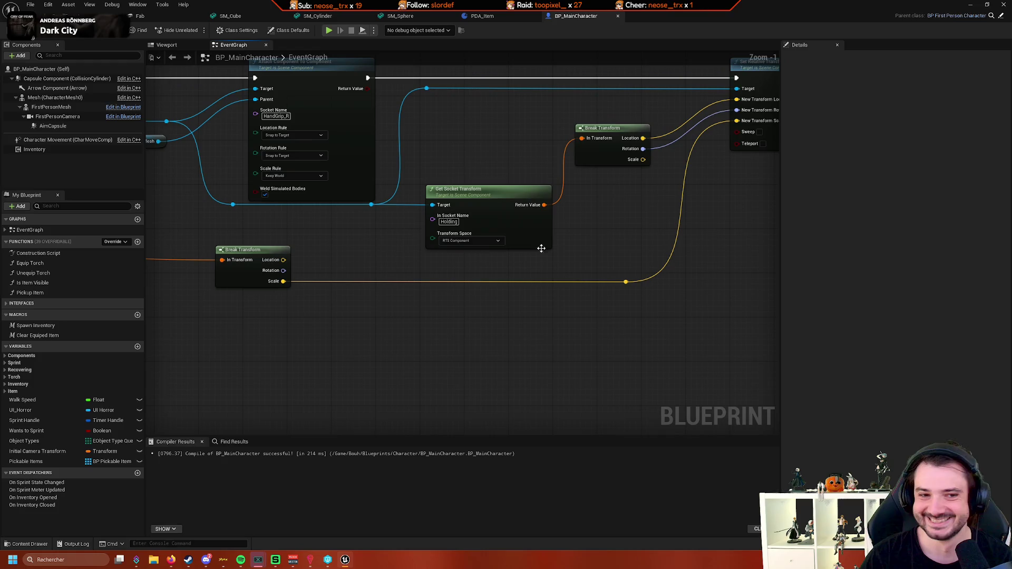
Check the SM_Sphere, SM_Cylinder and SM_Cube meshes, then return to the SmallForest level
left_click(409, 17)
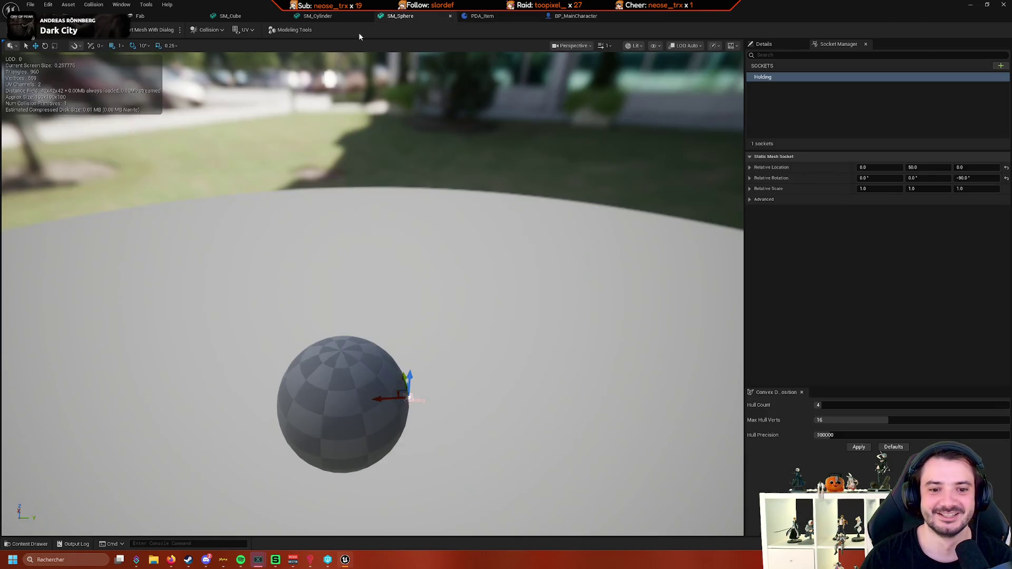
left_click(316, 16)
left_click(278, 18)
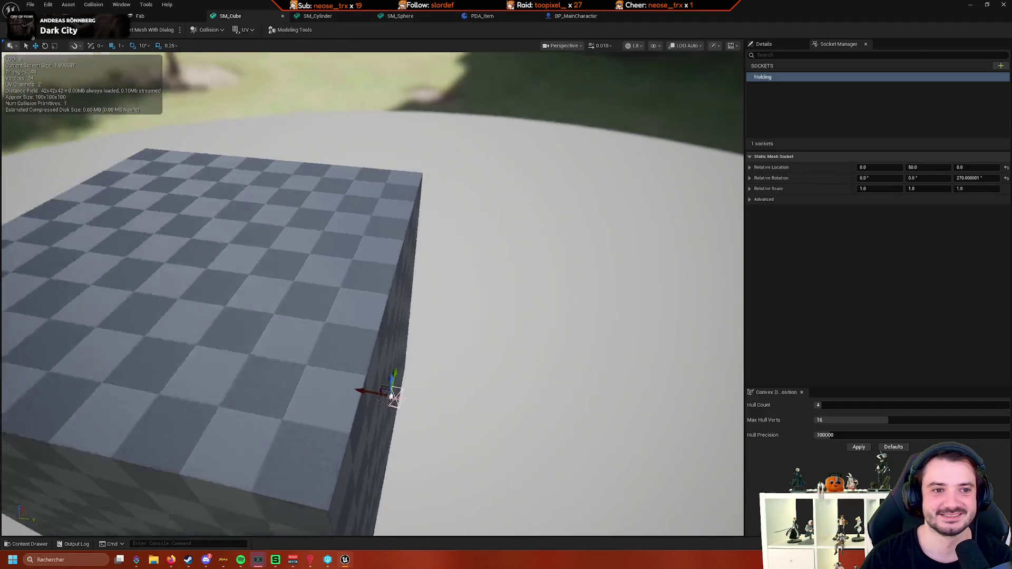
left_click(157, 19)
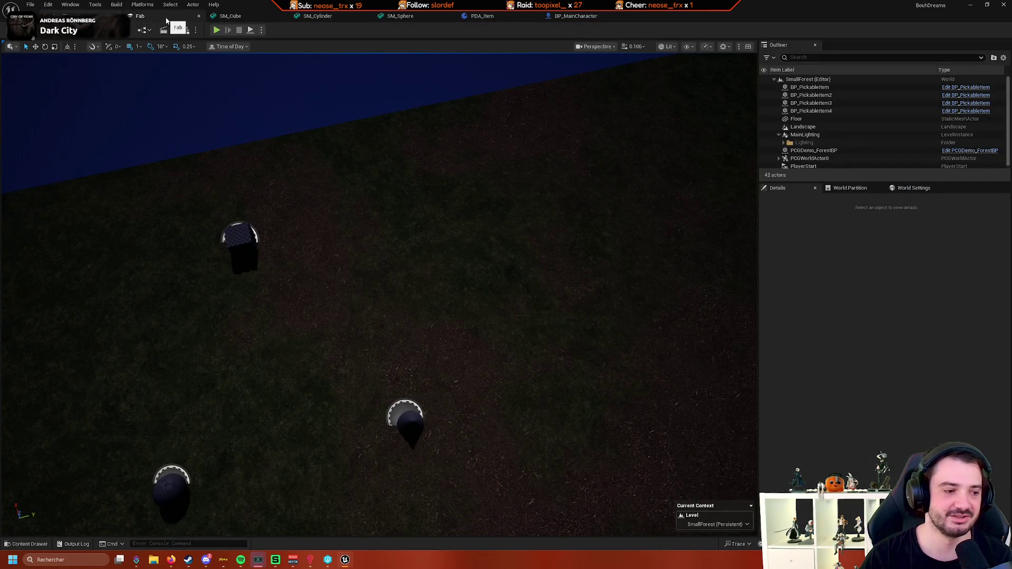
Locate and select Set Relative Transform in BP_MainCharacter to breakpoint it, then return to the level
left_click(491, 17)
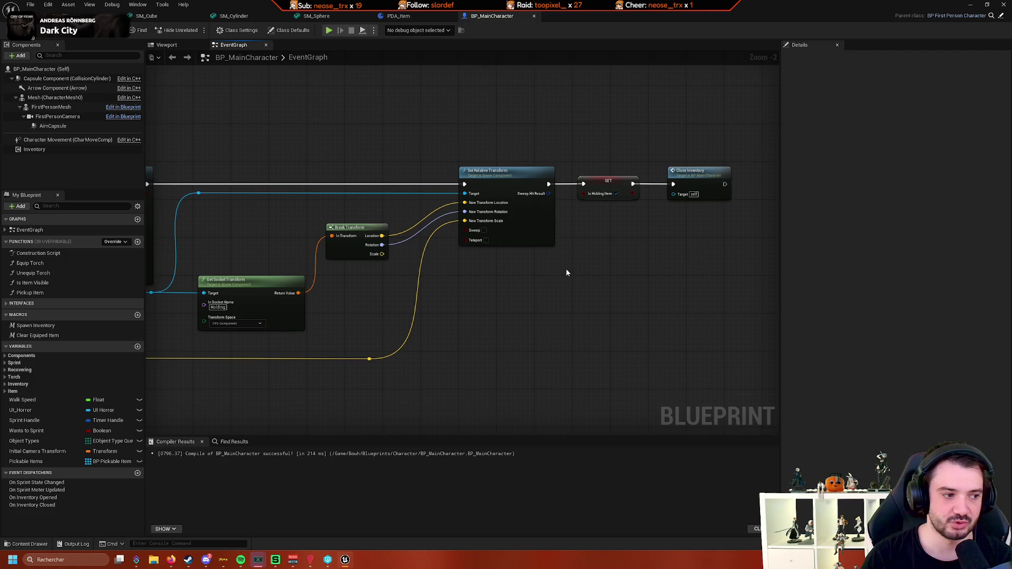
scroll(567, 273, "up", 2)
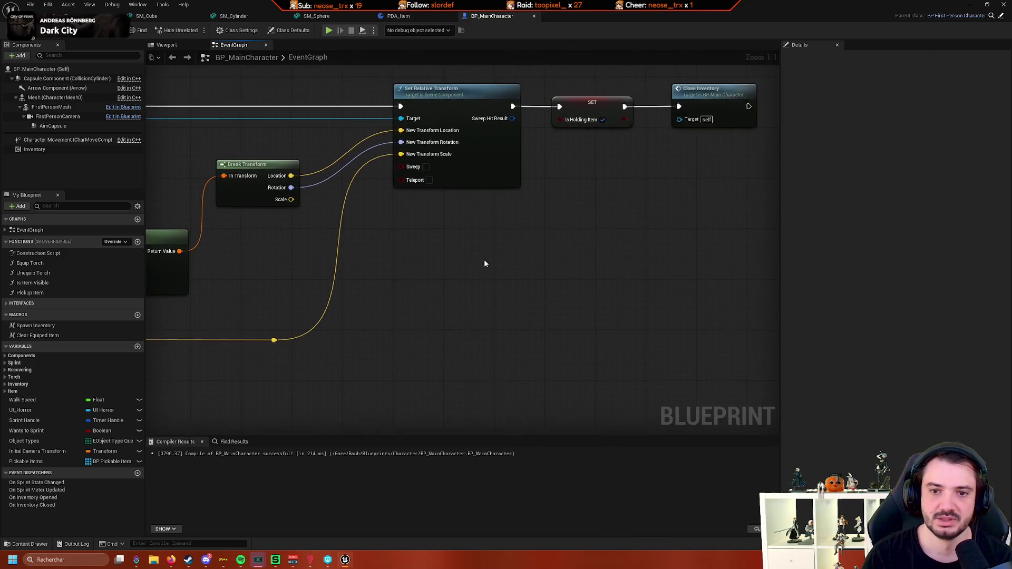
scroll(484, 263, "down", 2)
scroll(496, 324, "up", 2)
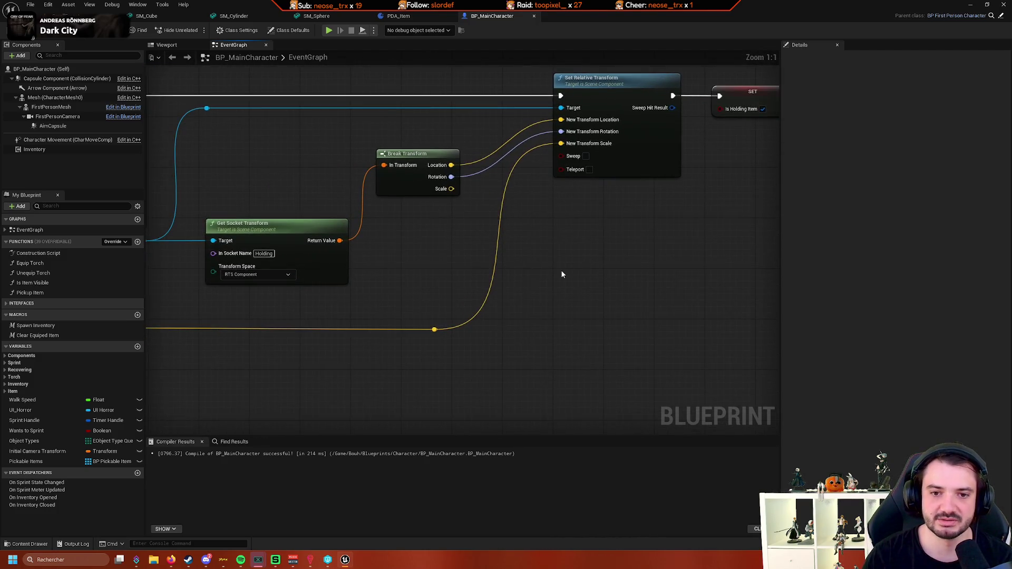
scroll(391, 261, "up", 2)
scroll(391, 264, "down", 3)
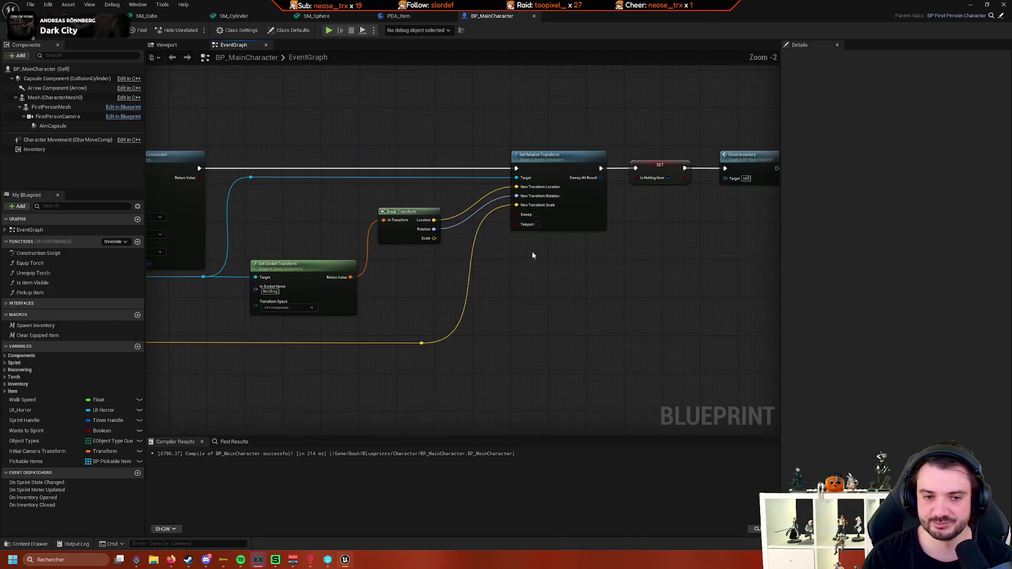
scroll(533, 252, "up", 2)
scroll(522, 220, "up", 1)
scroll(445, 240, "down", 1)
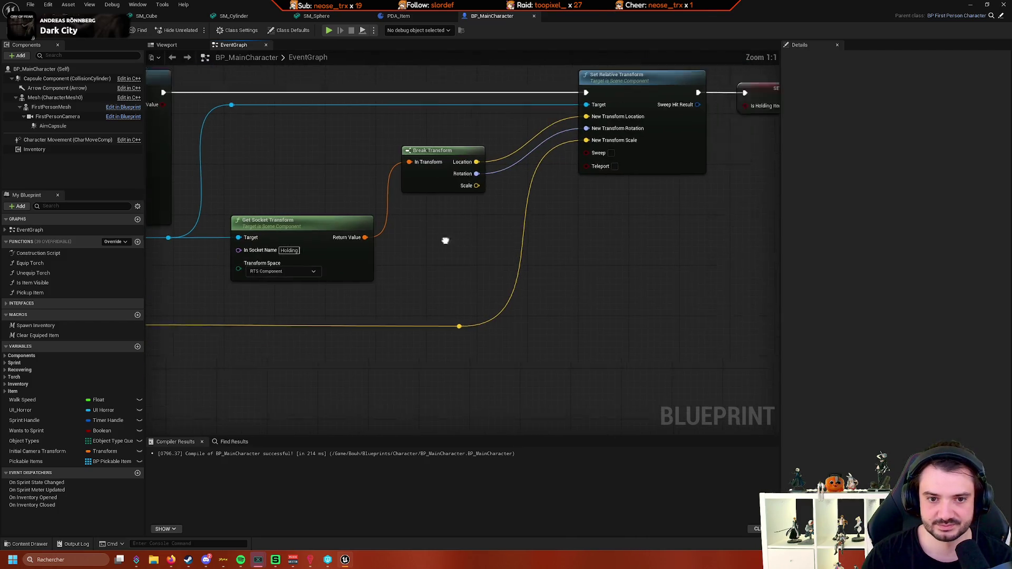
scroll(378, 277, "down", 2)
left_click_drag(377, 276, 362, 279)
left_click_drag(374, 269, 558, 264)
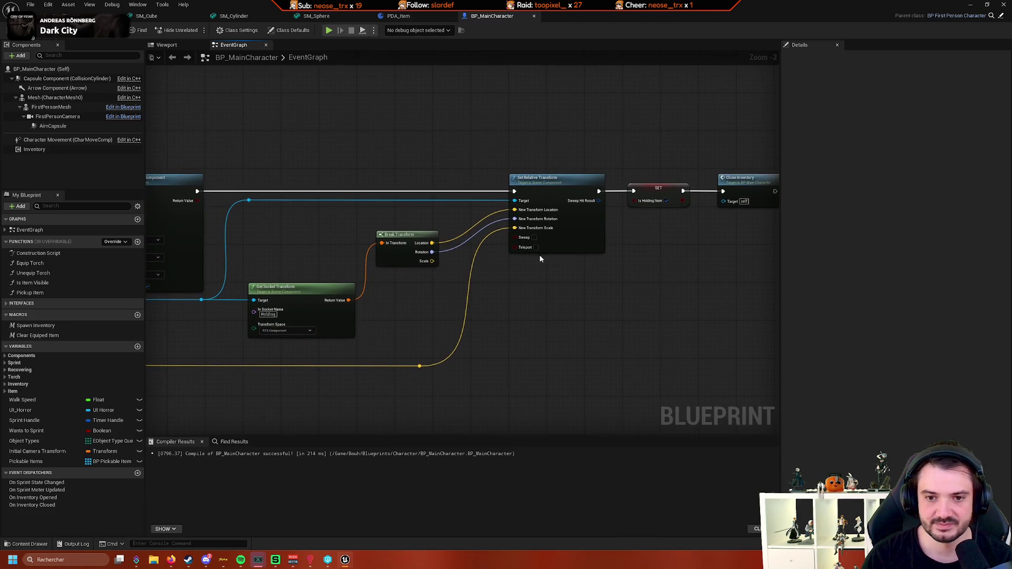
mouse_move(669, 222)
left_mouse_down()
mouse_move(538, 237)
mouse_move(679, 235)
left_mouse_up()
left_click(568, 209)
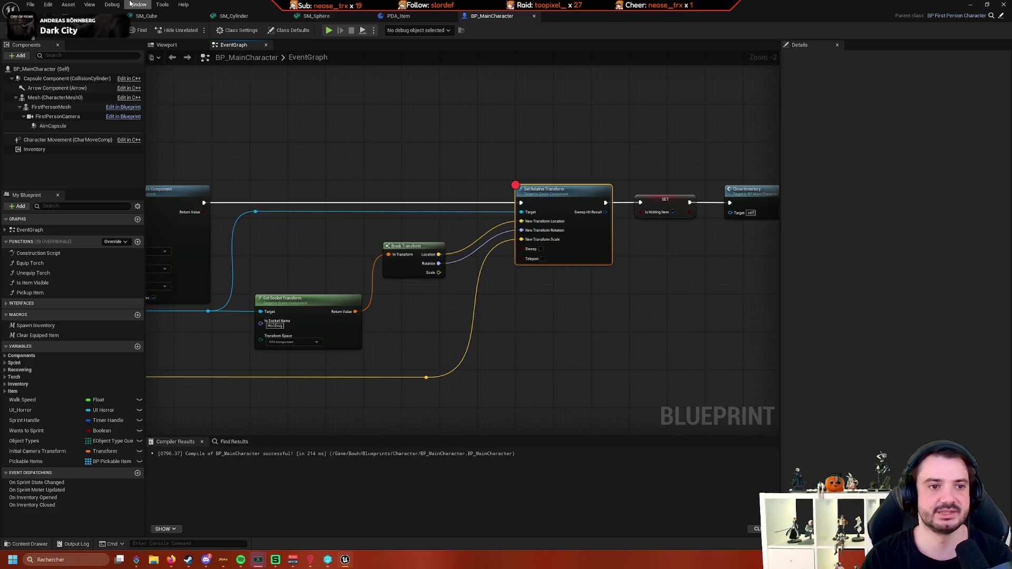
left_click(80, 15)
Play SmallForest and pick up items with E until the breakpoint pauses, then stop the session
left_click(216, 30)
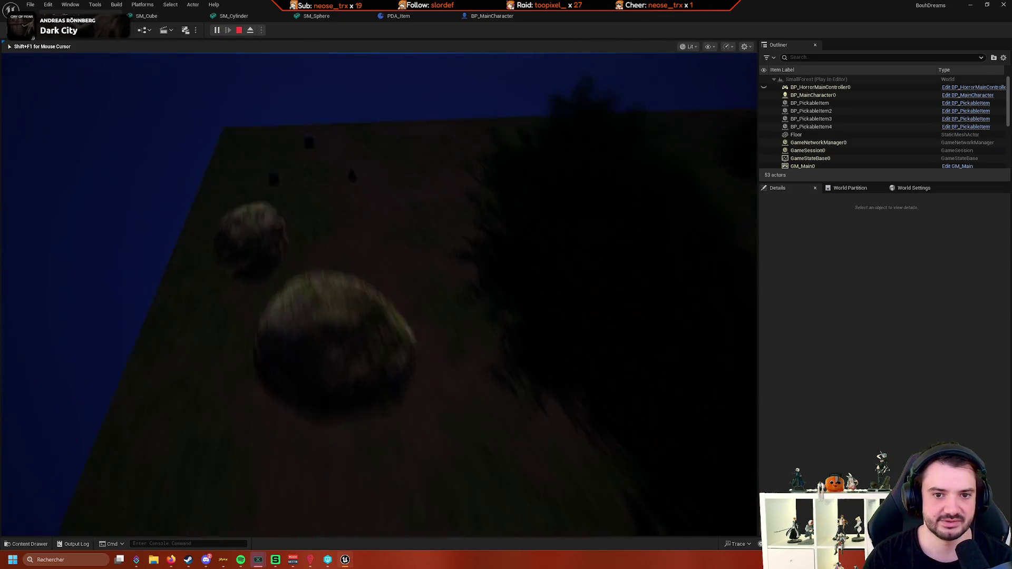
key("e")
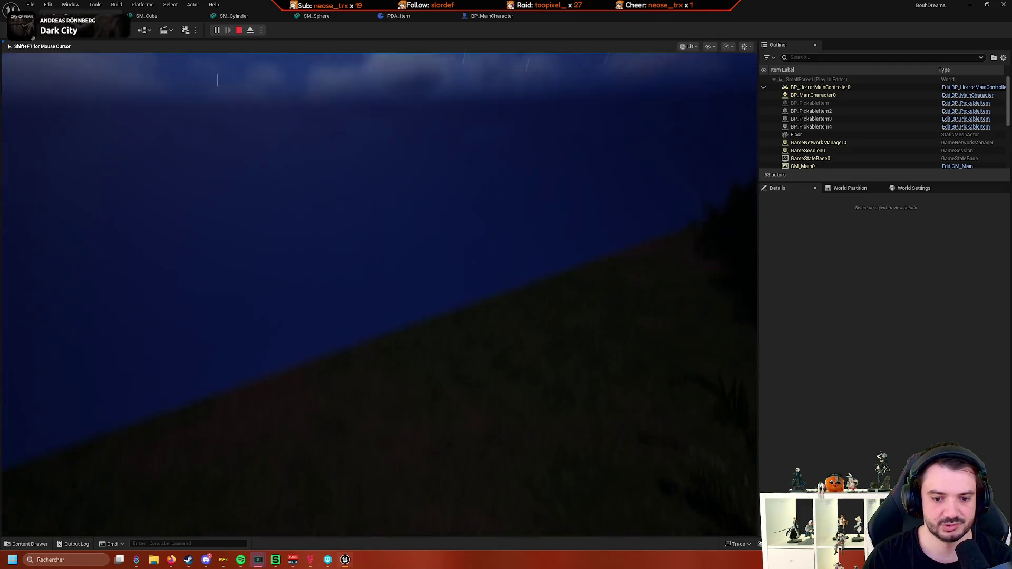
key("e")
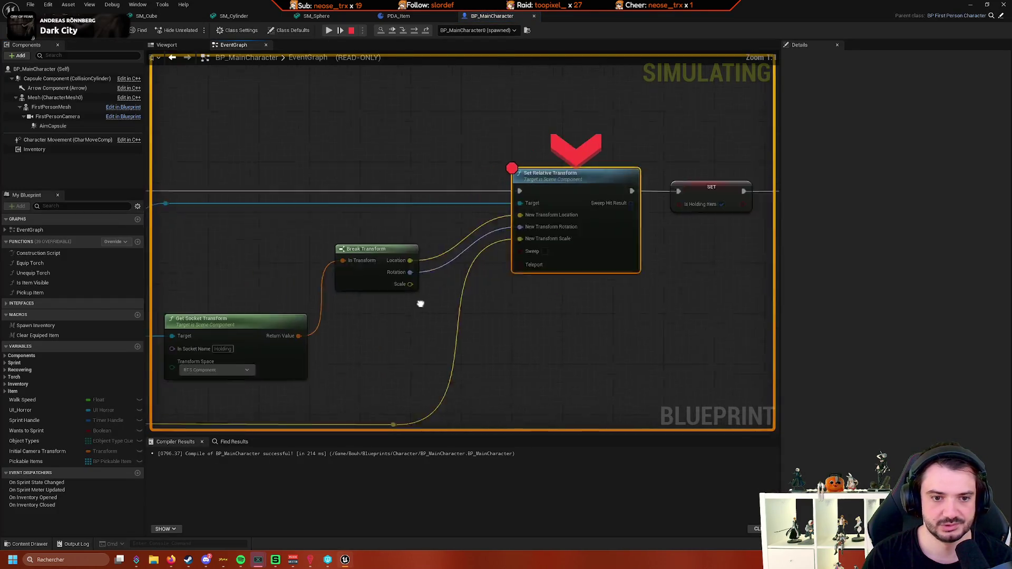
mouse_move(467, 224)
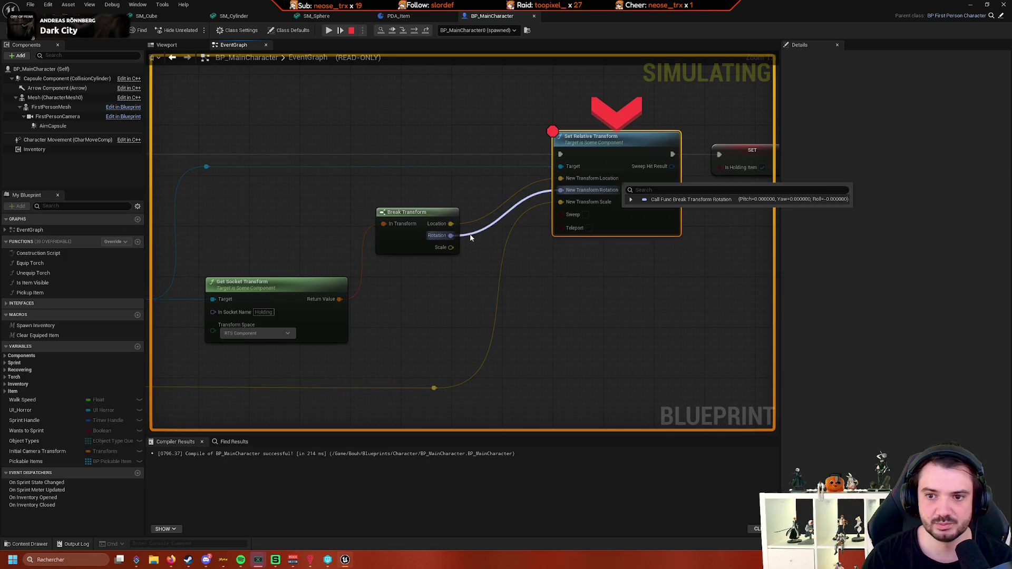
left_click(352, 31)
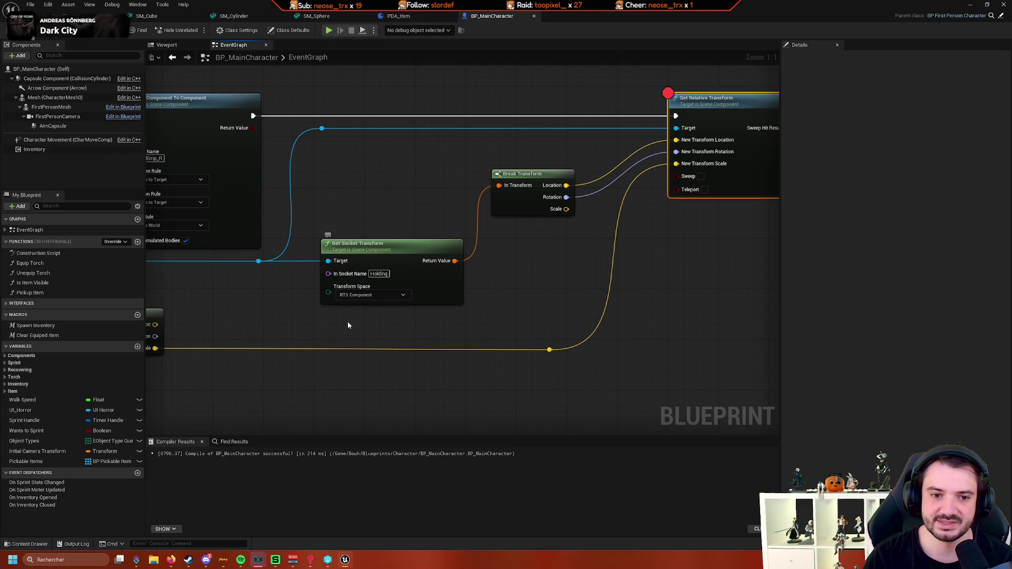
scroll(348, 325, "down", 2)
scroll(429, 280, "up", 2)
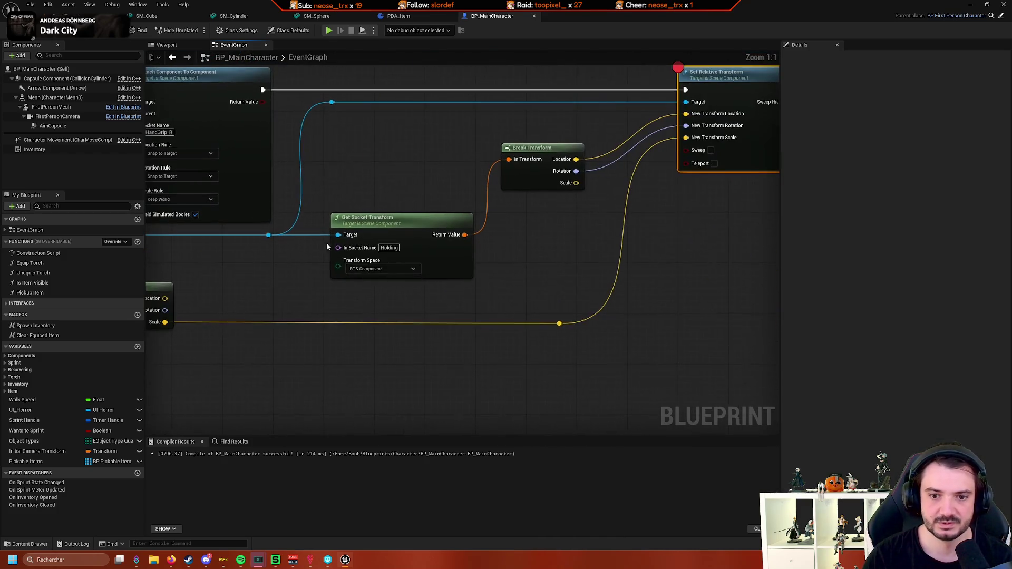
scroll(385, 276, "down", 3)
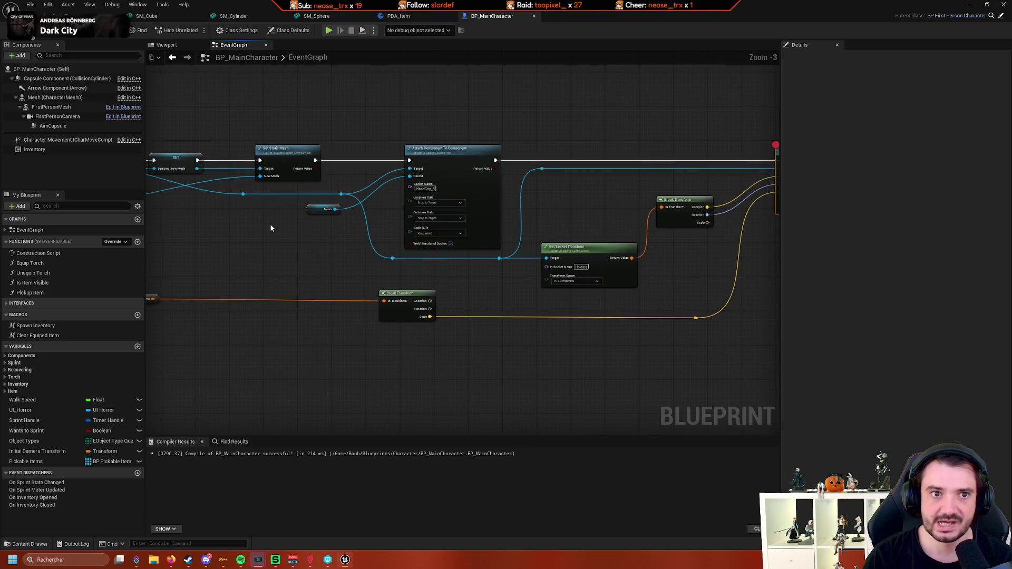
Open PDA_Item and the BP_PickableItem blueprint from the Inventory folder
left_click(399, 15)
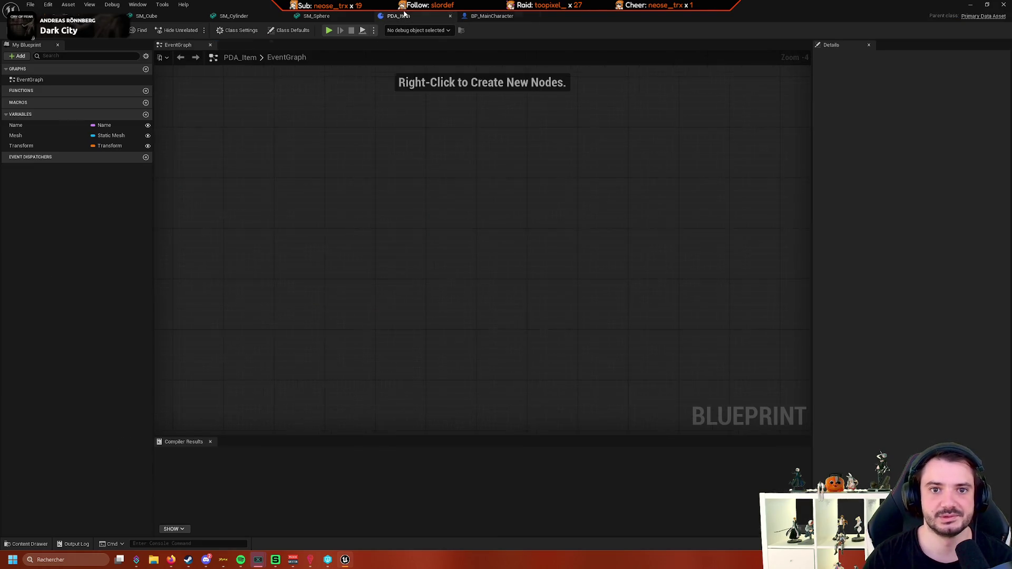
left_click(17, 544)
scroll(89, 471, "down", 3)
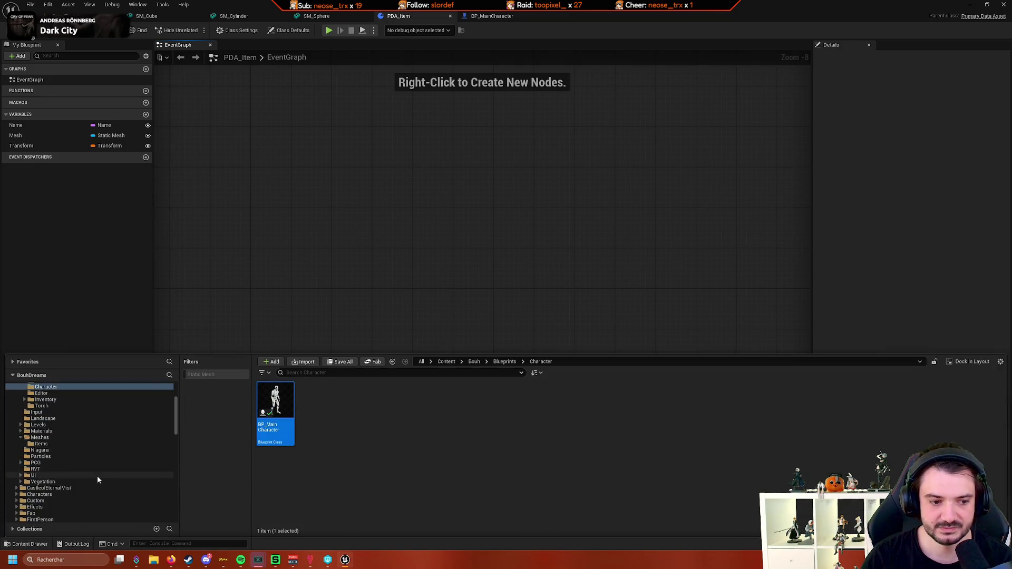
scroll(97, 476, "up", 3)
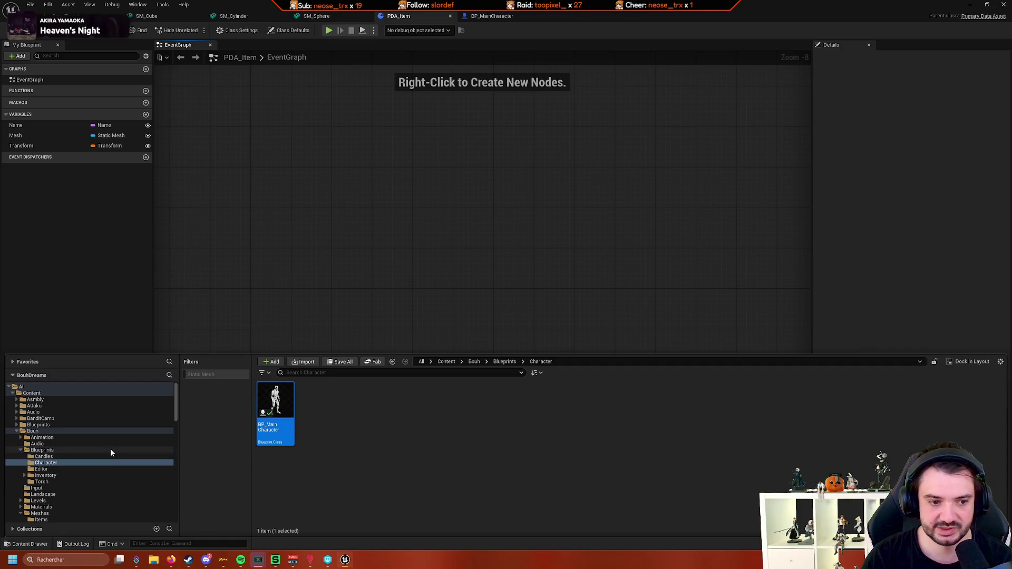
scroll(107, 455, "down", 2)
scroll(120, 452, "up", 1)
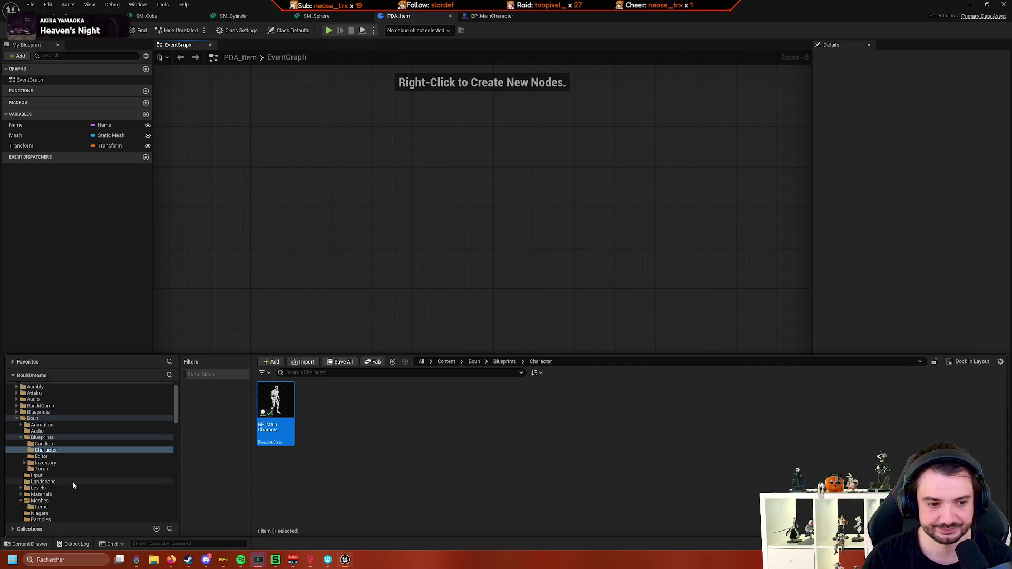
scroll(74, 469, "up", 1)
left_click(46, 476)
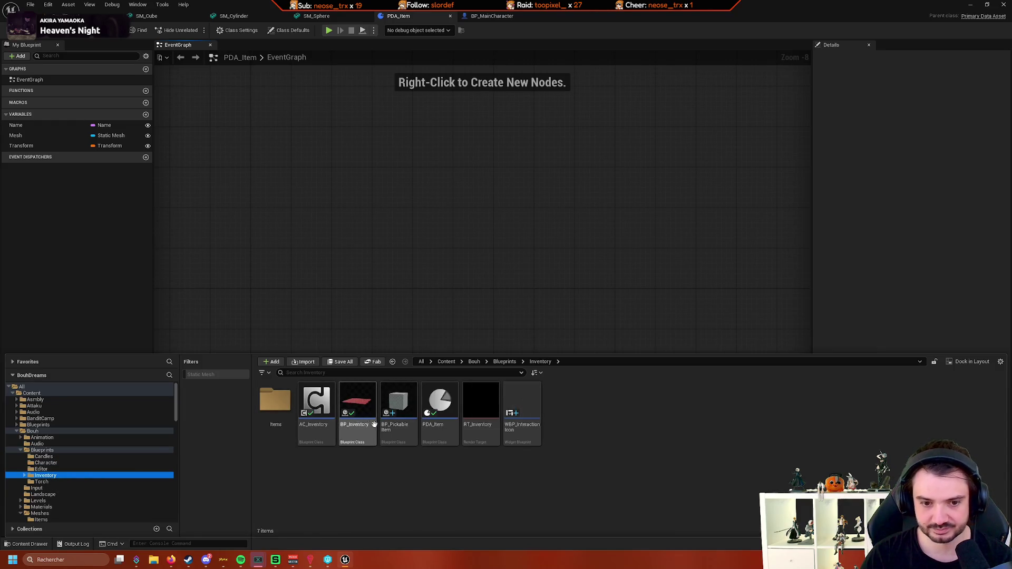
left_click(406, 434)
double_click(406, 434)
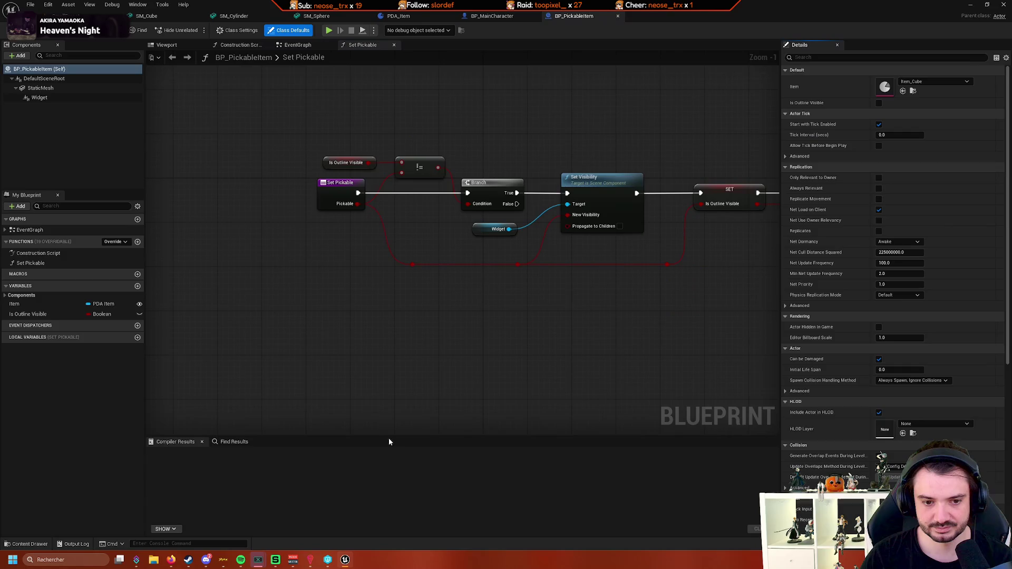
Open the Item_Cone data asset from the Inventory Items folder
left_click(29, 545)
double_click(275, 408)
left_click(276, 414)
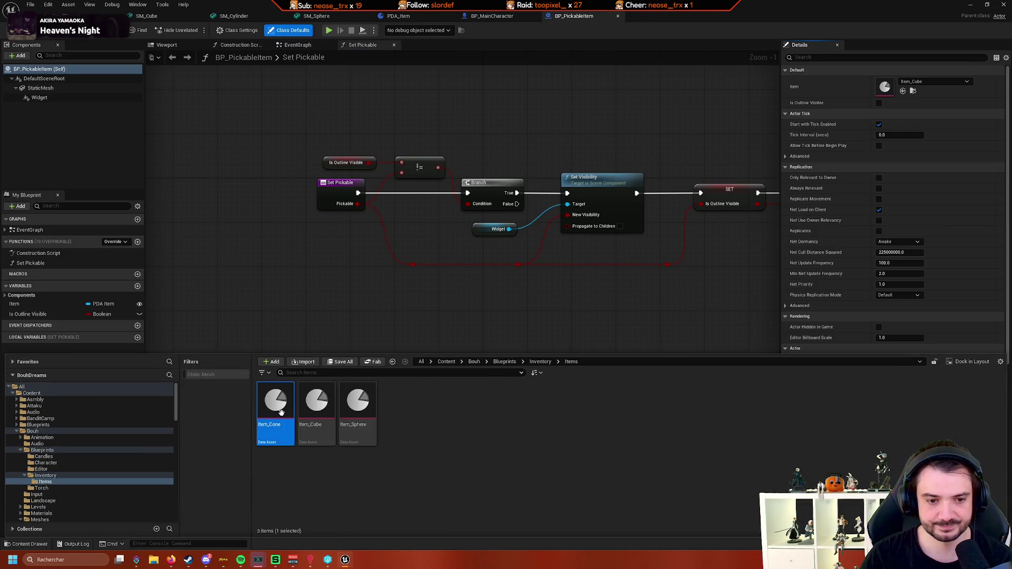
double_click(278, 417)
Give the cone item the SM_Cylinder mesh and the display name Cylinder, and save
left_click(468, 91)
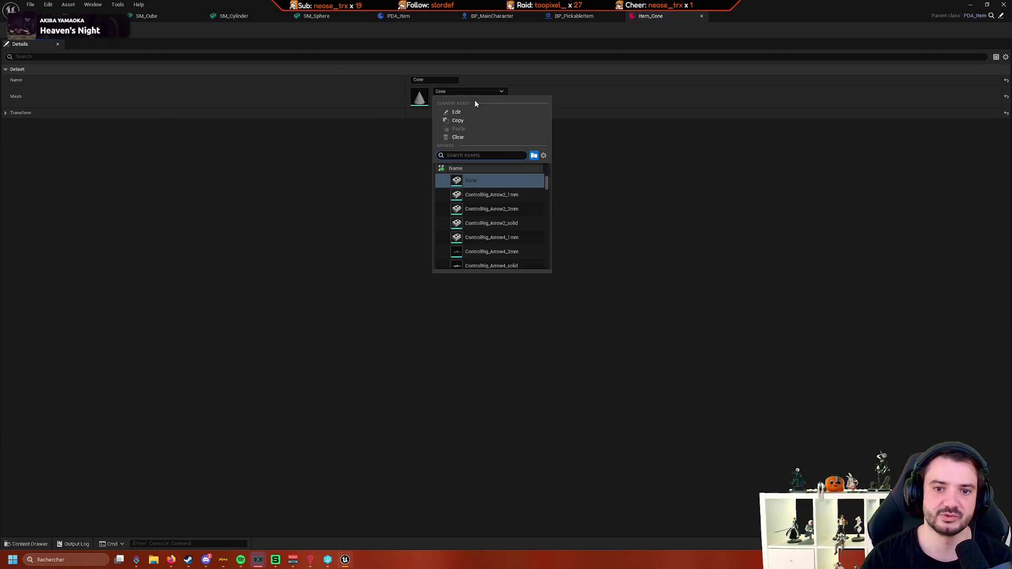
type("sm_con")
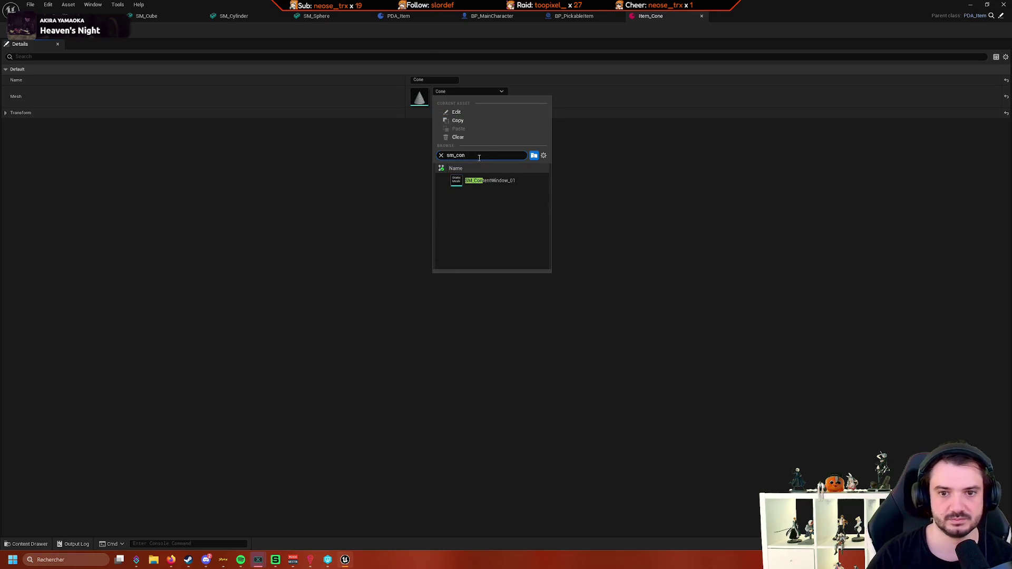
type("e")
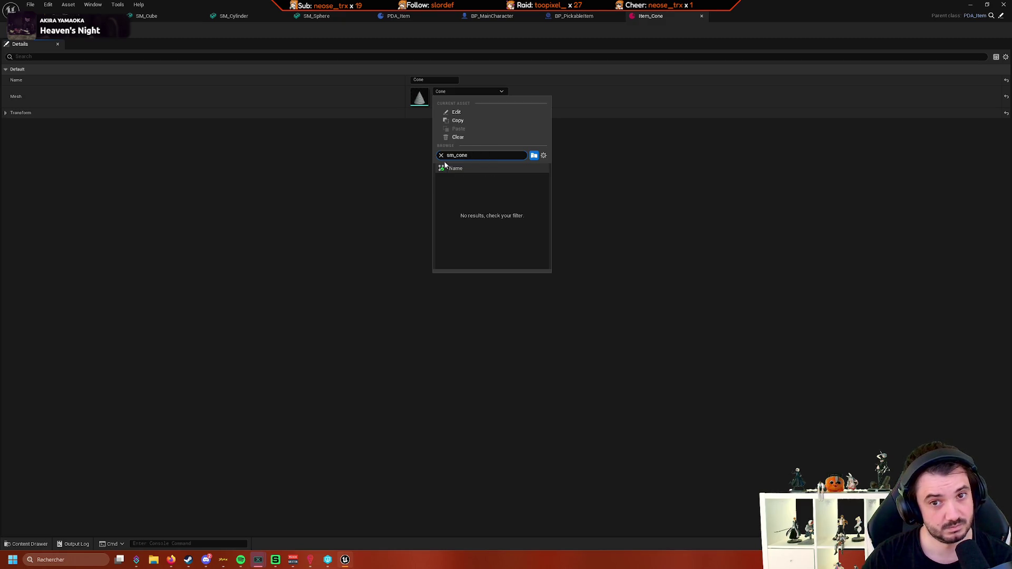
left_click(27, 545)
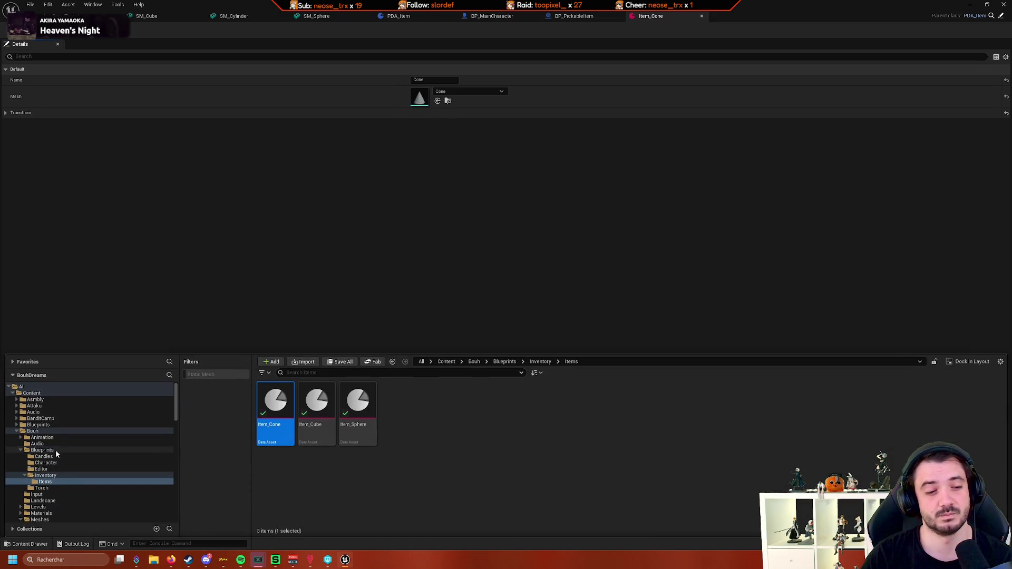
scroll(69, 455, "down", 1)
scroll(75, 467, "down", 2)
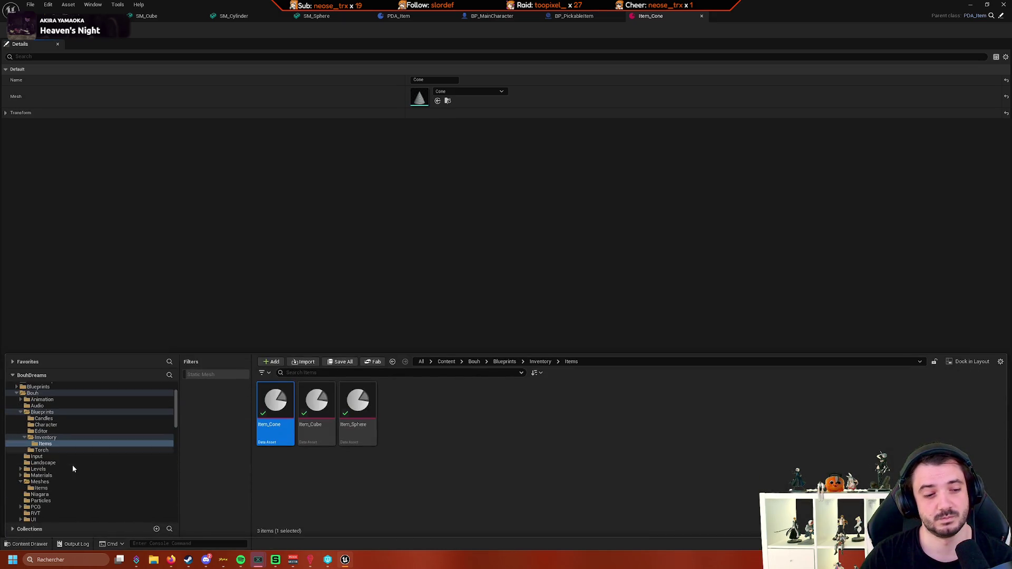
left_click(57, 489)
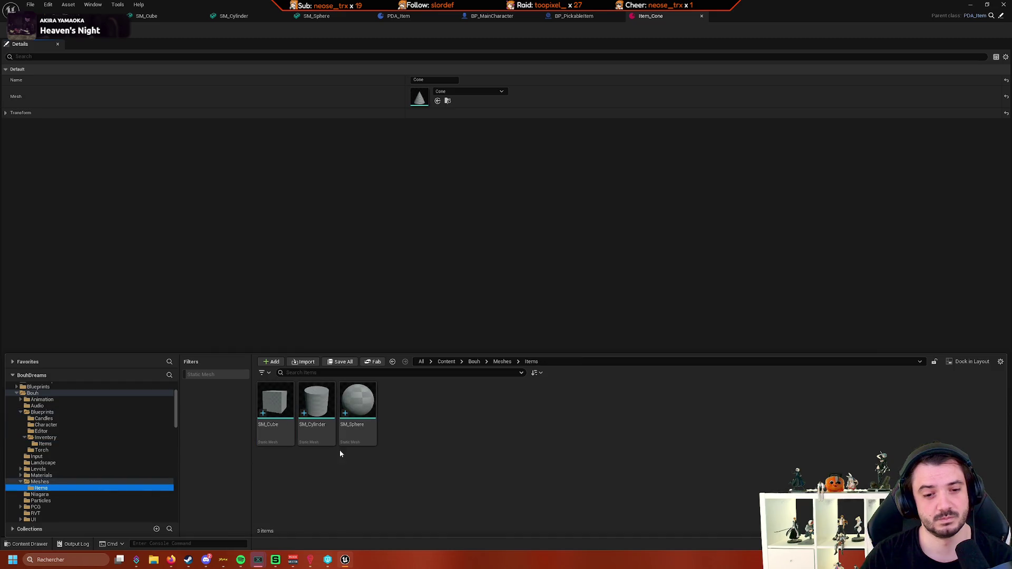
mouse_move(317, 403)
left_mouse_down()
mouse_move(388, 291)
mouse_move(431, 97)
mouse_move(442, 99)
left_mouse_up()
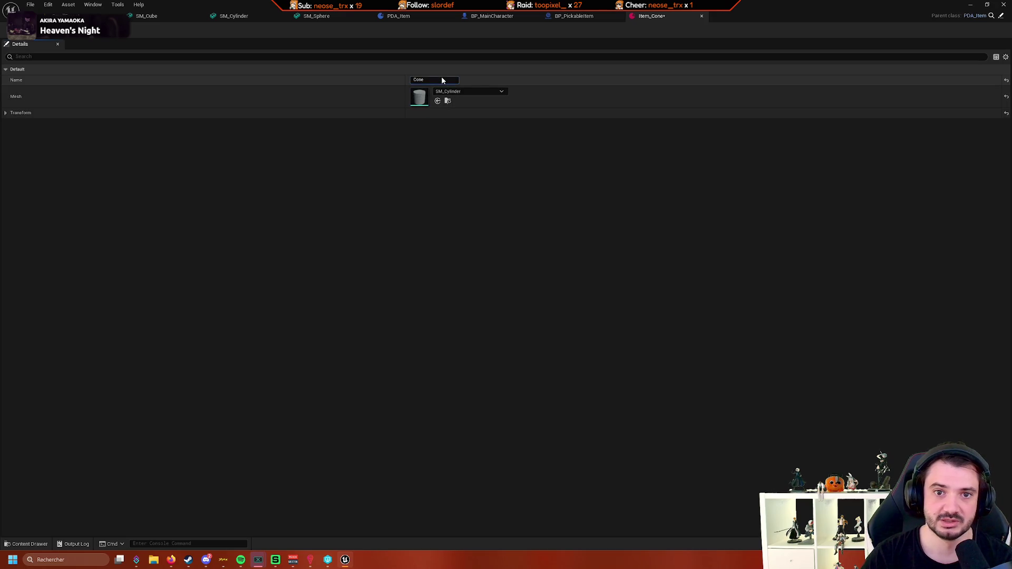
left_click(441, 78)
type("C")
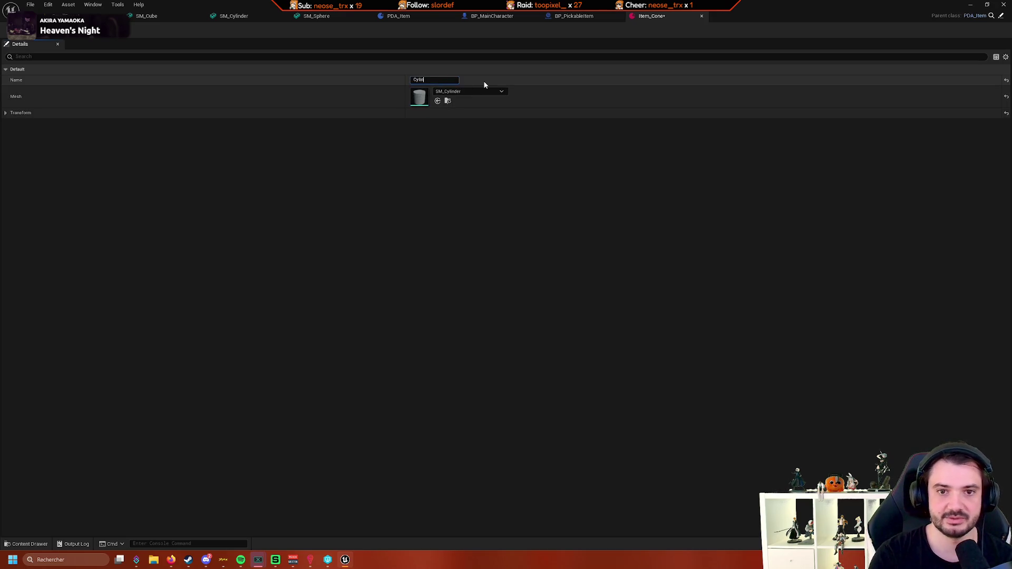
key("ctrl+s")
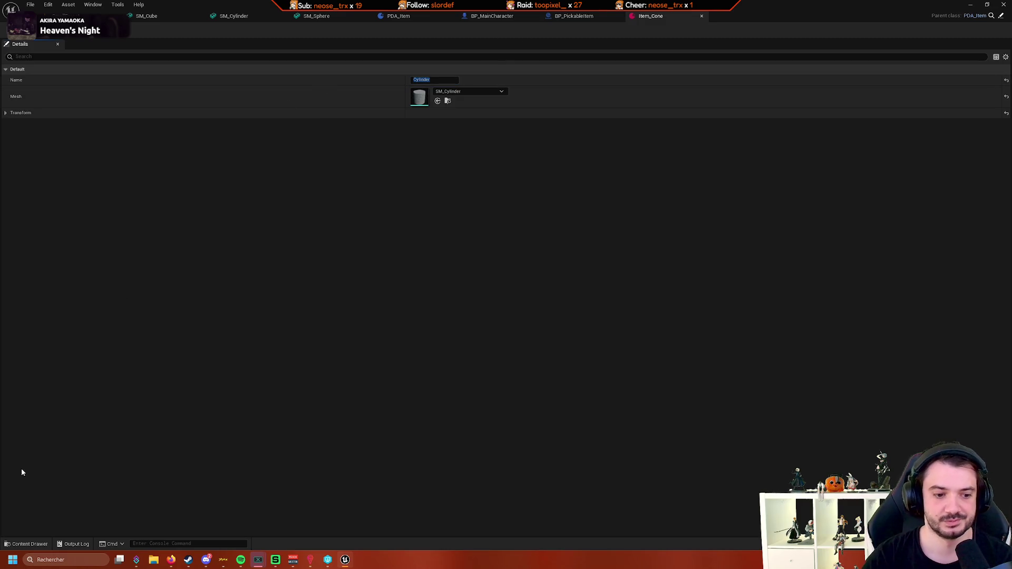
Rename the Item_Cone asset to Item_Cylinder
left_click(33, 543)
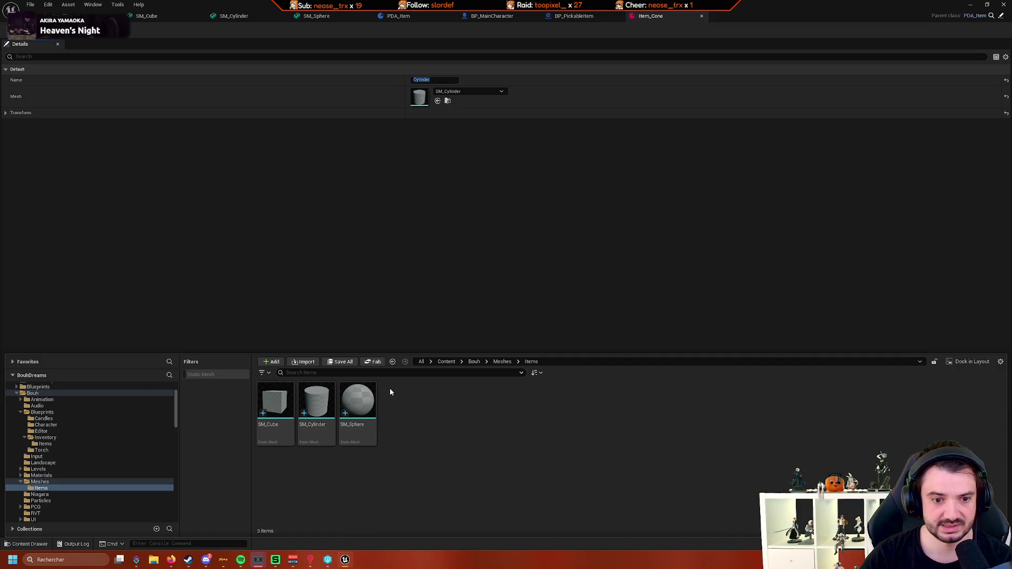
left_click(65, 444)
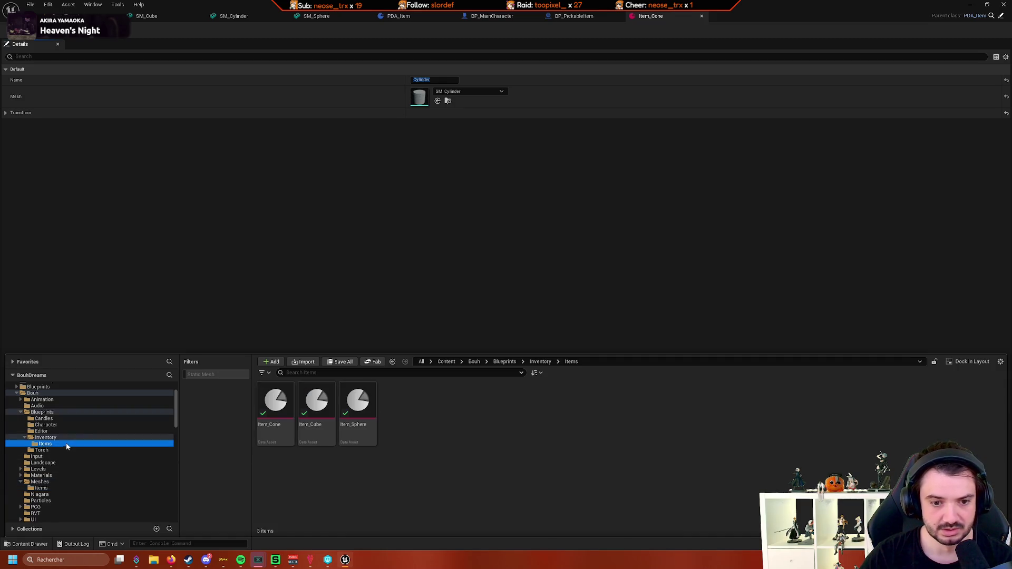
left_click(293, 442)
type("ylinder")
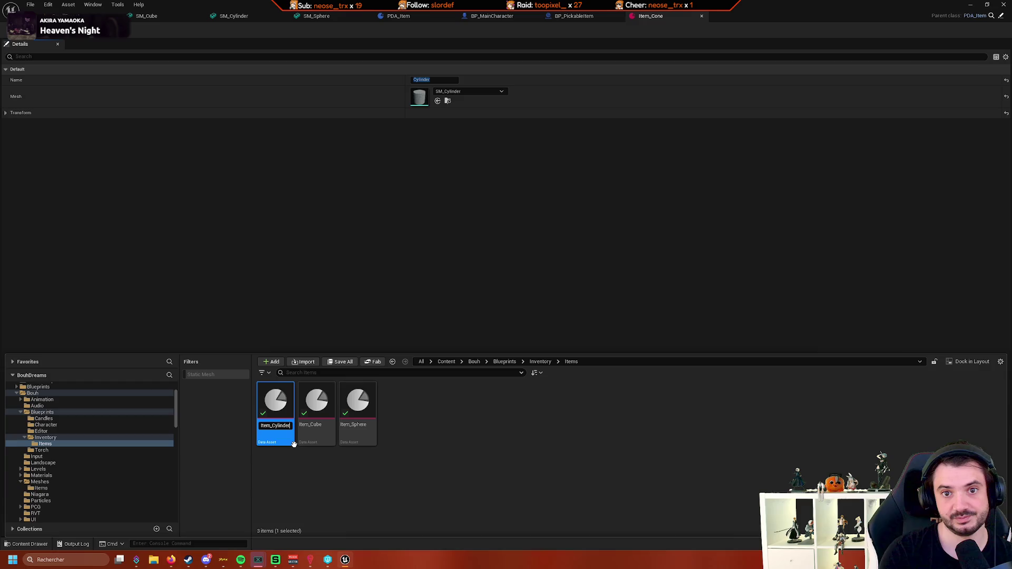
key("Return")
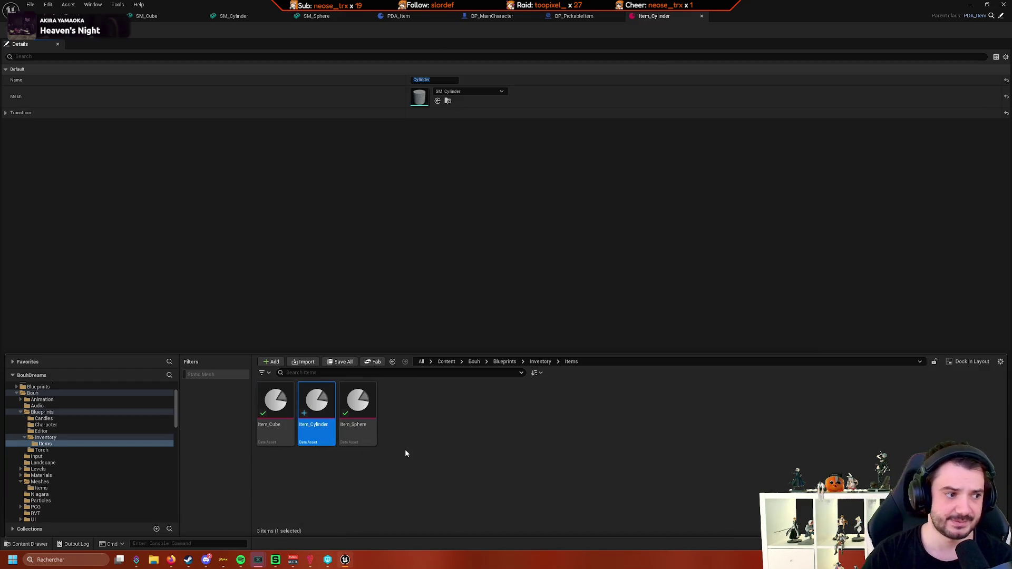
left_click(448, 454)
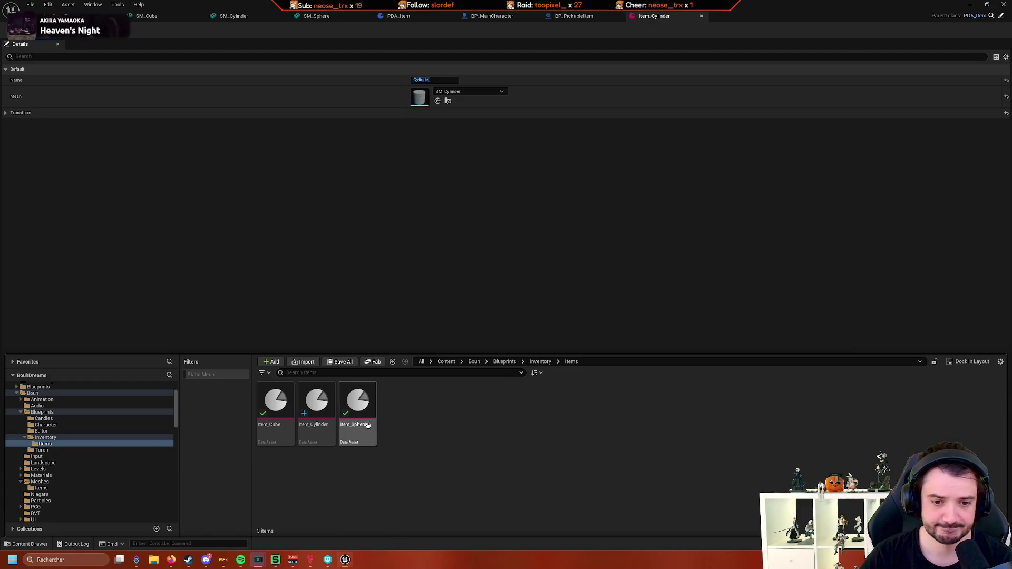
Set Item_Cube's mesh to SM_Cube
double_click(278, 422)
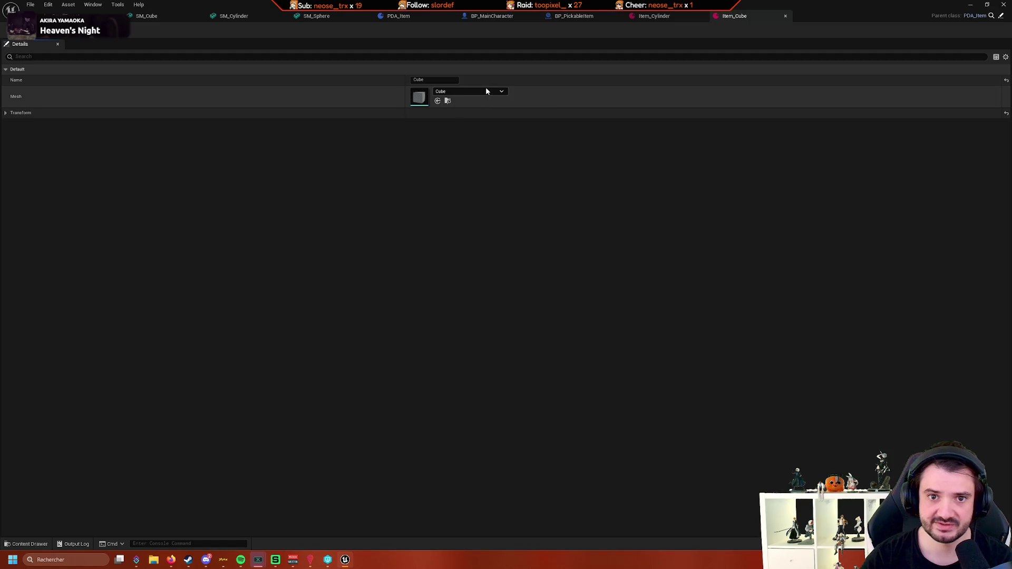
left_click(486, 91)
type("sm_cub")
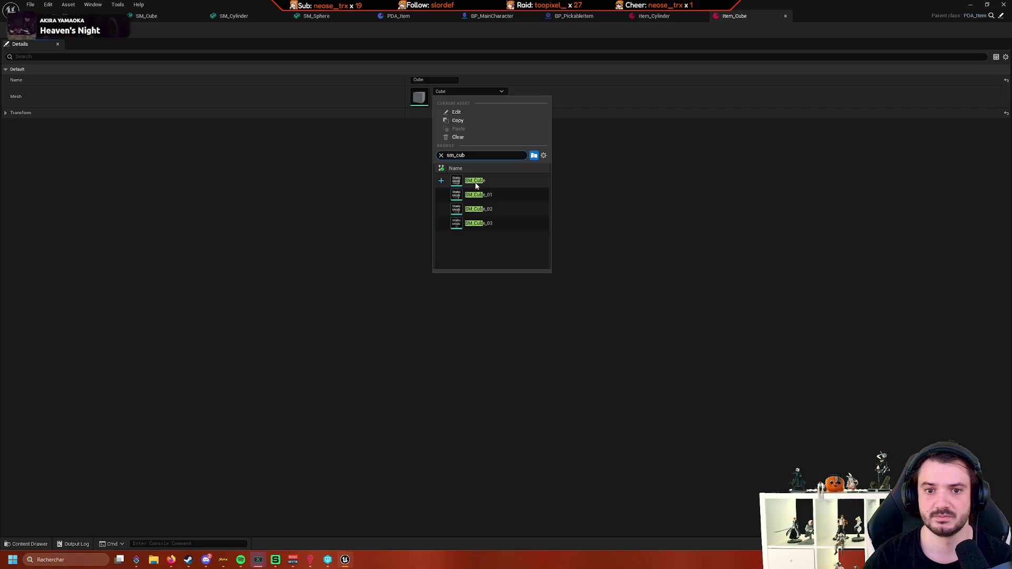
left_click(478, 182)
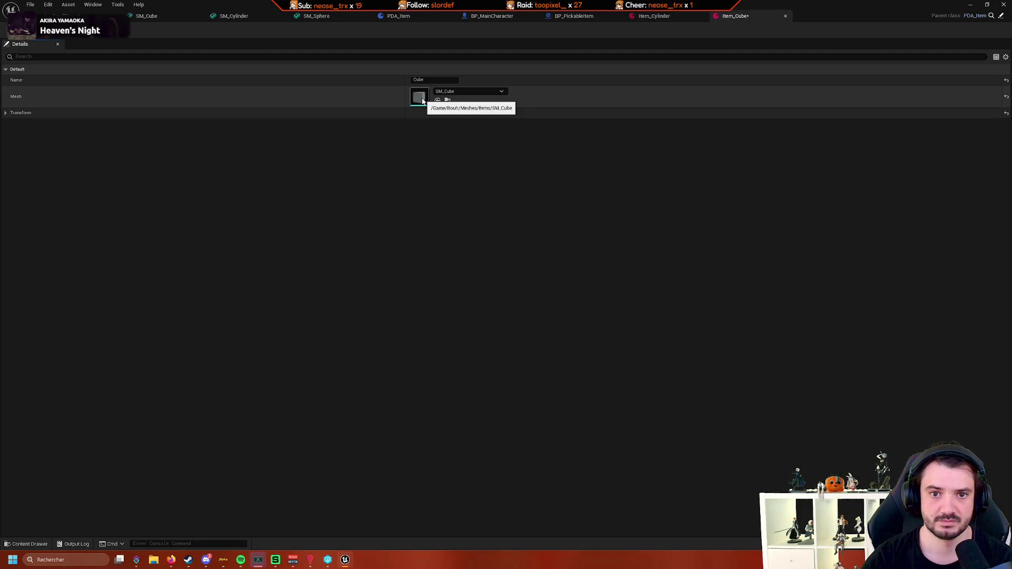
Set Item_Sphere's mesh to SM_Sphere and return to the level
left_click(29, 544)
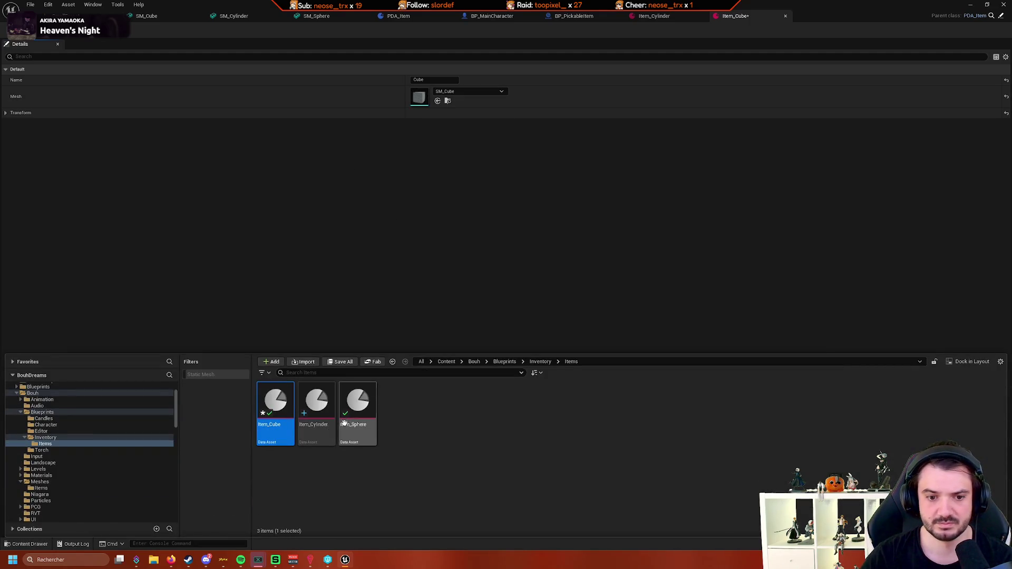
double_click(358, 409)
left_click(478, 92)
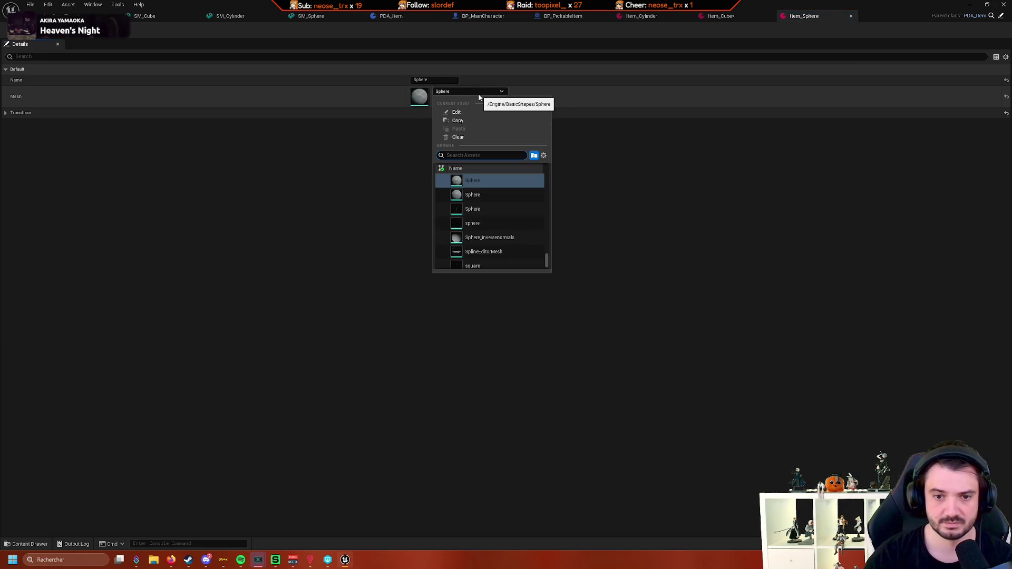
type("sm_spje")
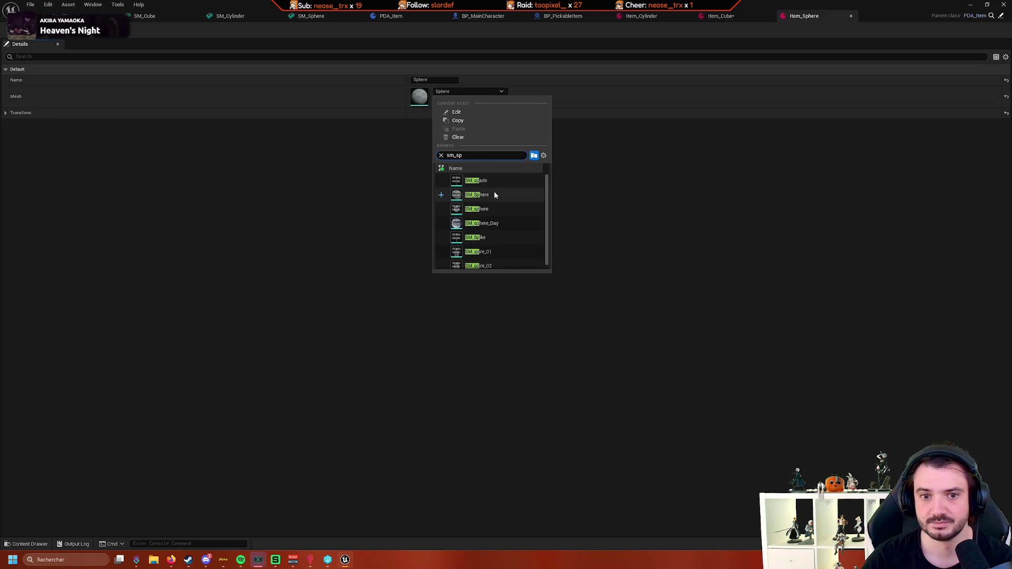
left_click(495, 192)
left_click(74, 16)
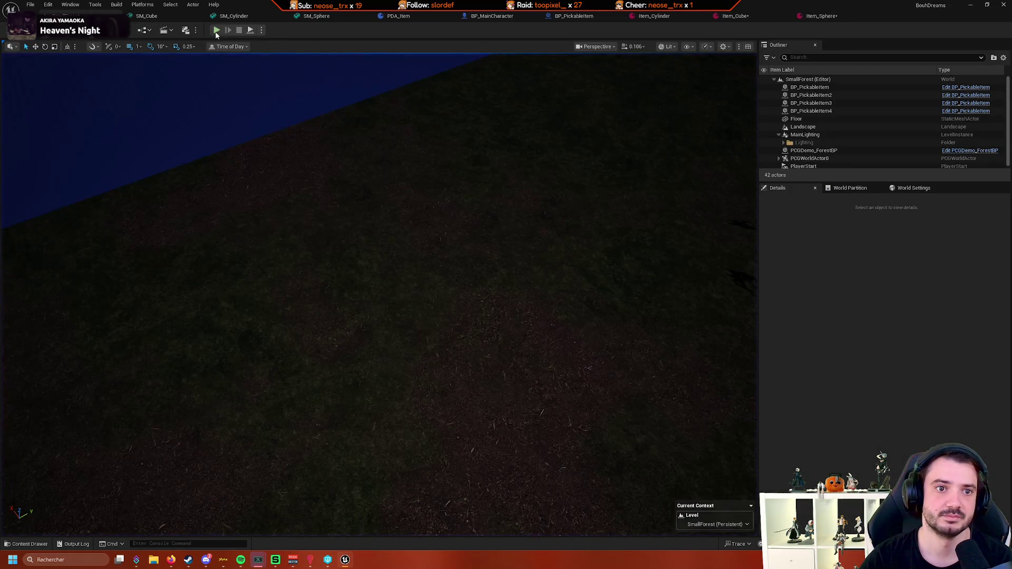
key("alt+p")
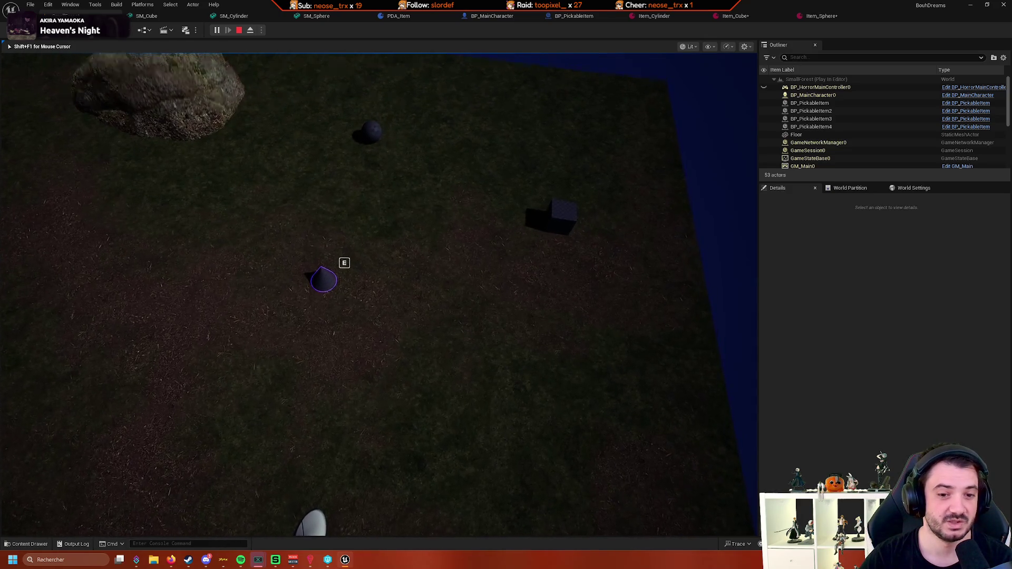
key("shift+F1")
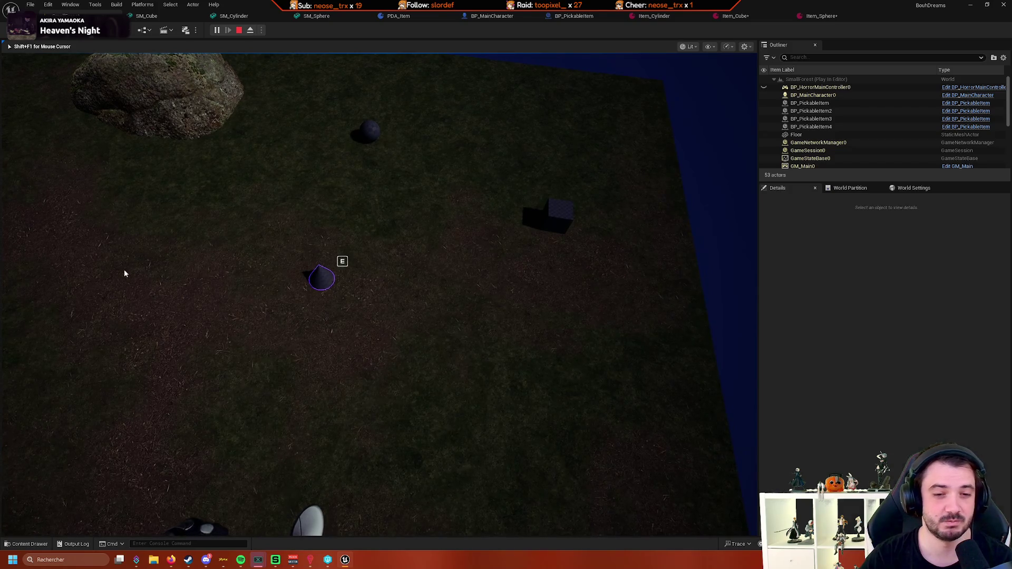
key("Escape")
Select BP_PickableItem3 and review Item_Cylinder's Transform and the BP_PickableItem graph
left_click(320, 282)
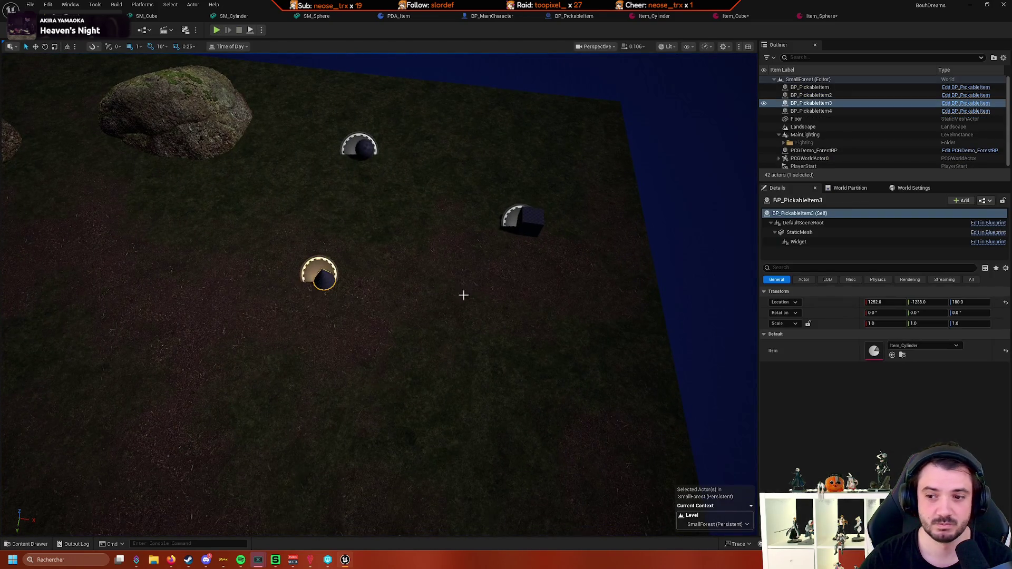
double_click(869, 356)
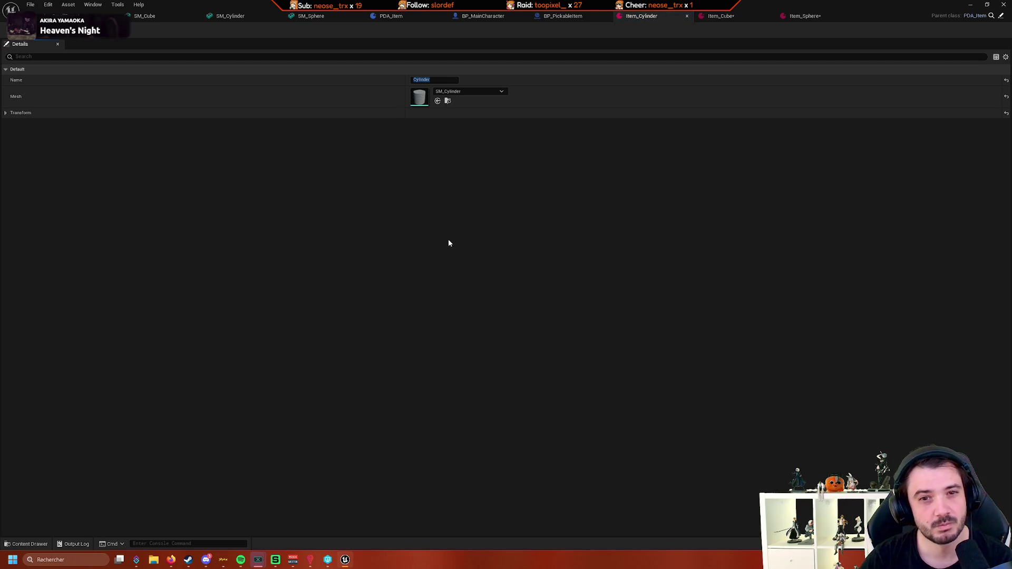
left_click(7, 115)
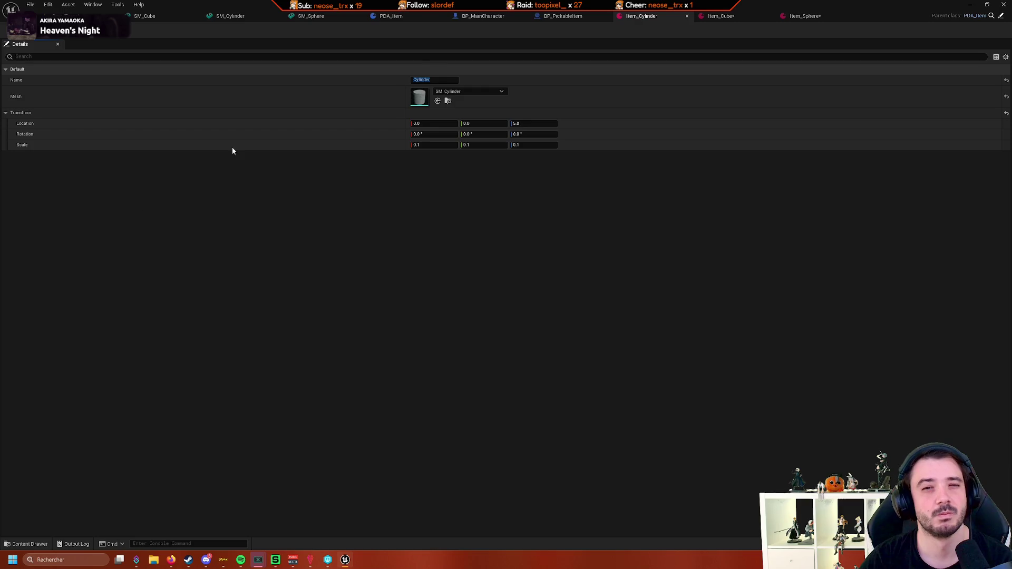
left_click(565, 17)
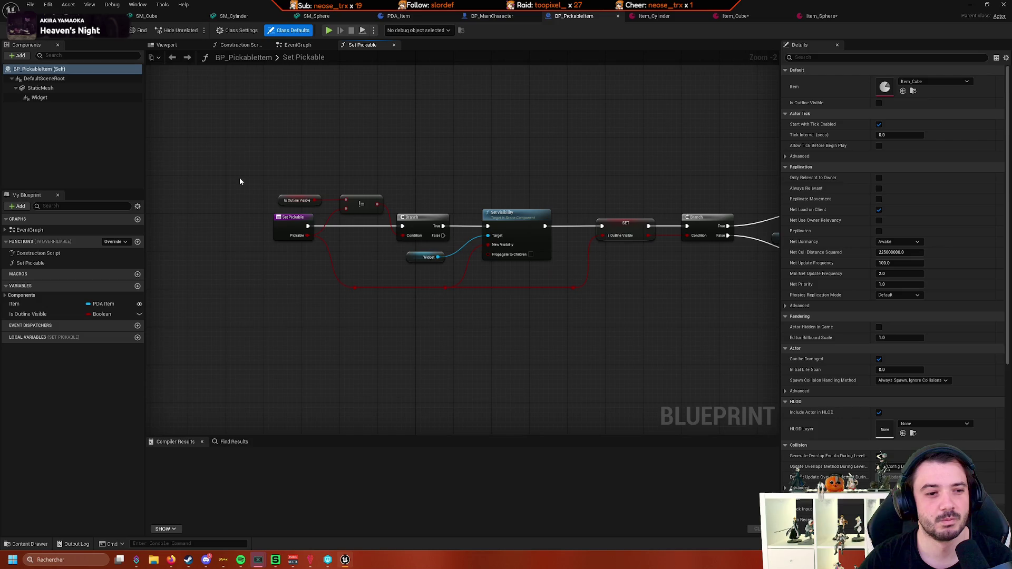
left_click(79, 12)
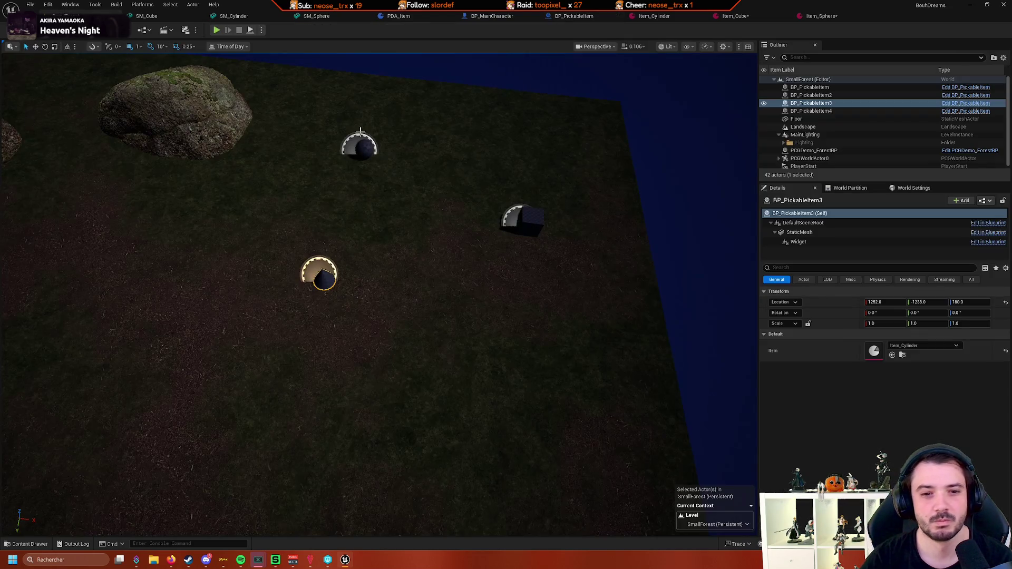
Set BP_PickableItem3's Item to Item_Sphere and start playing the level
left_click(912, 348)
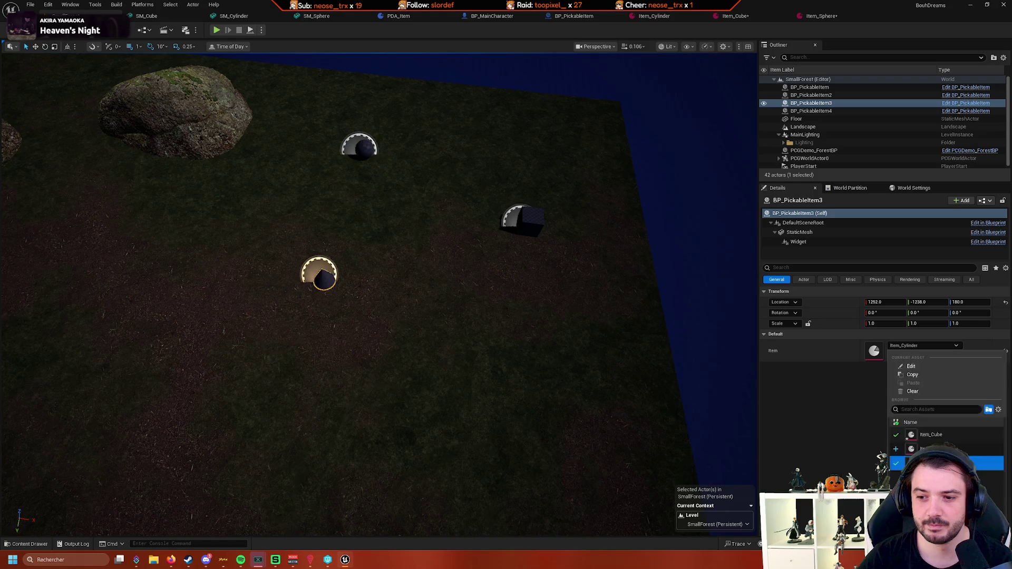
left_click(920, 422)
left_click(930, 346)
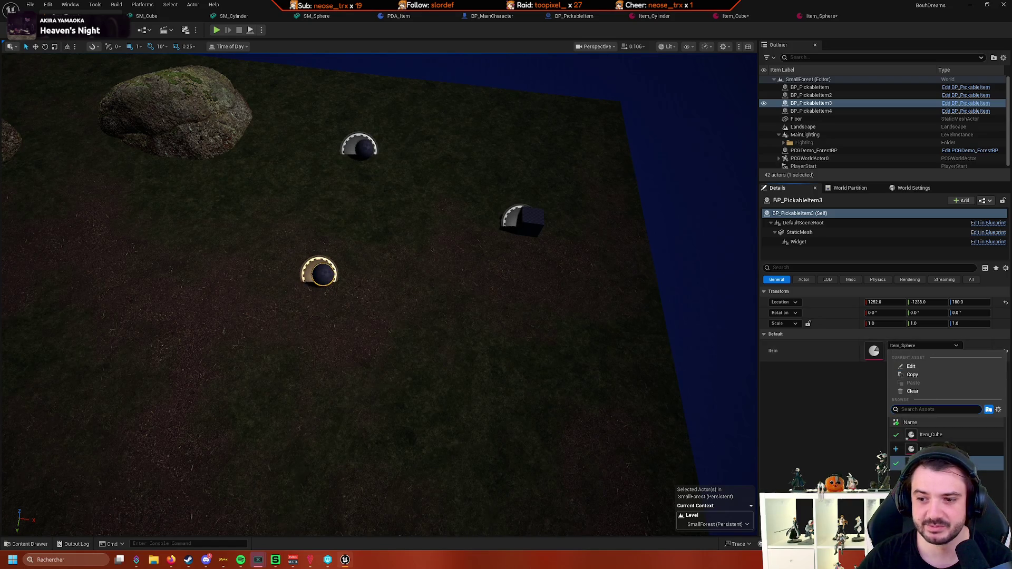
left_click(921, 448)
left_click(218, 30)
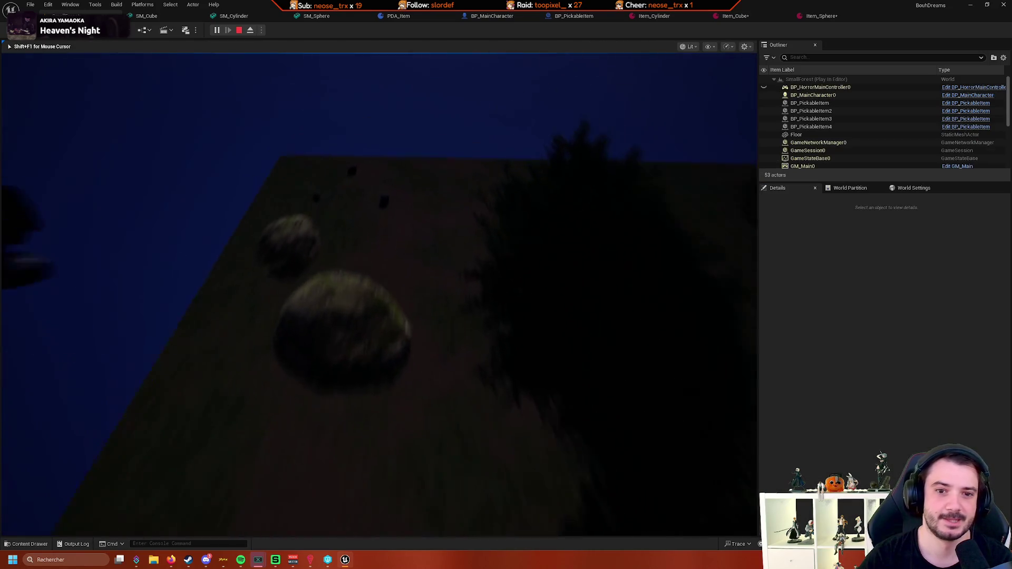
Pick up and equip the sphere with E until the breakpoint pauses the game
key("e")
key("e")
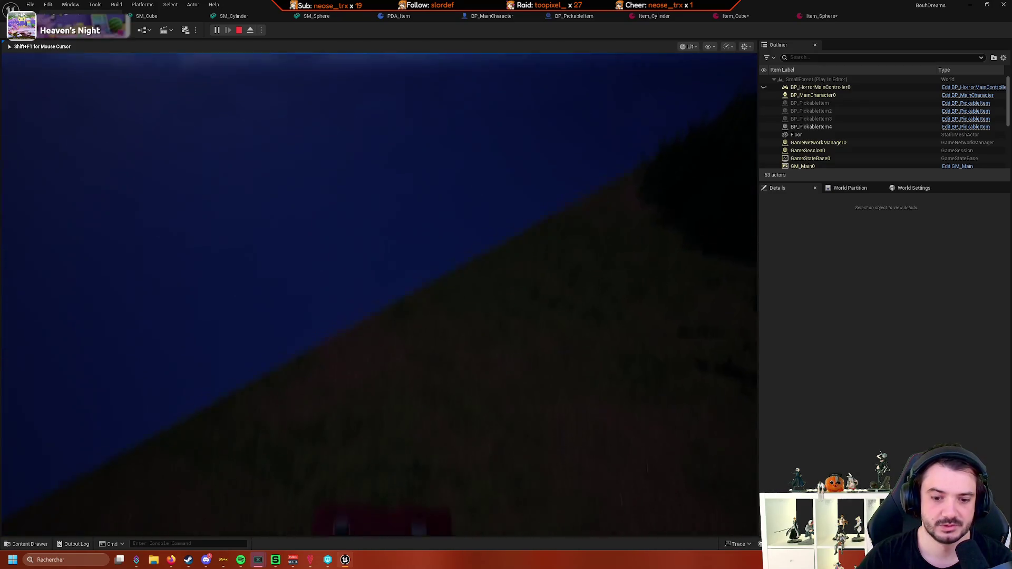
key("e")
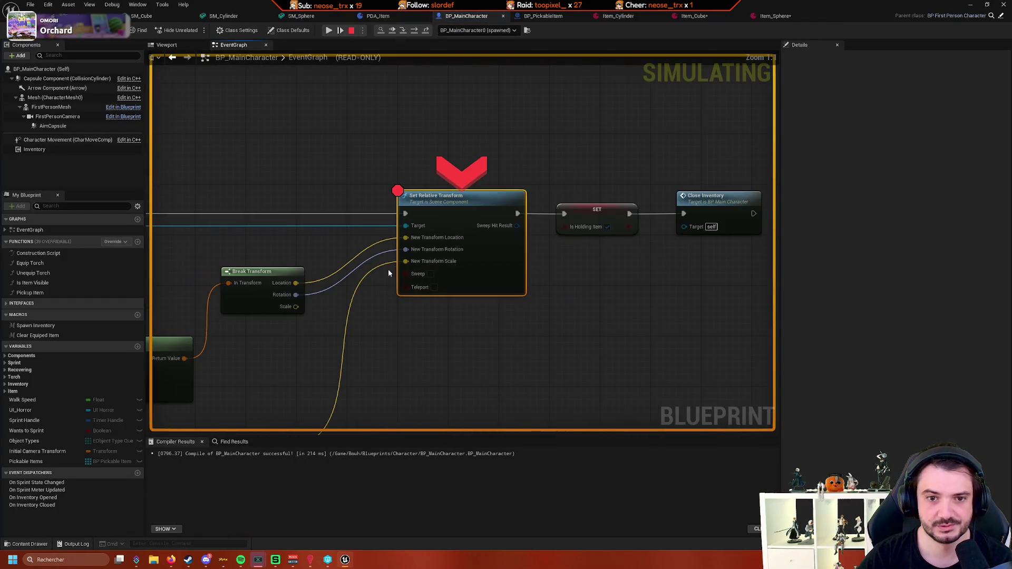
mouse_move(317, 284)
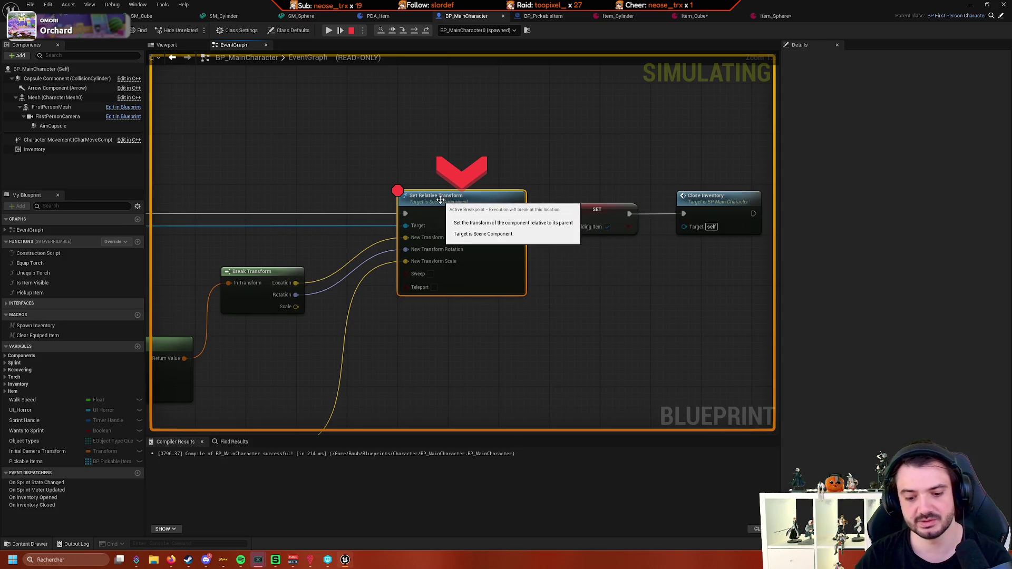
Remove the Set Relative Transform breakpoint, resume, then stop play and view Item_Cube
key("F9")
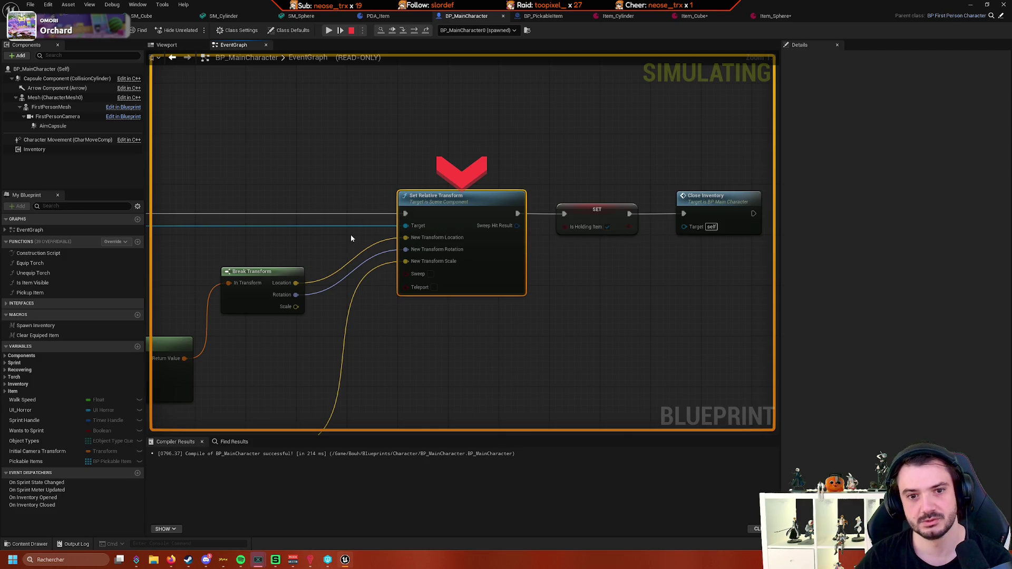
key("F5")
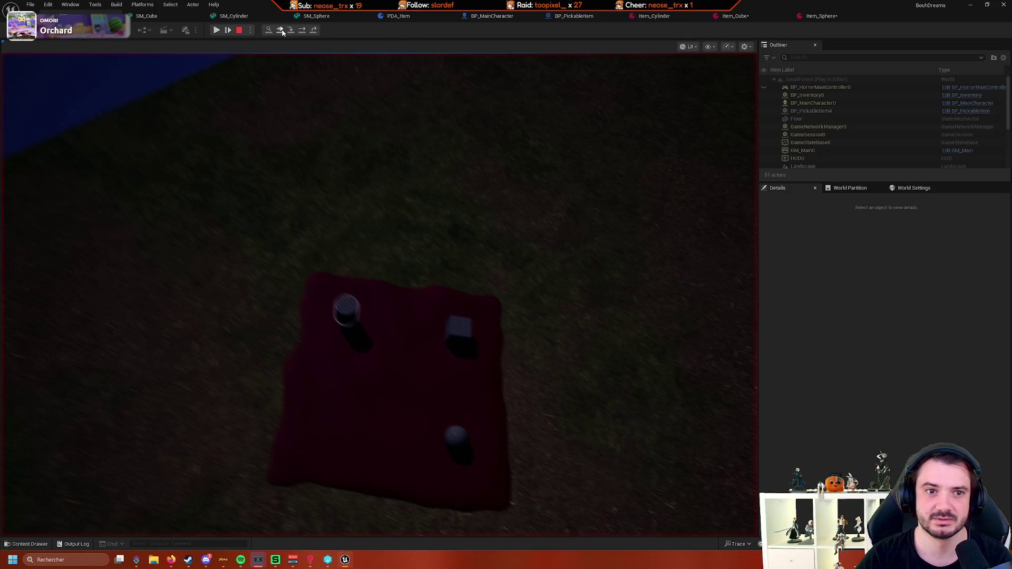
left_click(305, 83)
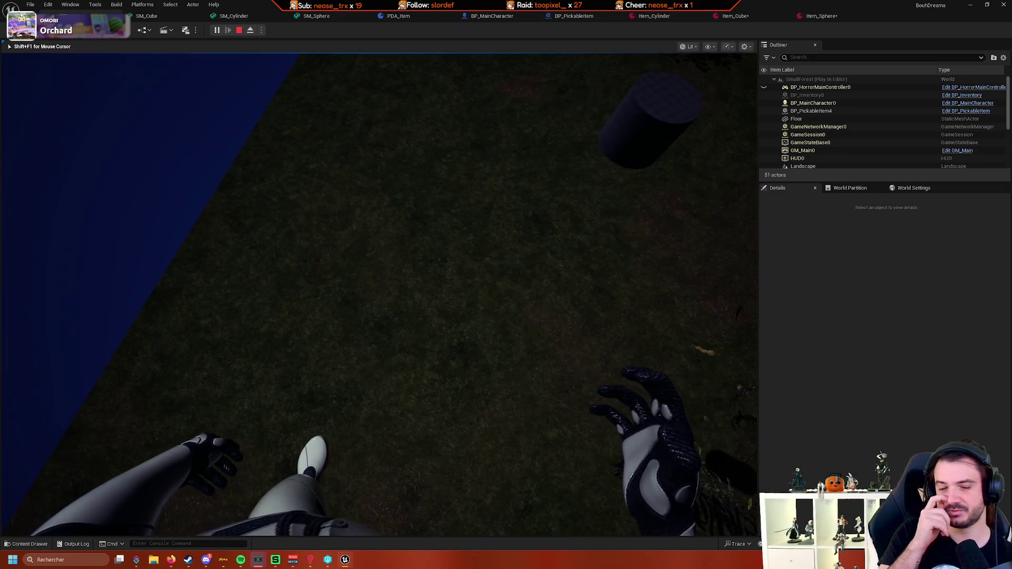
key("Escape")
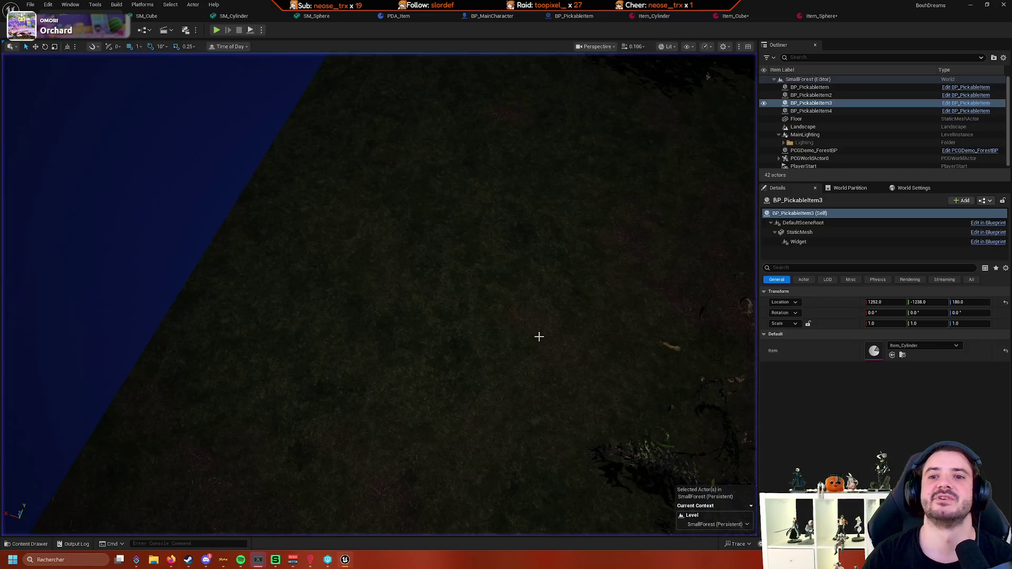
left_click(736, 17)
Set Get Socket Transform's Transform Space to RTS Actor in BP_MainCharacter
left_click(807, 16)
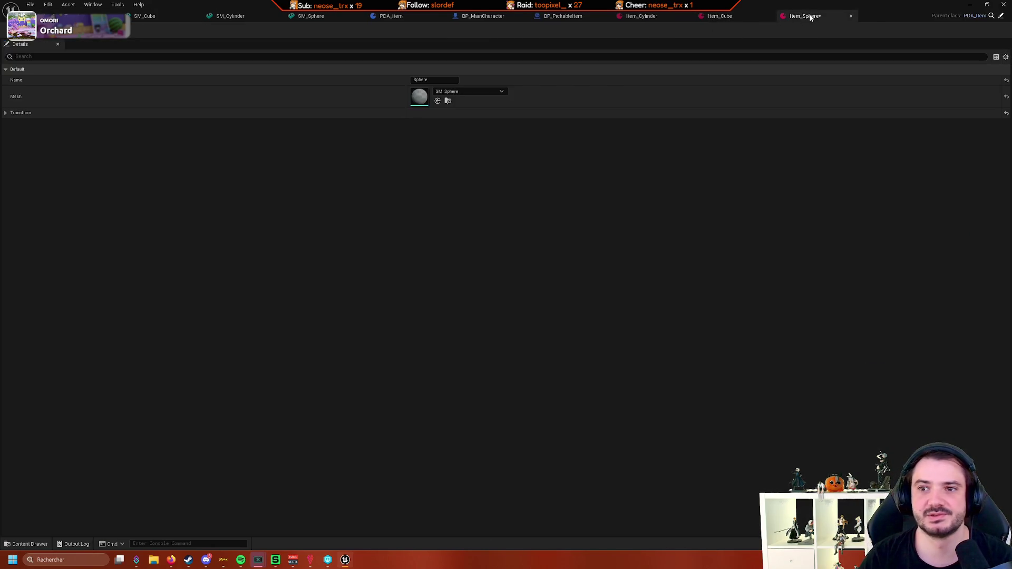
left_click(483, 16)
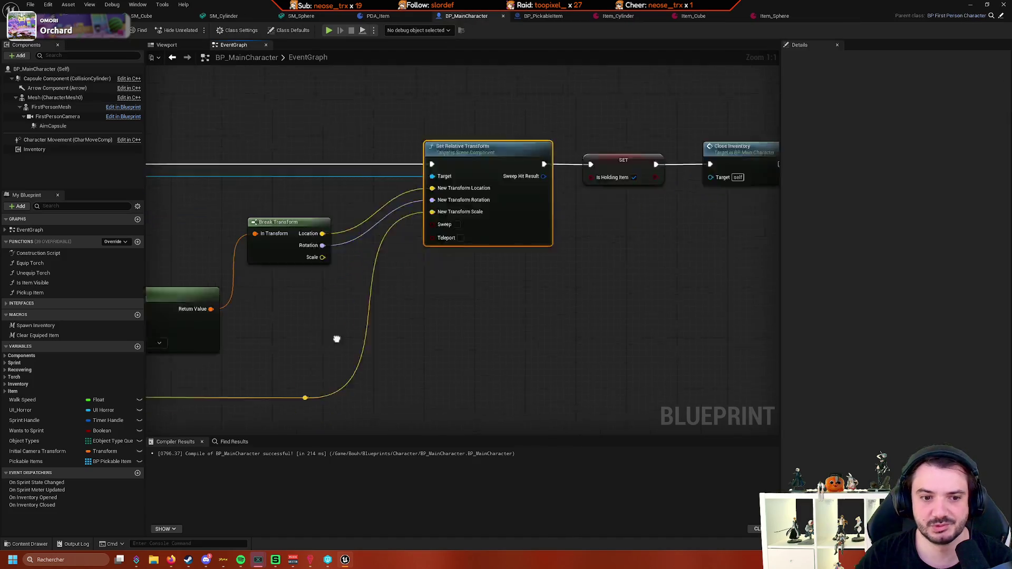
scroll(338, 339, "up", 3)
left_click_drag(423, 241, 440, 226)
left_click(441, 220)
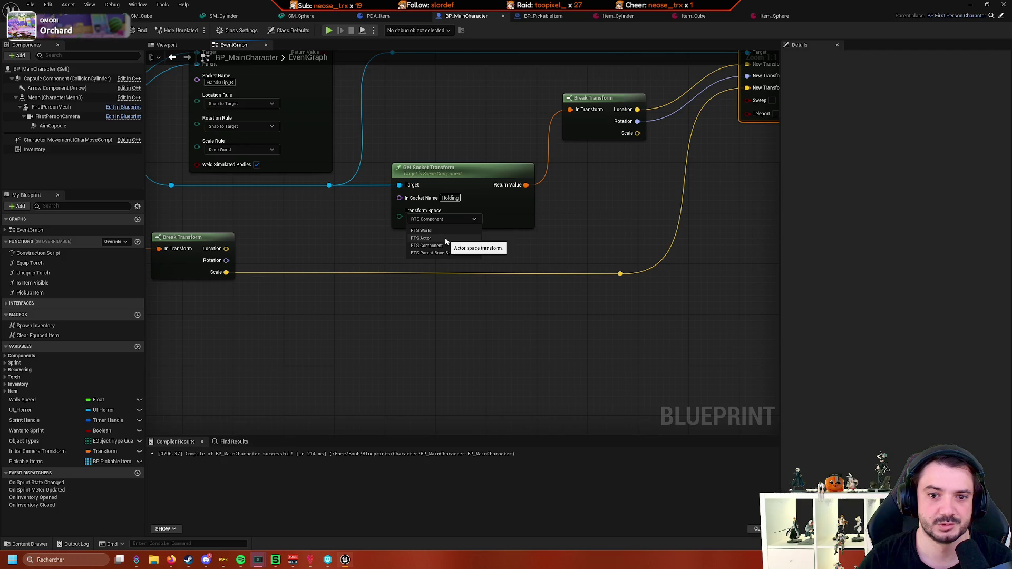
left_click(445, 239)
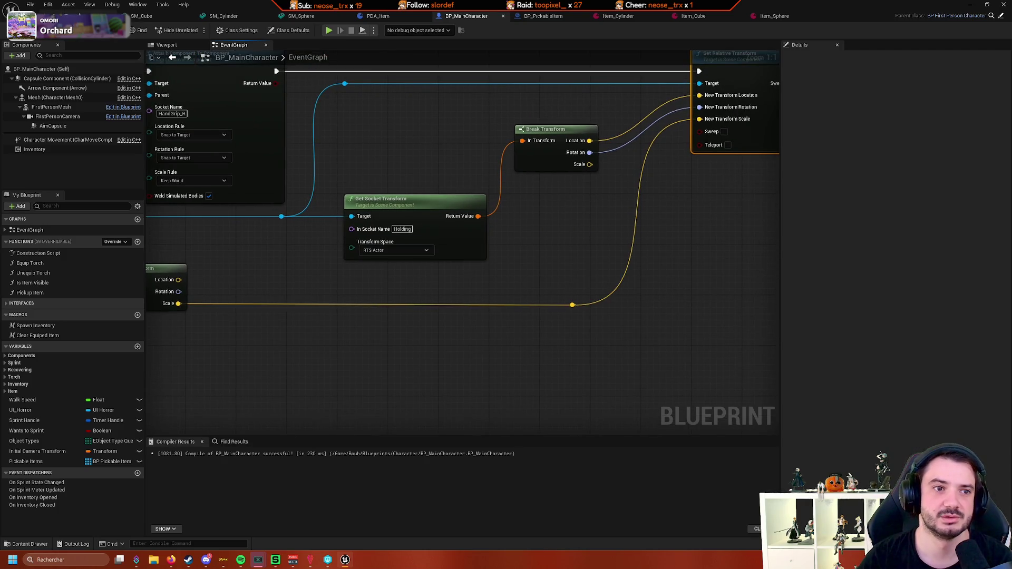
Review the item assets, BP_PickableItem and the cylinder, cube and sphere mesh sockets
left_click(69, 16)
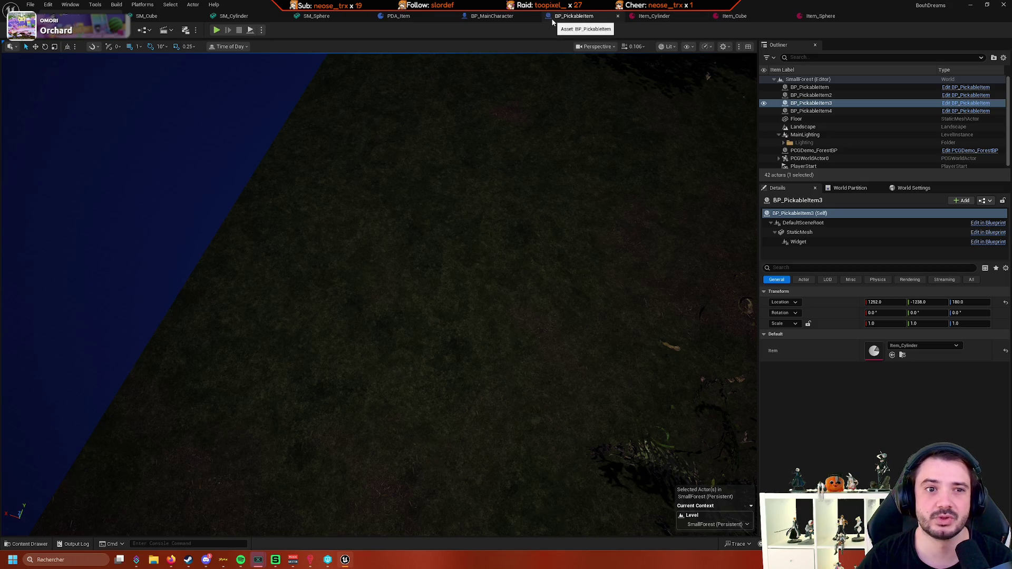
left_click(842, 17)
left_click(647, 17)
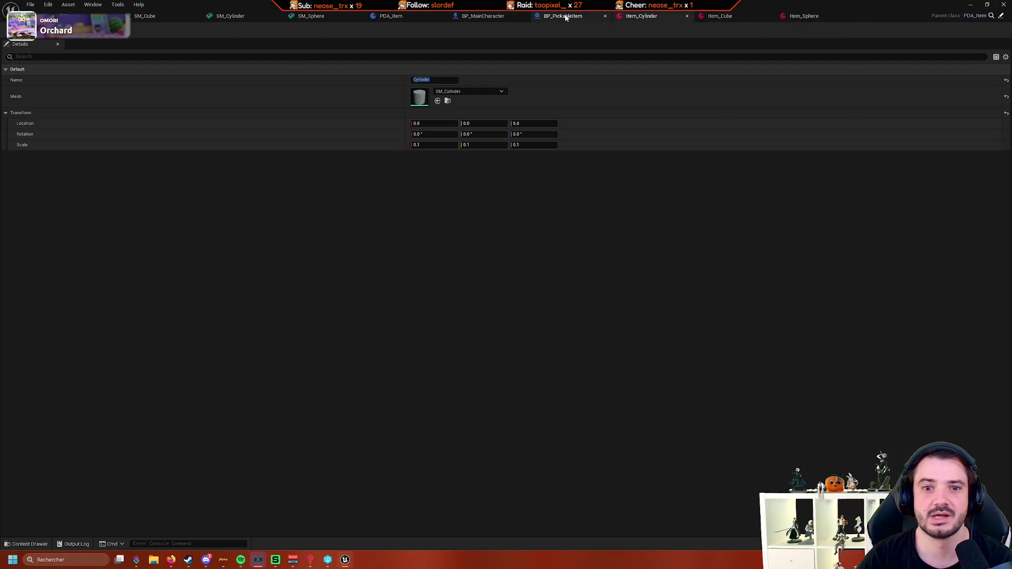
left_click(563, 17)
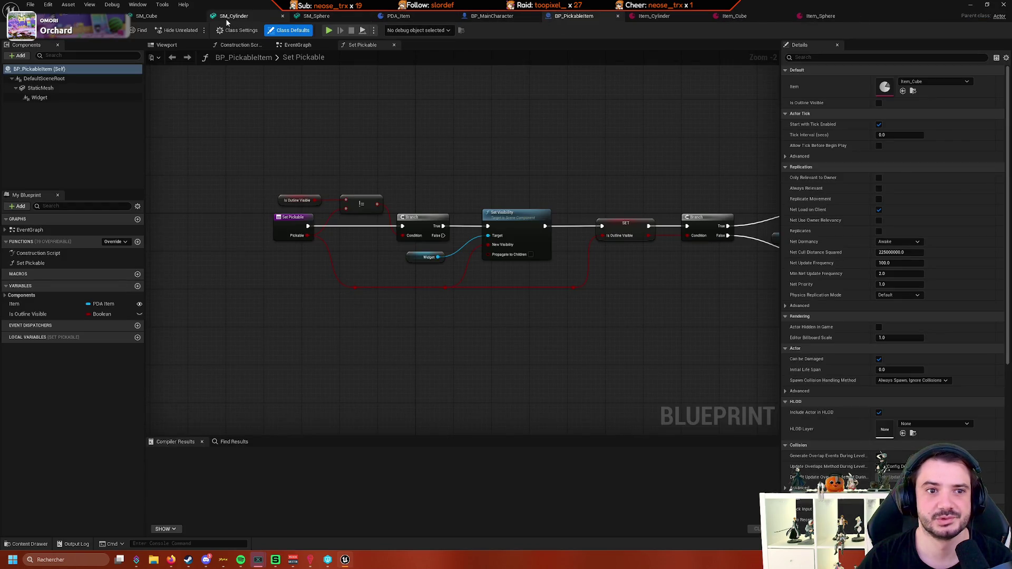
left_click(229, 15)
left_click(158, 16)
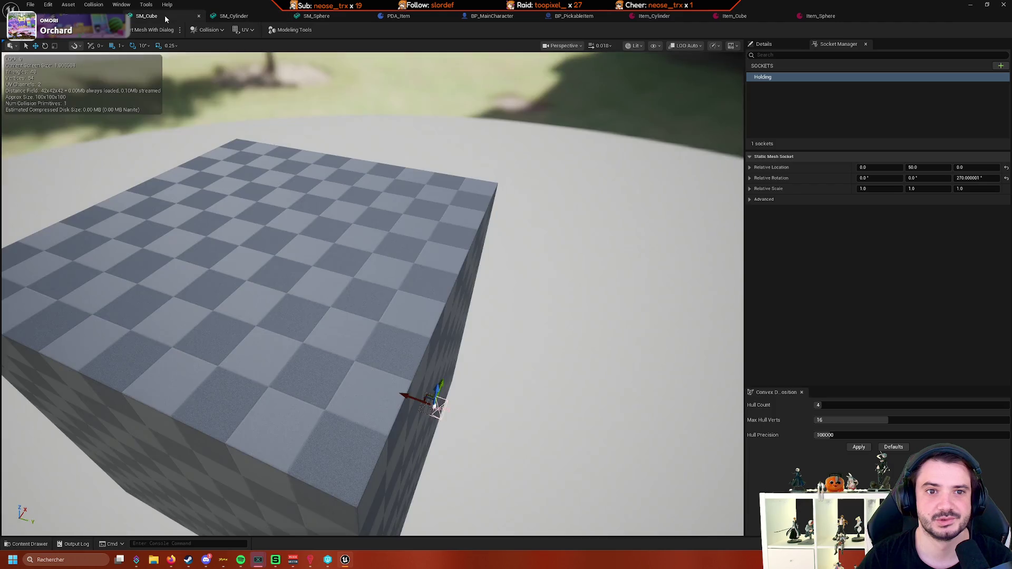
left_click(340, 15)
left_click(124, 16)
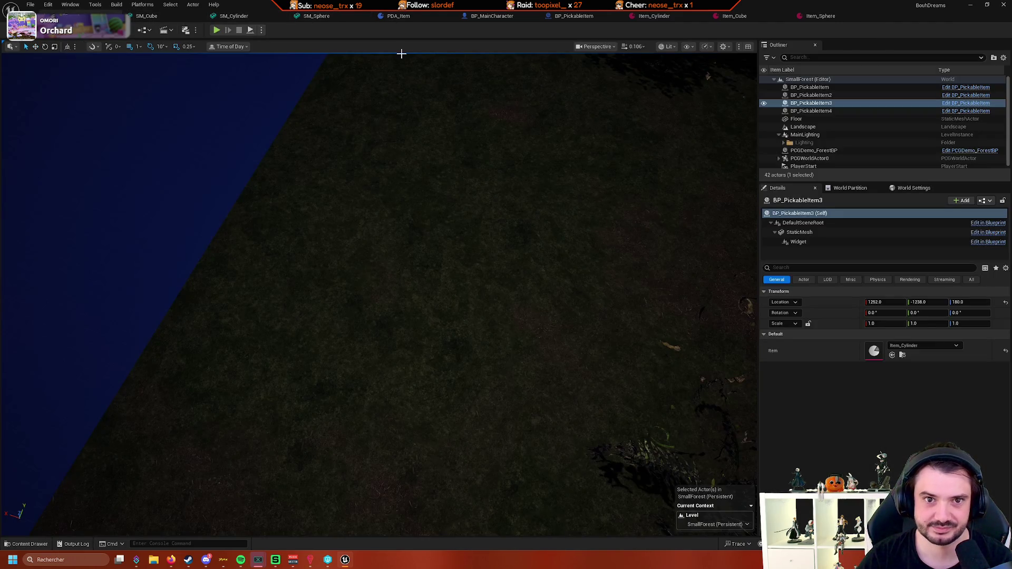
left_click(425, 18)
left_click(490, 18)
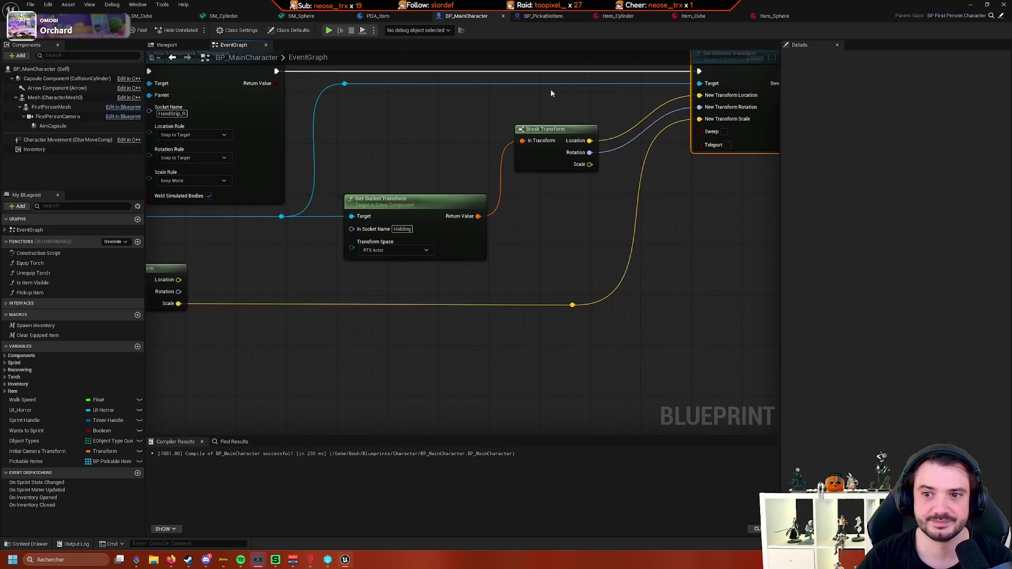
Multiply Break Transform's Location by the scale and wire the result into New Transform Location
scroll(552, 93, "down", 3)
mouse_move(526, 150)
left_mouse_down()
mouse_move(523, 141)
mouse_move(561, 164)
mouse_move(407, 170)
mouse_move(520, 171)
mouse_move(505, 171)
left_mouse_up()
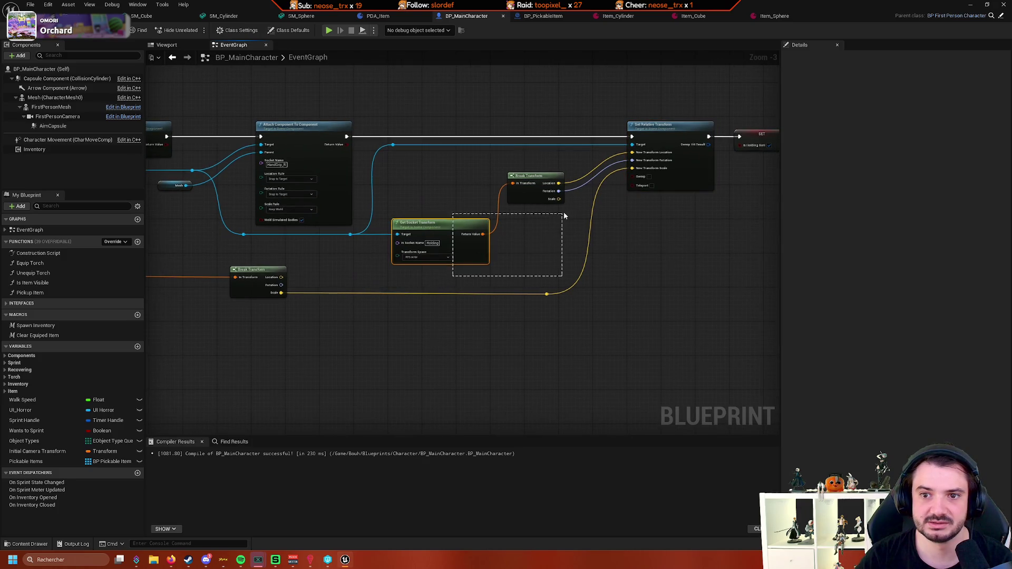
scroll(656, 252, "up", 2)
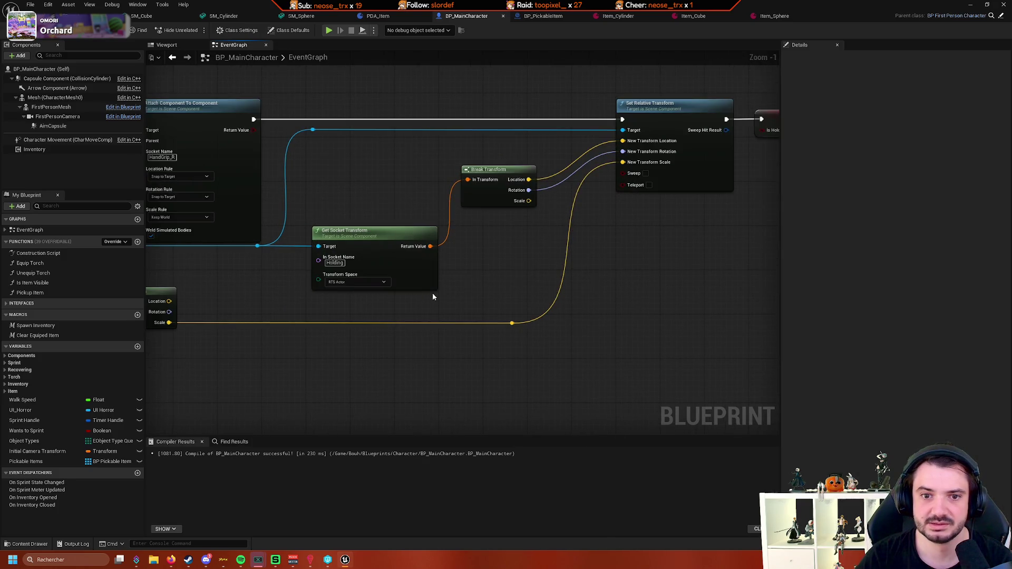
left_click_drag(550, 220, 598, 205)
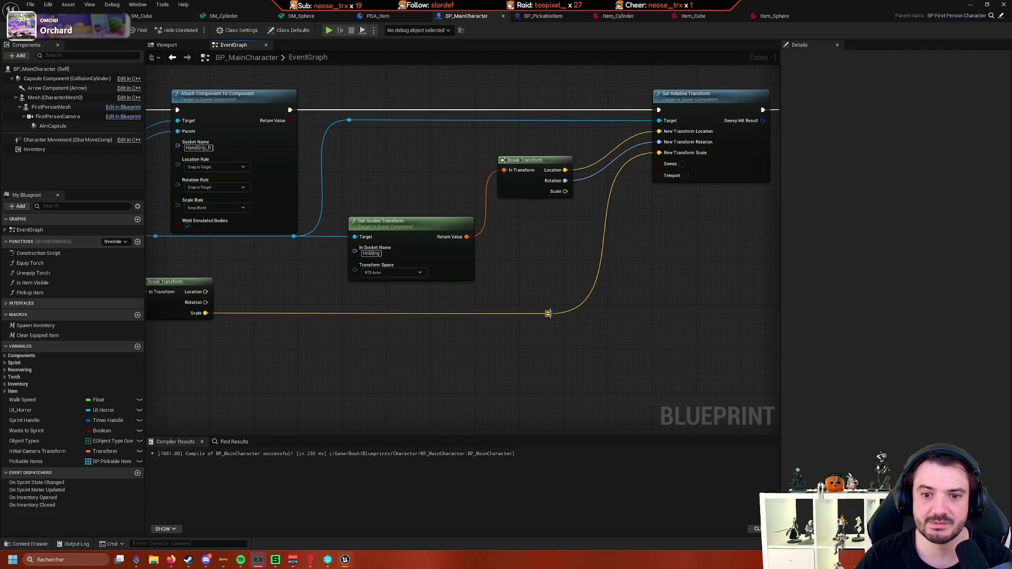
left_click_drag(549, 314, 598, 263)
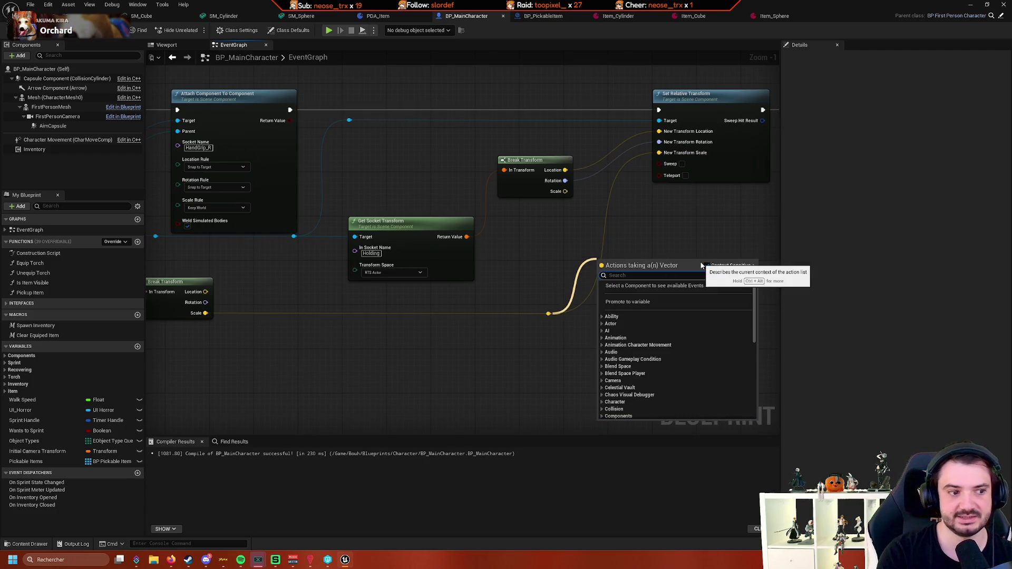
type("appl")
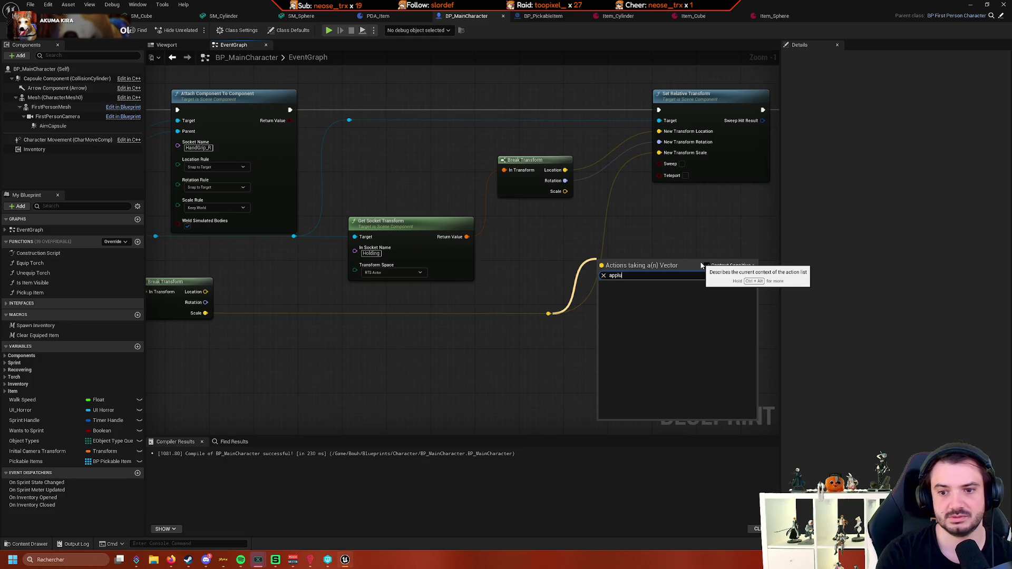
left_click_drag(555, 273, 492, 240)
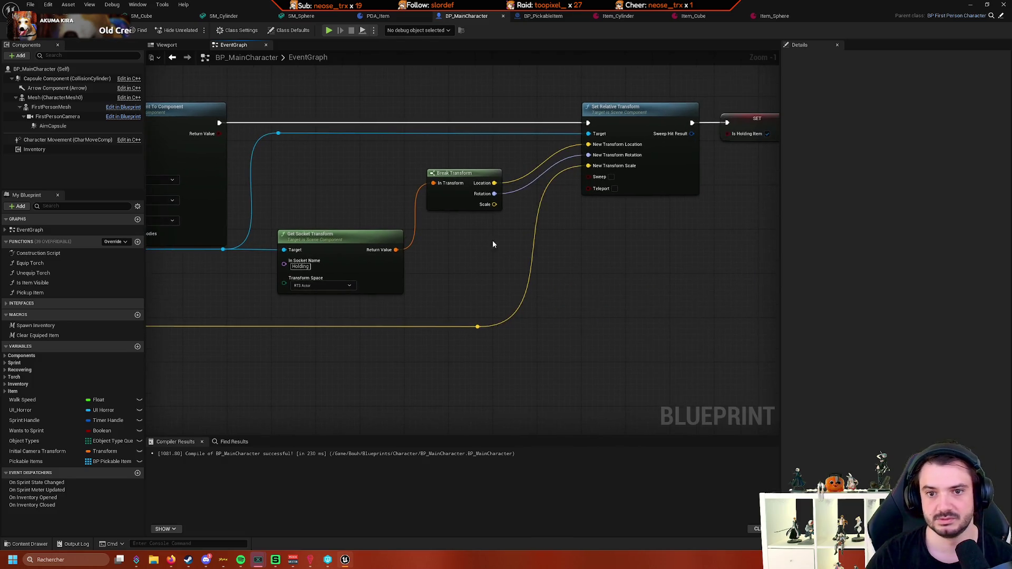
left_click_drag(496, 182, 546, 273)
type("*")
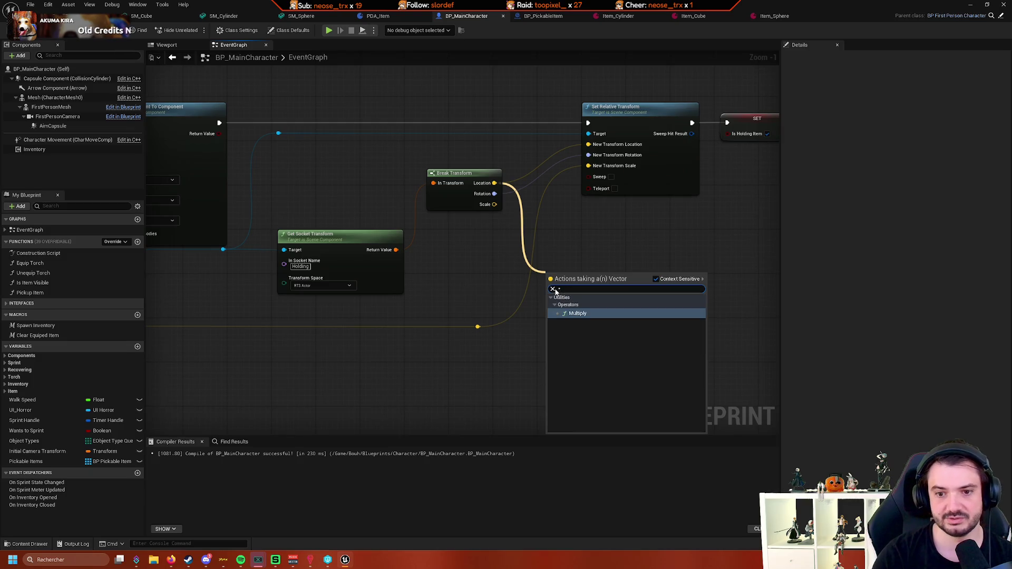
left_click(586, 313)
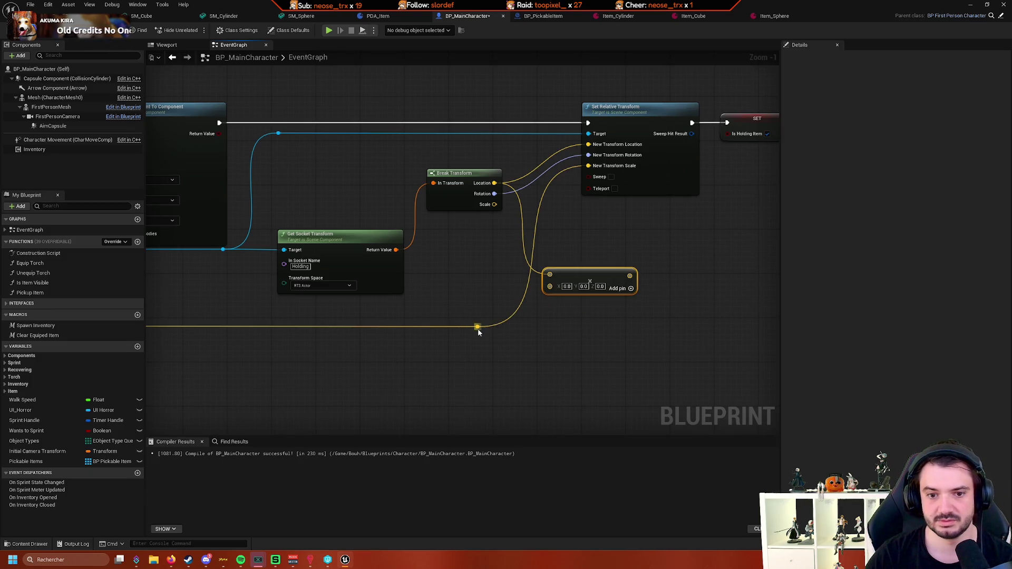
mouse_move(478, 328)
left_mouse_down()
mouse_move(599, 253)
mouse_move(601, 152)
left_mouse_up()
mouse_move(575, 279)
left_mouse_down()
mouse_move(543, 169)
mouse_move(553, 153)
mouse_move(563, 191)
left_mouse_up()
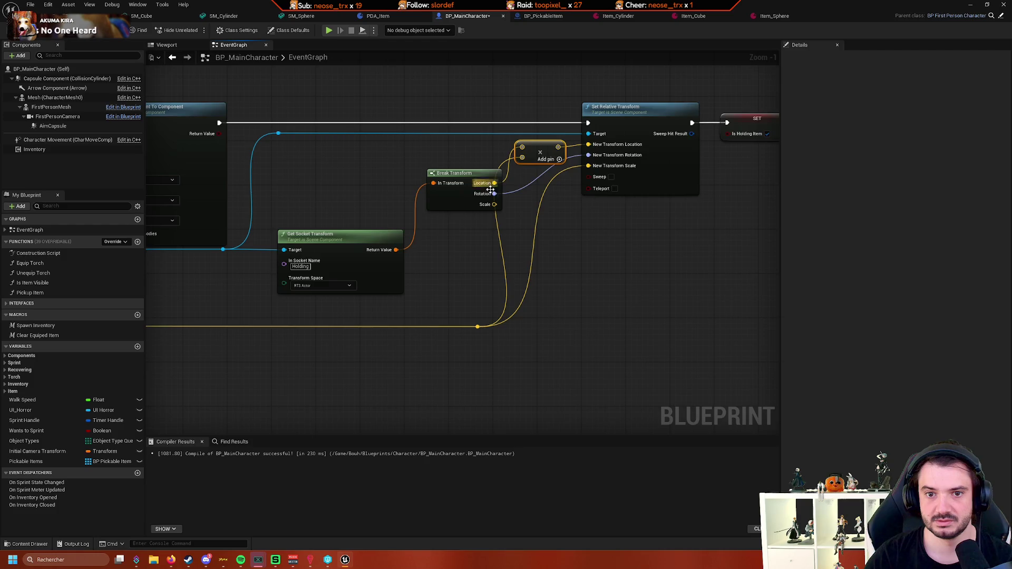
Tidy the positions of Get Socket Transform, Break Transform and the scale reroute node
left_click_drag(343, 305, 448, 282)
left_click_drag(494, 247, 472, 250)
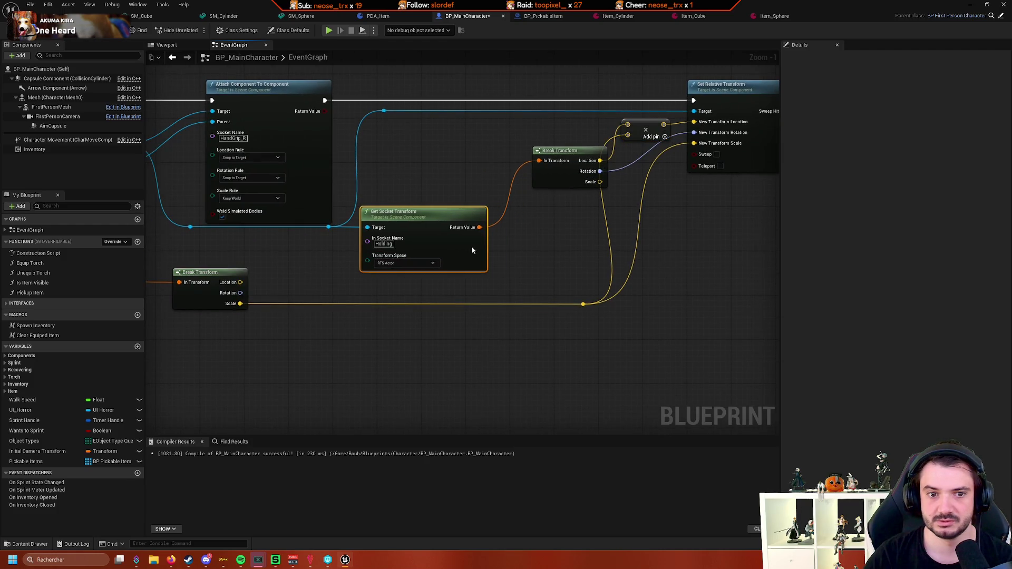
mouse_move(545, 170)
left_mouse_down()
mouse_move(515, 168)
mouse_move(518, 176)
left_mouse_up()
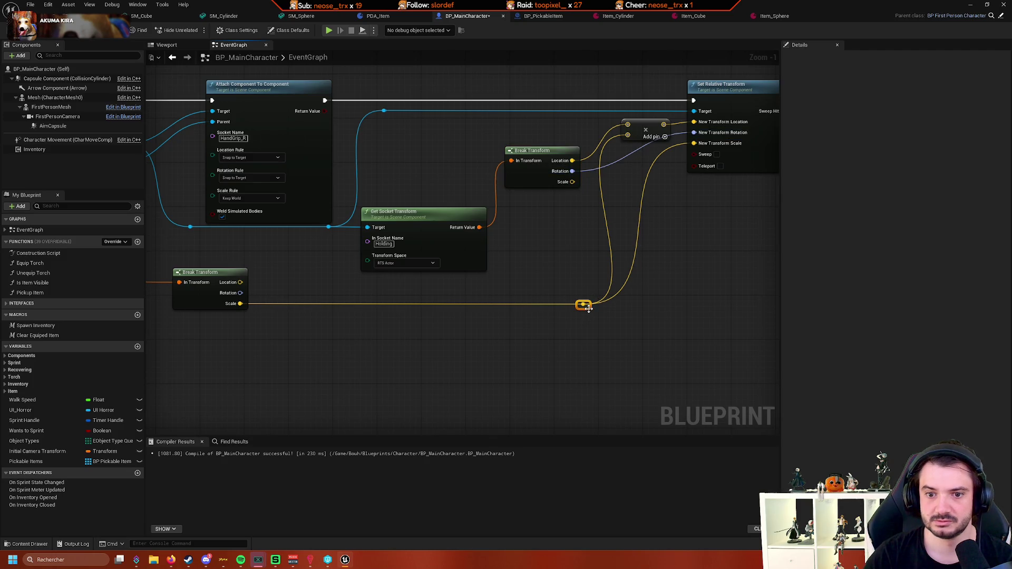
mouse_move(589, 308)
left_mouse_down()
mouse_move(570, 308)
mouse_move(599, 311)
left_mouse_up()
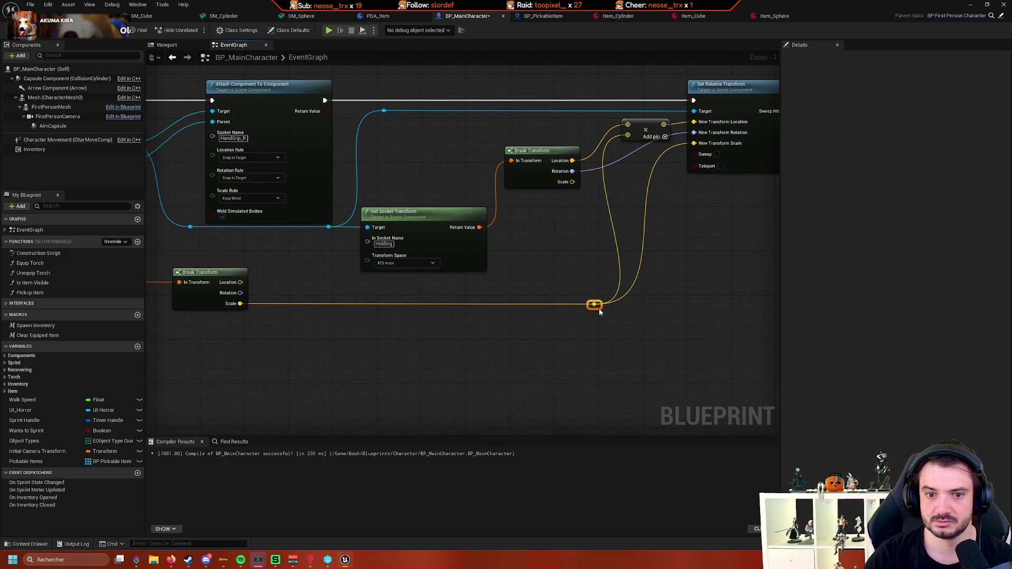
mouse_move(641, 238)
left_mouse_down()
mouse_move(584, 260)
mouse_move(545, 261)
left_mouse_up()
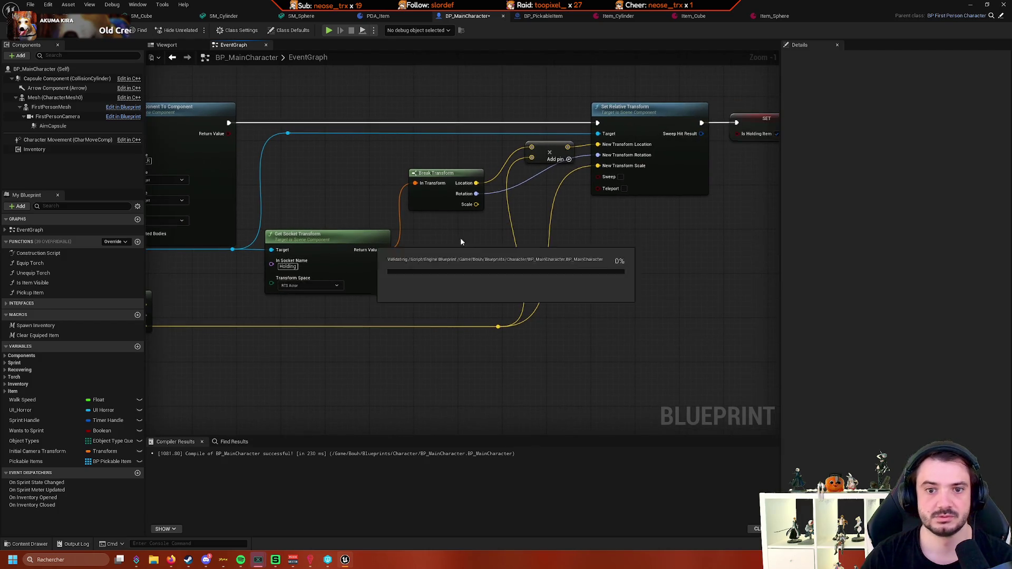
Play SmallForest, pick up the nearby items with E, then stop with Esc
left_click(100, 16)
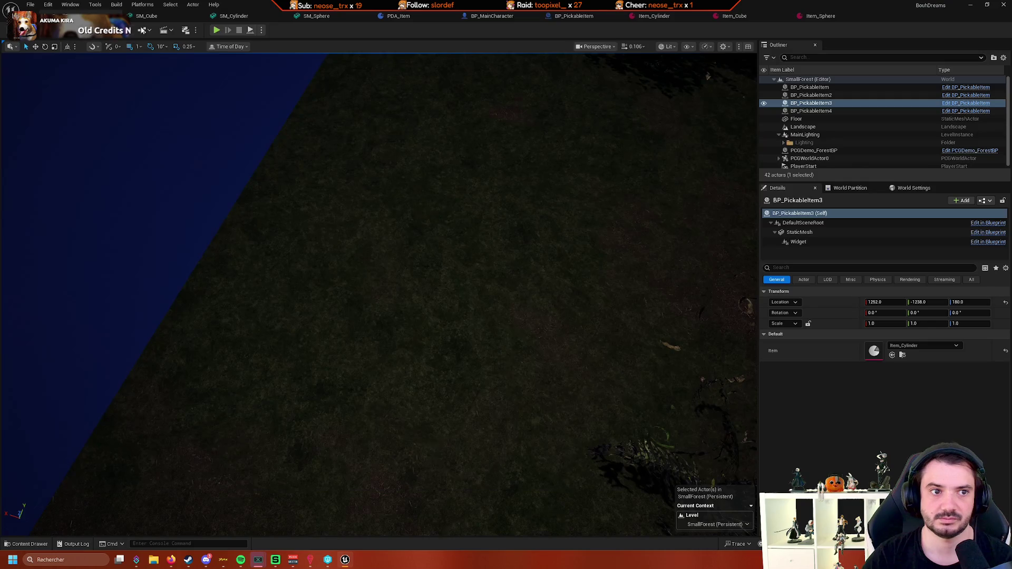
left_click(216, 30)
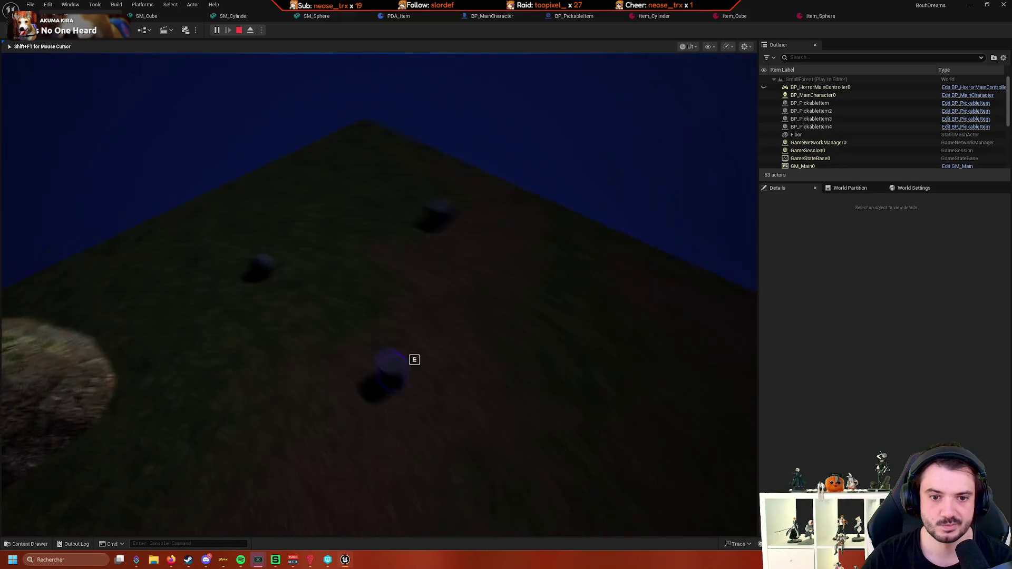
key("e")
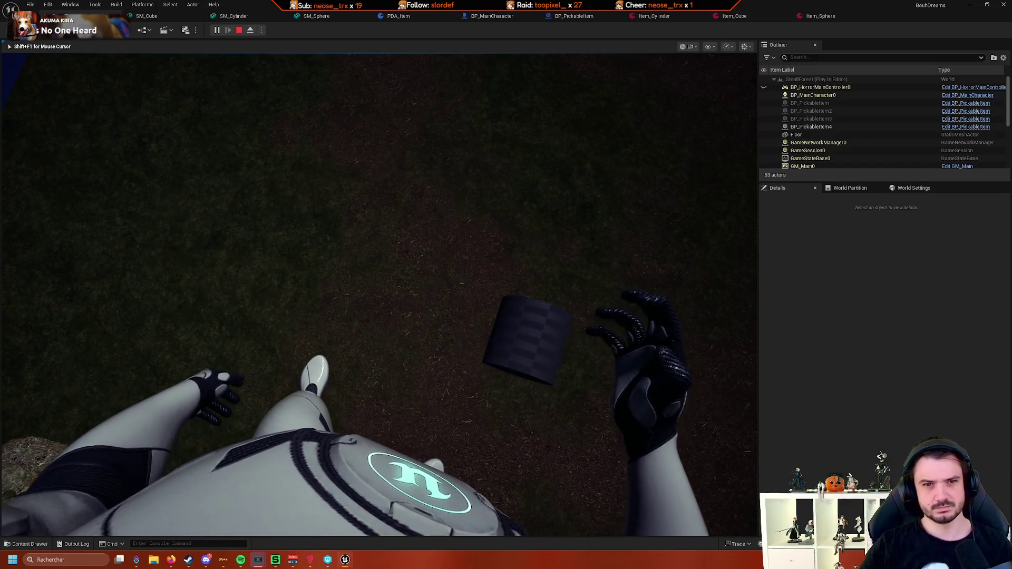
key("Escape")
Review the PDA_Item, SM_Sphere, SM_Cylinder, SM_Cube and BP_MainCharacter tabs, then Play the SmallForest level
left_click(398, 16)
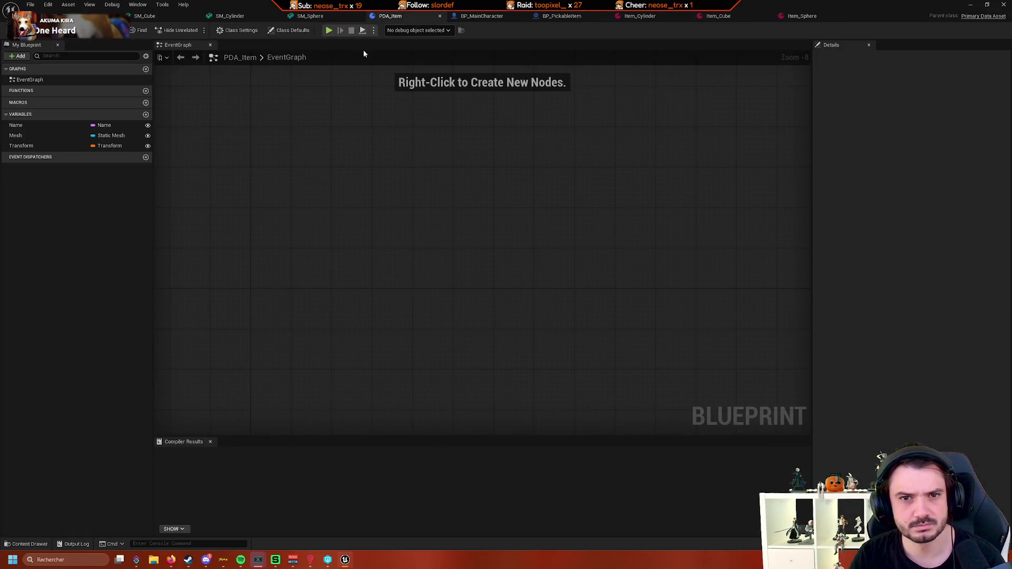
left_click(311, 16)
left_click(237, 19)
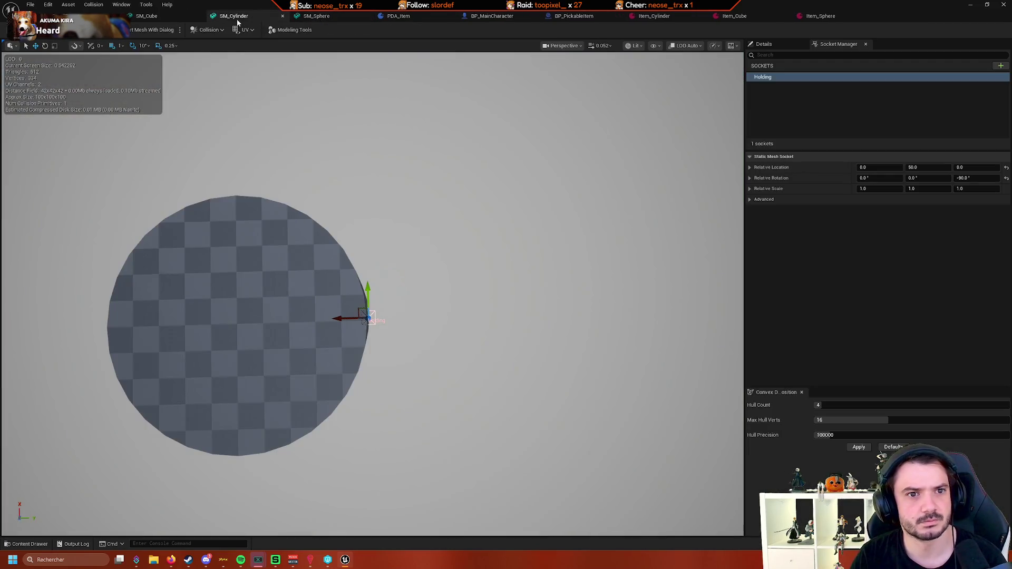
left_click(166, 22)
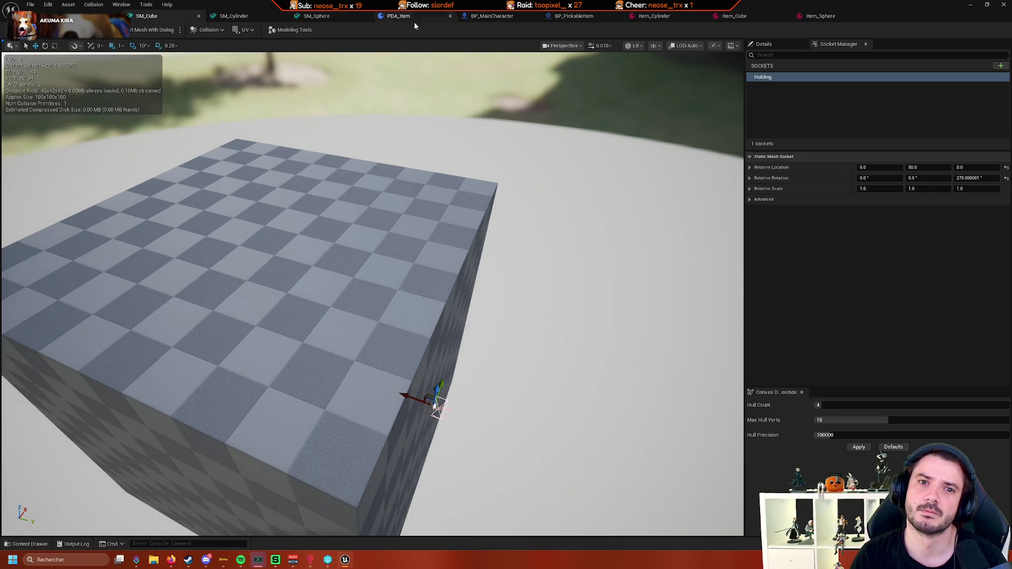
left_click(501, 17)
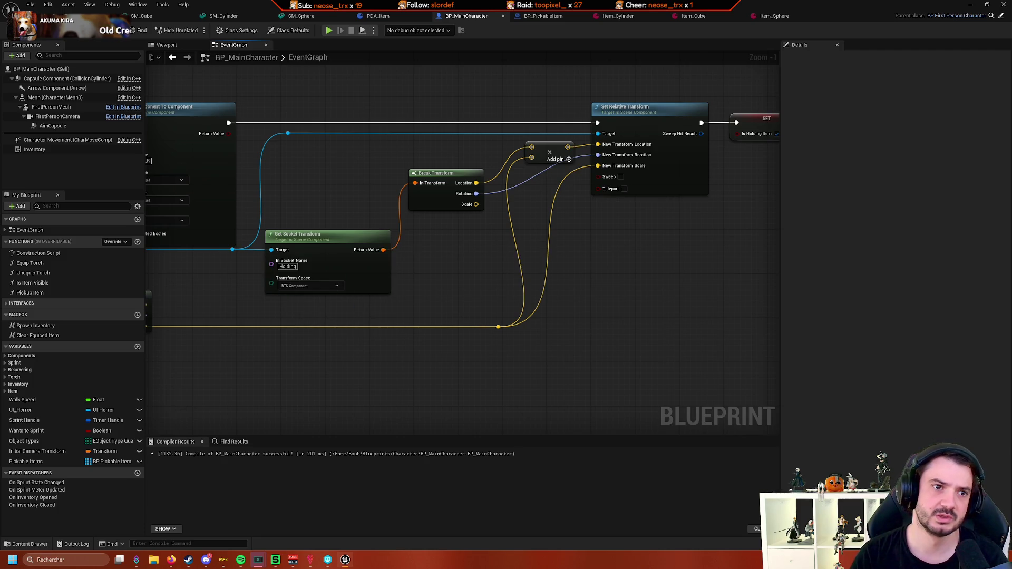
left_click(106, 16)
left_click(216, 31)
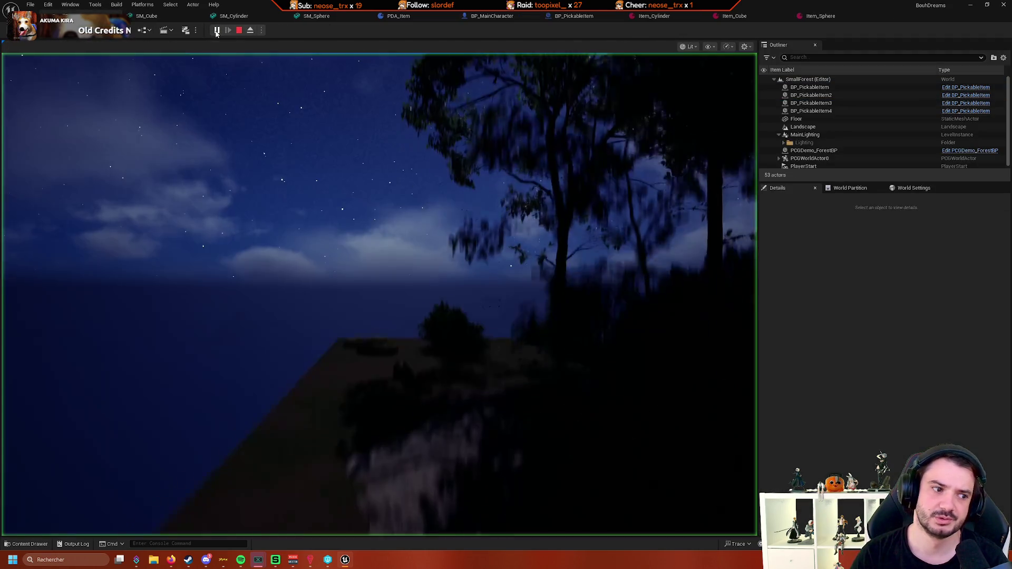
Pick up the sphere item with E and give the running game control again
mouse_move(378, 295)
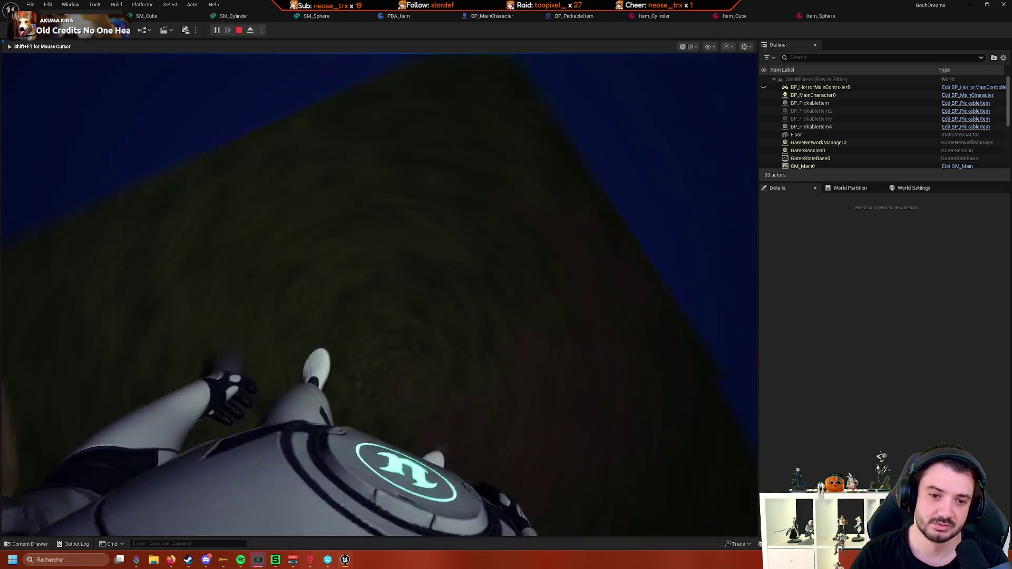
key("e")
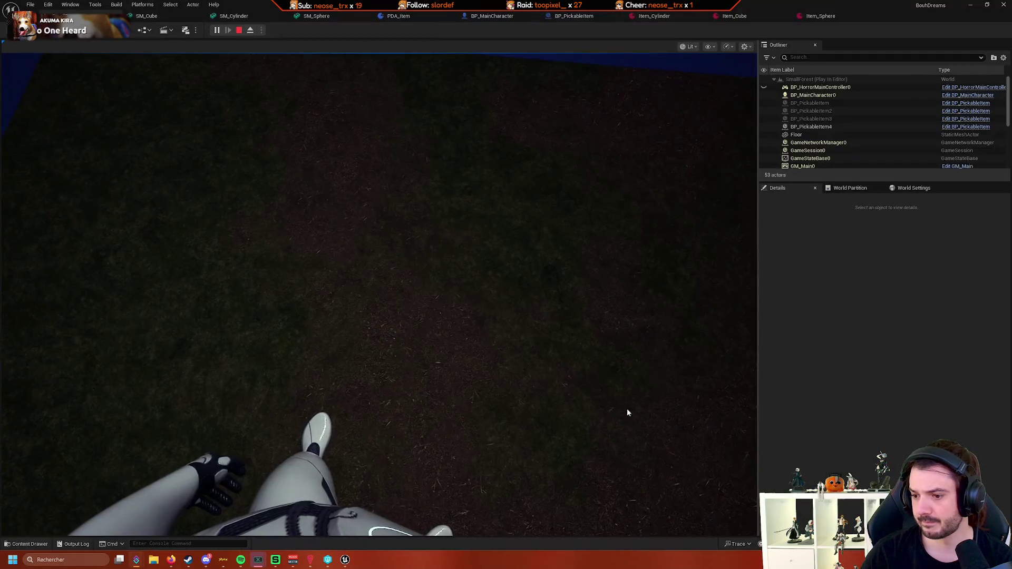
left_click(628, 412)
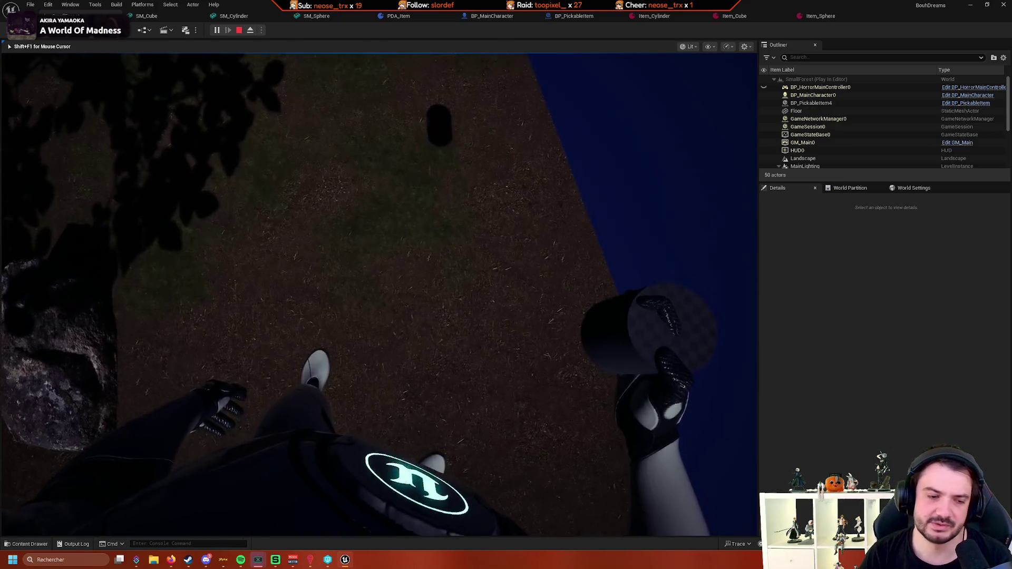
Eject, frame the character and orbit around its hand holding the cylinder, then stop play
left_click(248, 30)
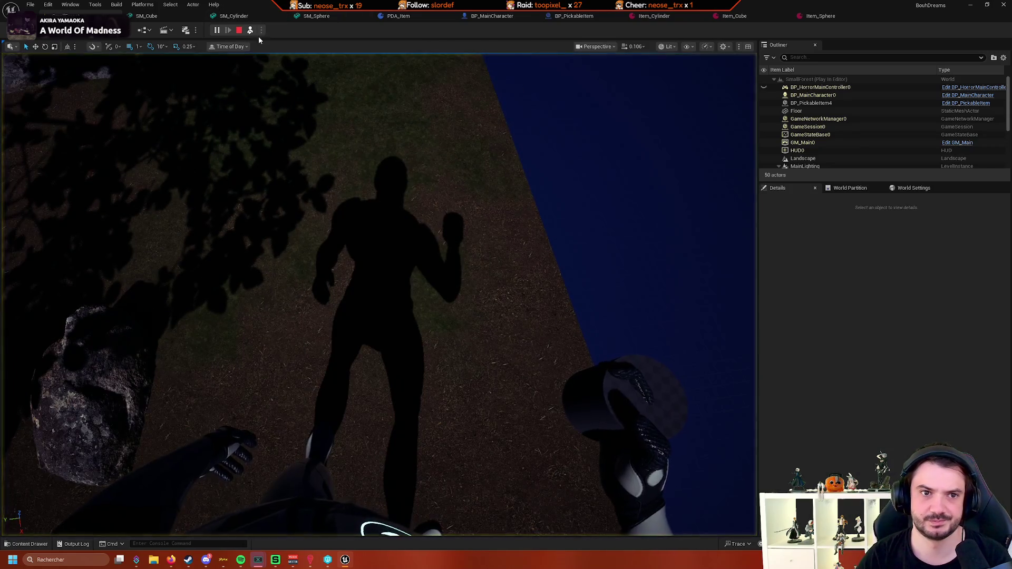
left_click(543, 245)
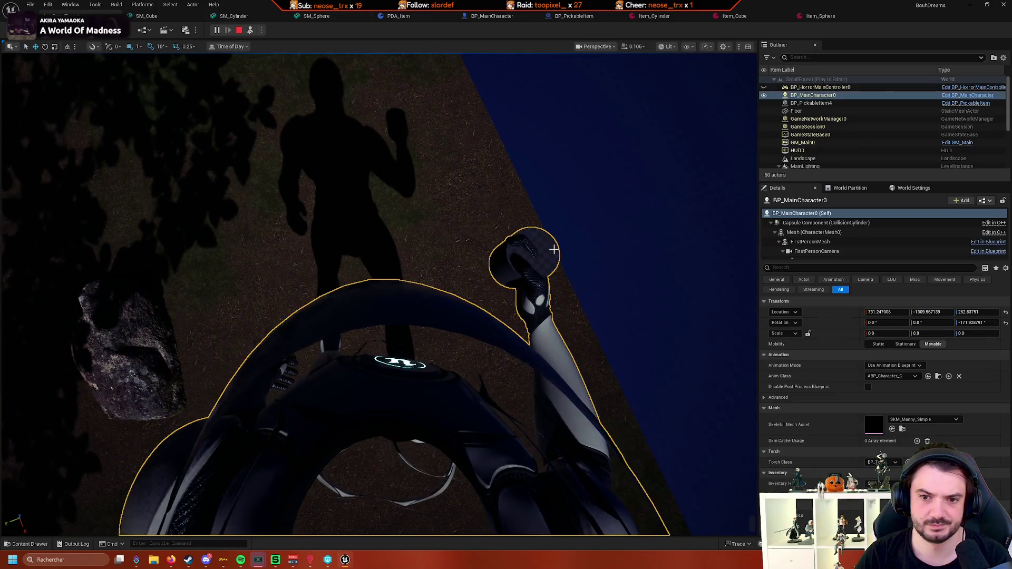
key("f")
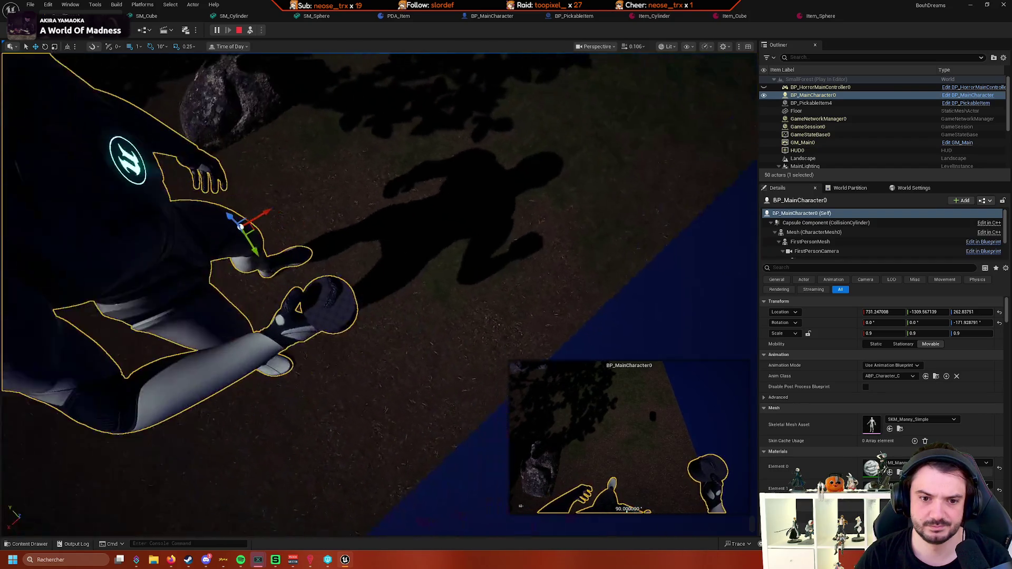
left_click(325, 291)
left_click(325, 291)
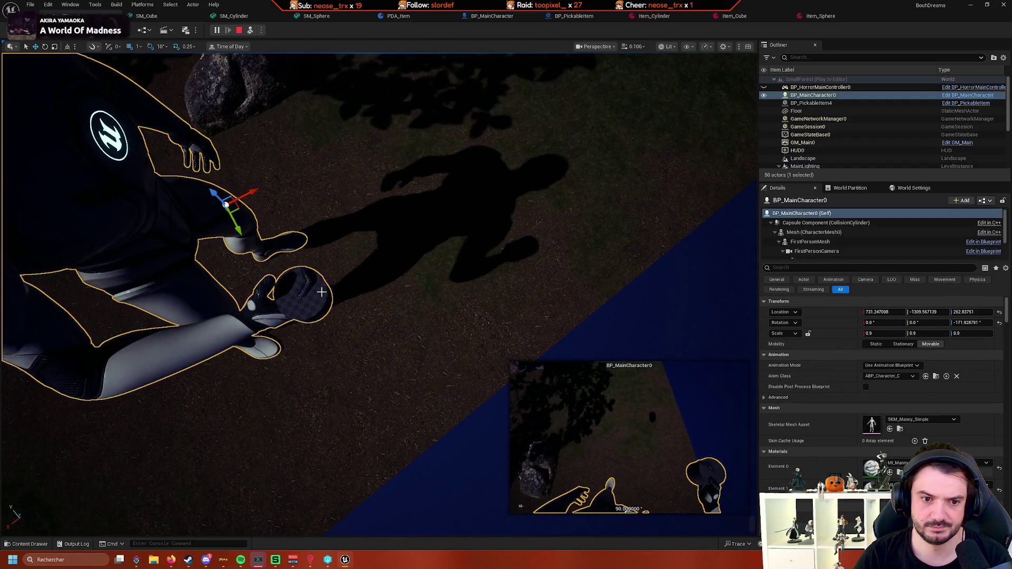
mouse_move(384, 277)
left_mouse_down()
mouse_move(459, 264)
mouse_move(475, 269)
mouse_move(481, 290)
left_mouse_up()
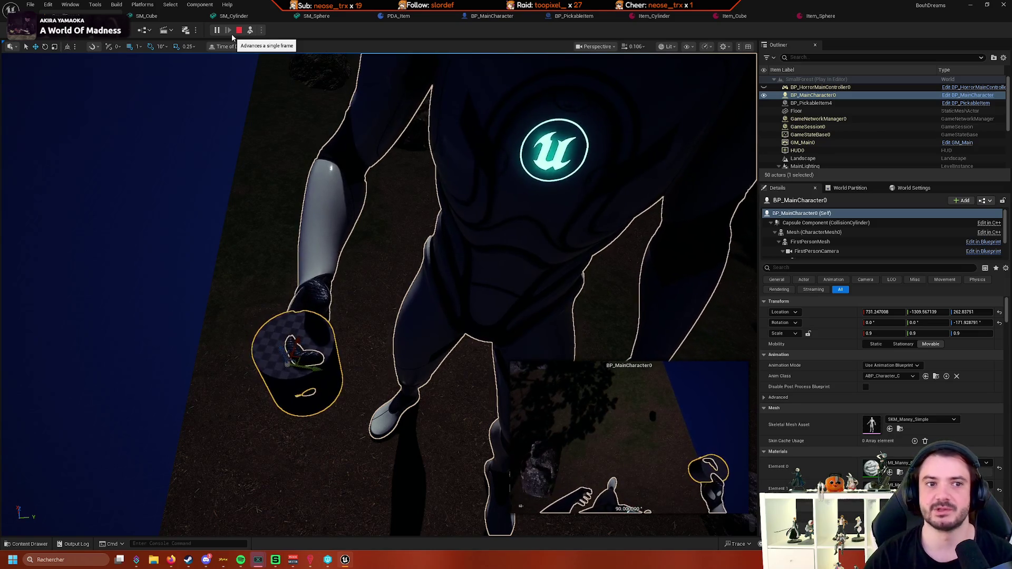
left_click(239, 31)
Disconnect socket Rotation from New Transform in BP_MainCharacter's EventGraph, then replay with Alt+P
left_click(734, 16)
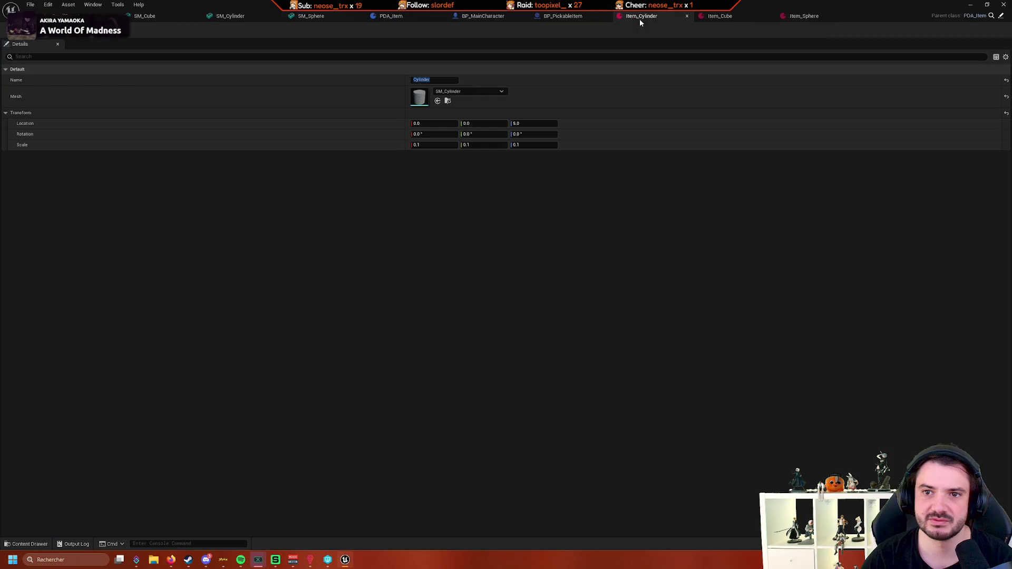
left_click(595, 18)
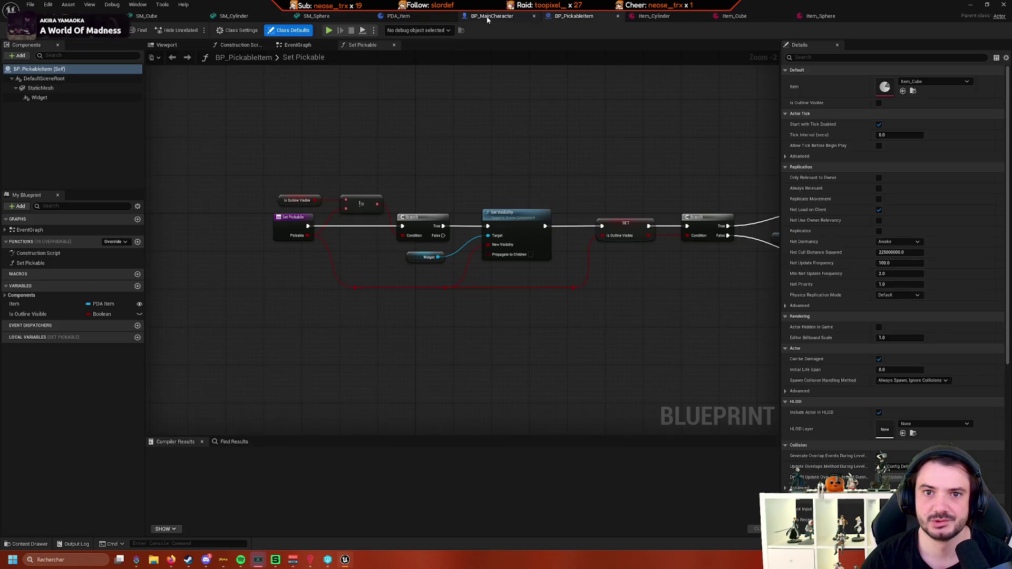
left_click(483, 16)
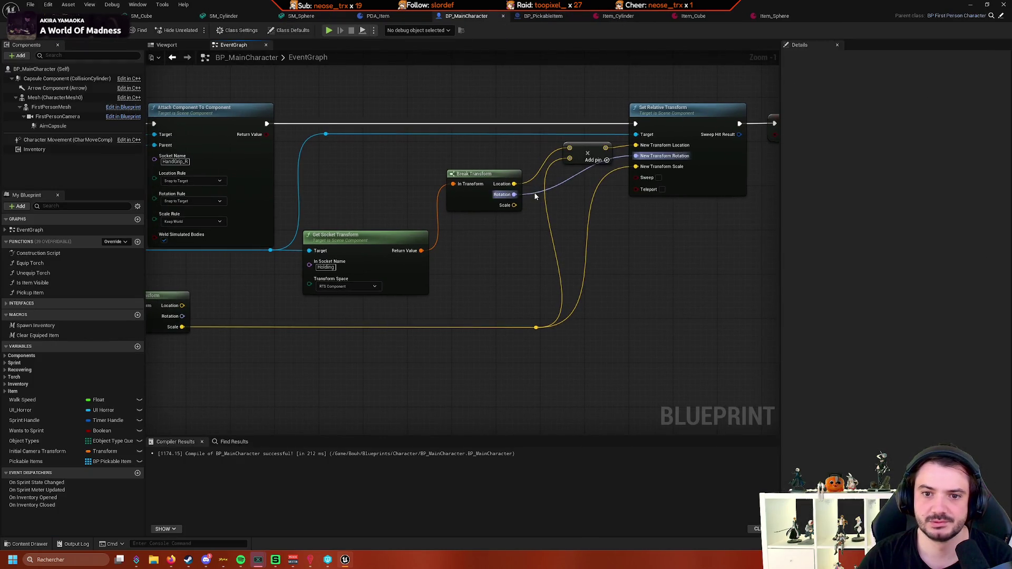
left_click(535, 196, "alt")
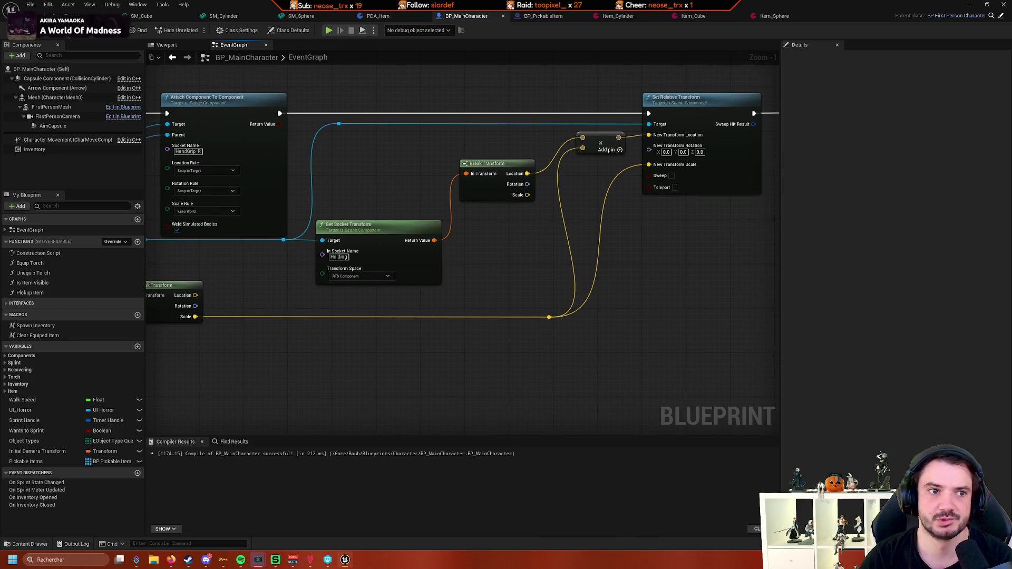
key("alt+p")
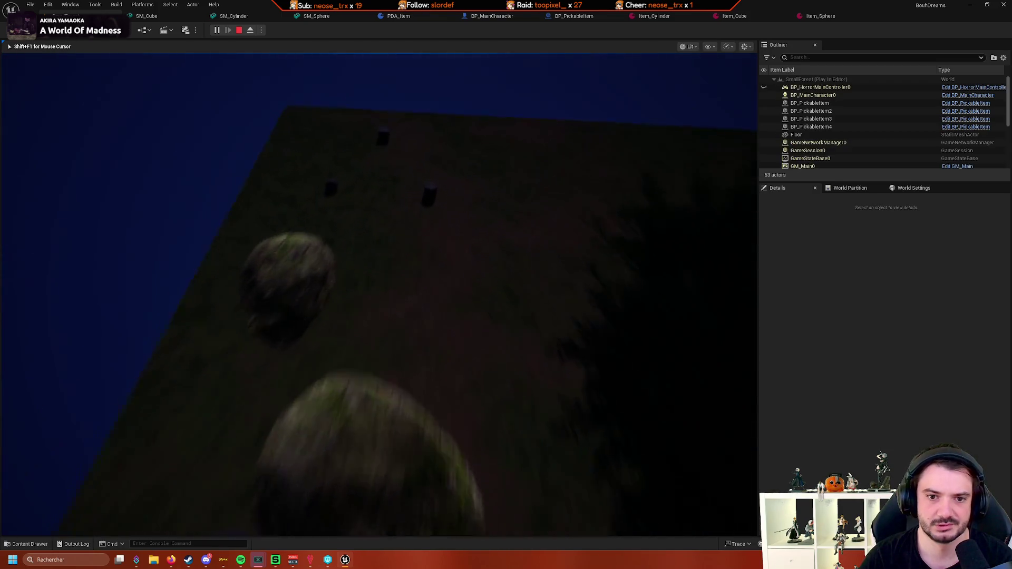
Pick up the items, eject with F8 and orbit the held cylinder to check it's upright, then stop
key("e")
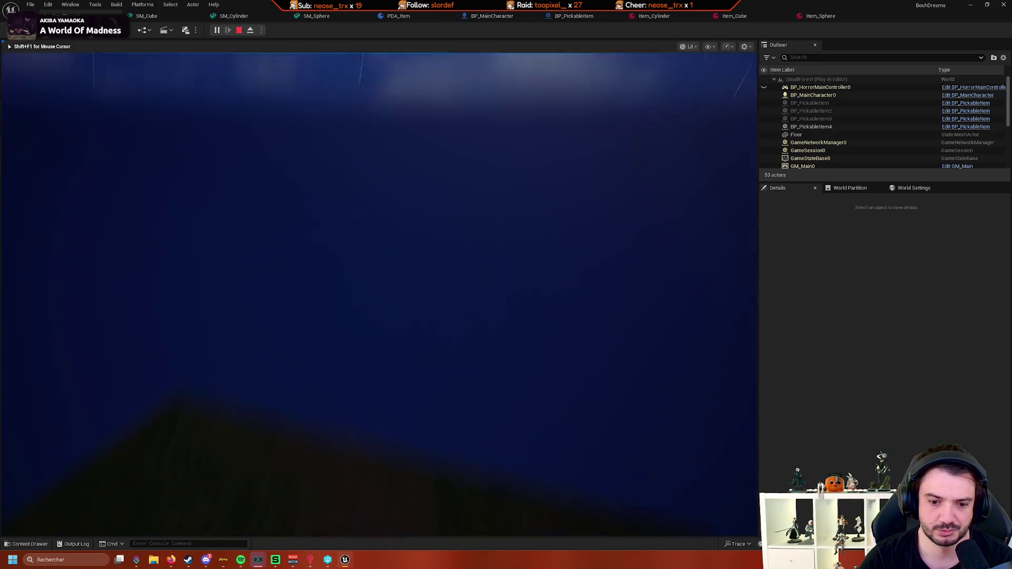
key("shift+F1")
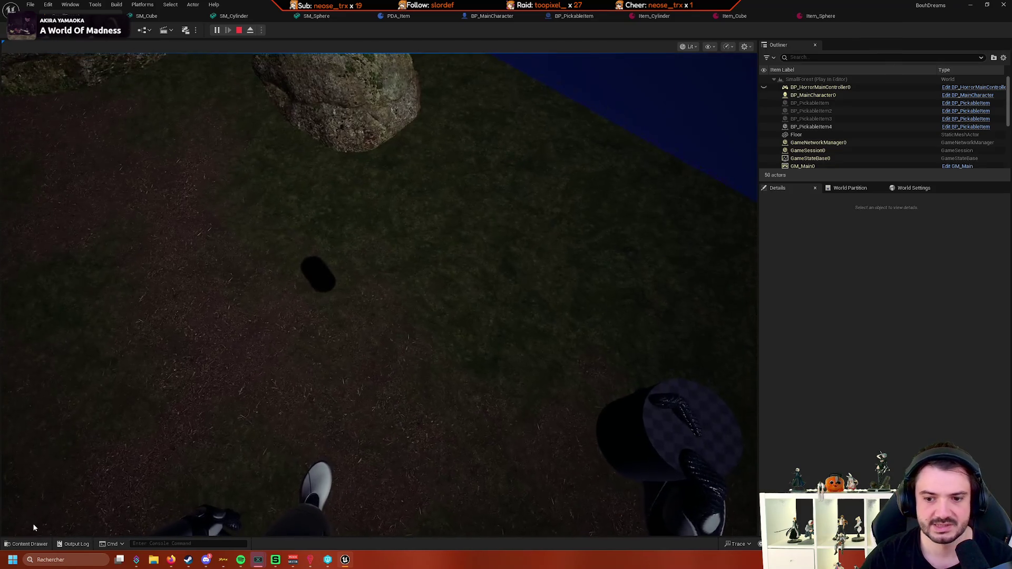
key("F8")
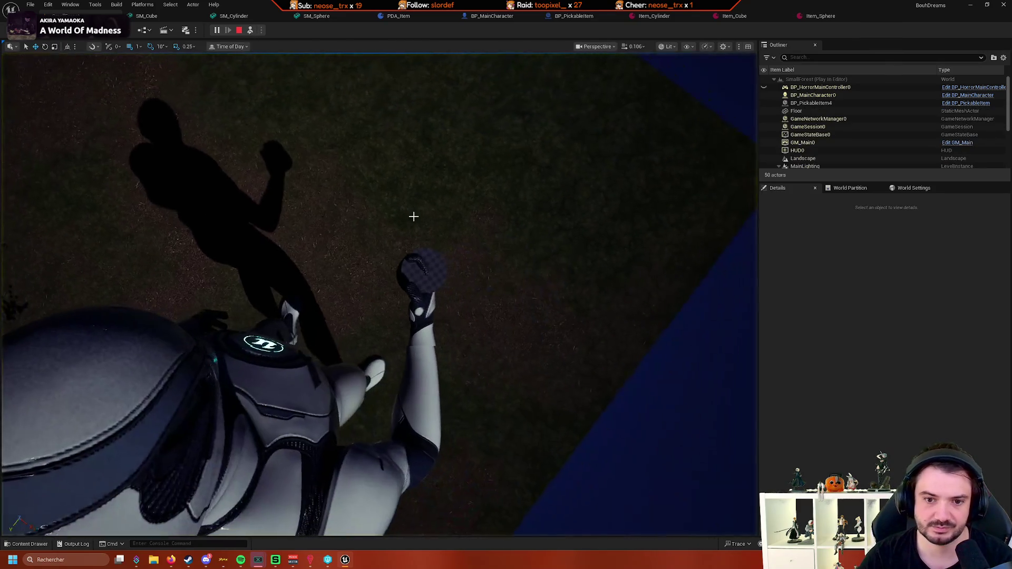
left_click(429, 275)
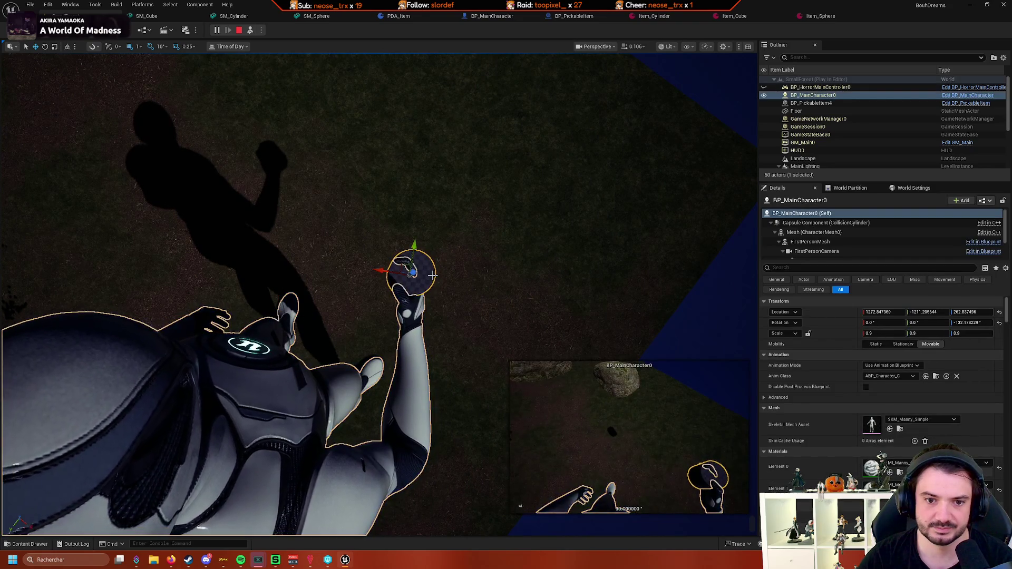
left_click_drag(476, 278, 411, 278)
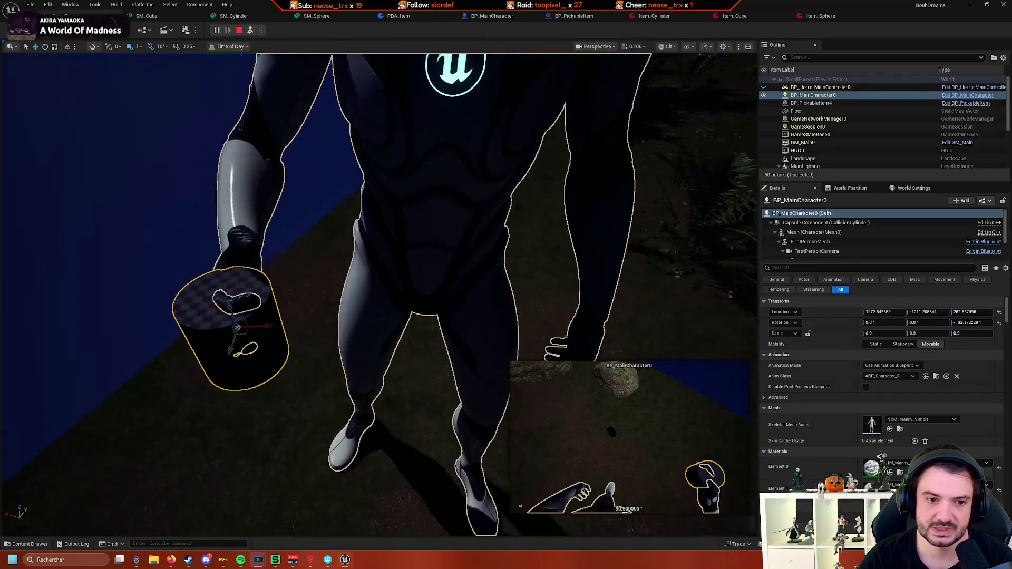
scroll(421, 305, "down", 3)
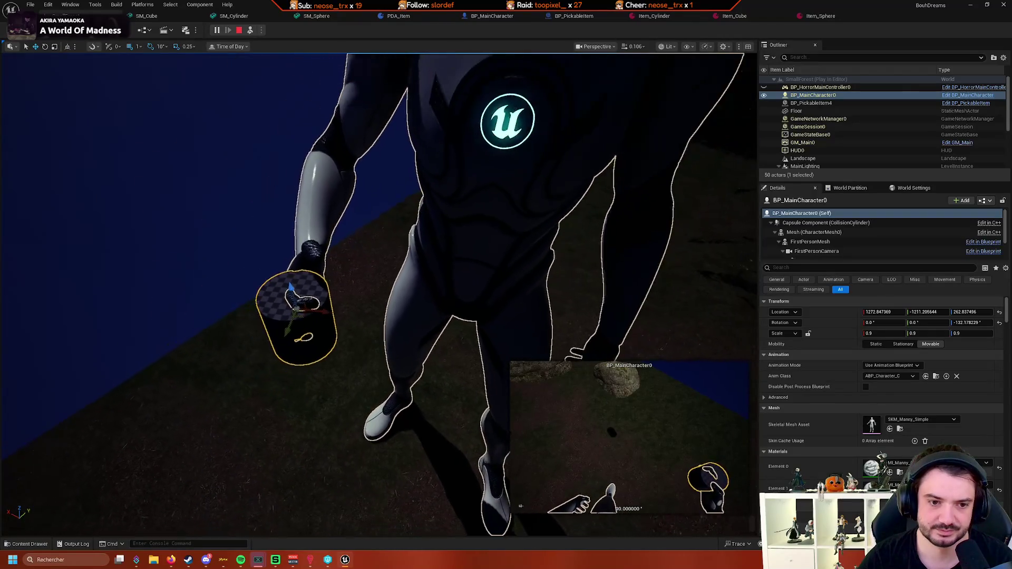
scroll(400, 315, "up", 3)
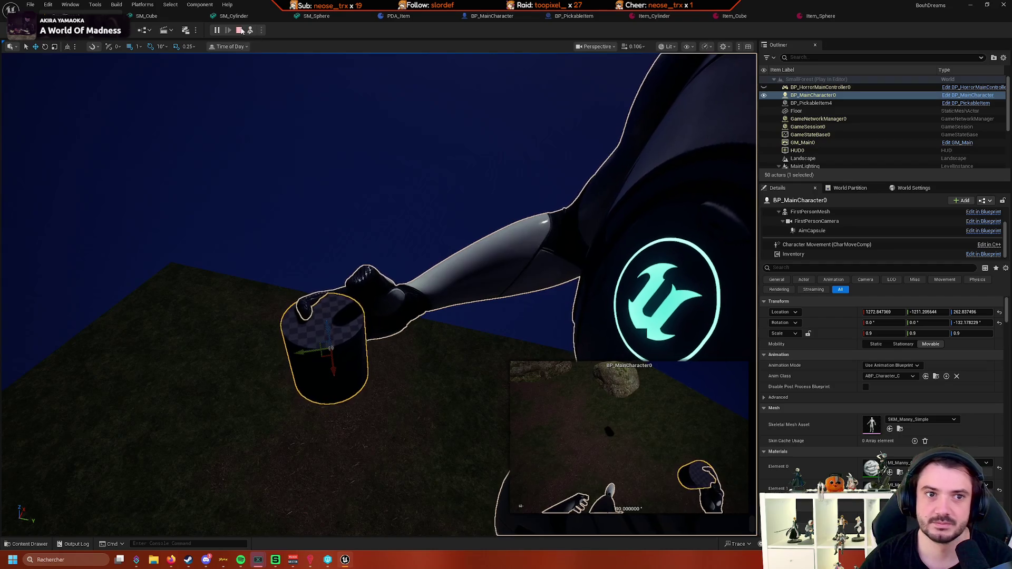
left_click(240, 30)
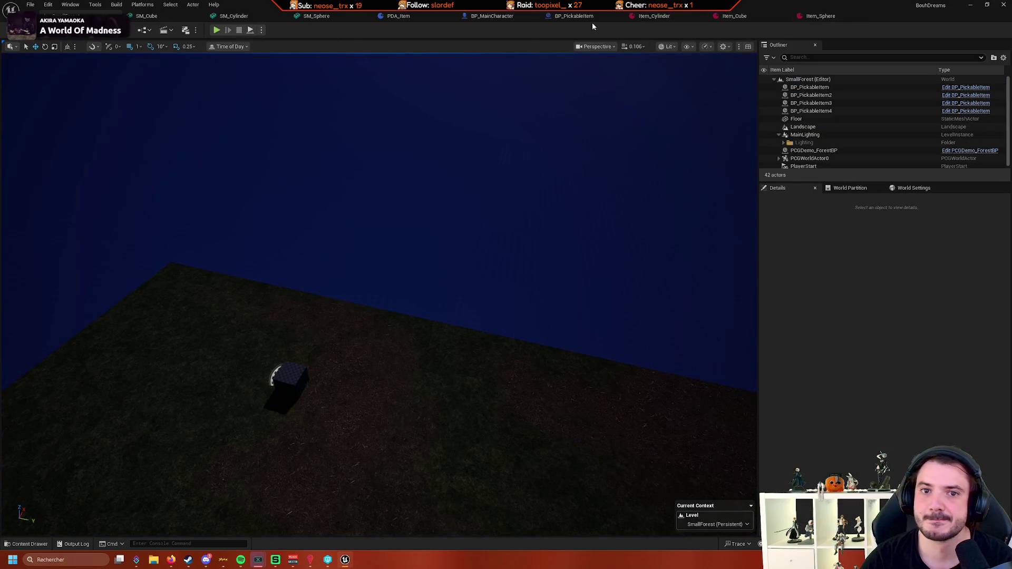
Bring BP_MainCharacter's Break Transform node into view, discarding an unfinished connection from its Rotation pin
left_click(486, 16)
scroll(534, 176, "up", 1)
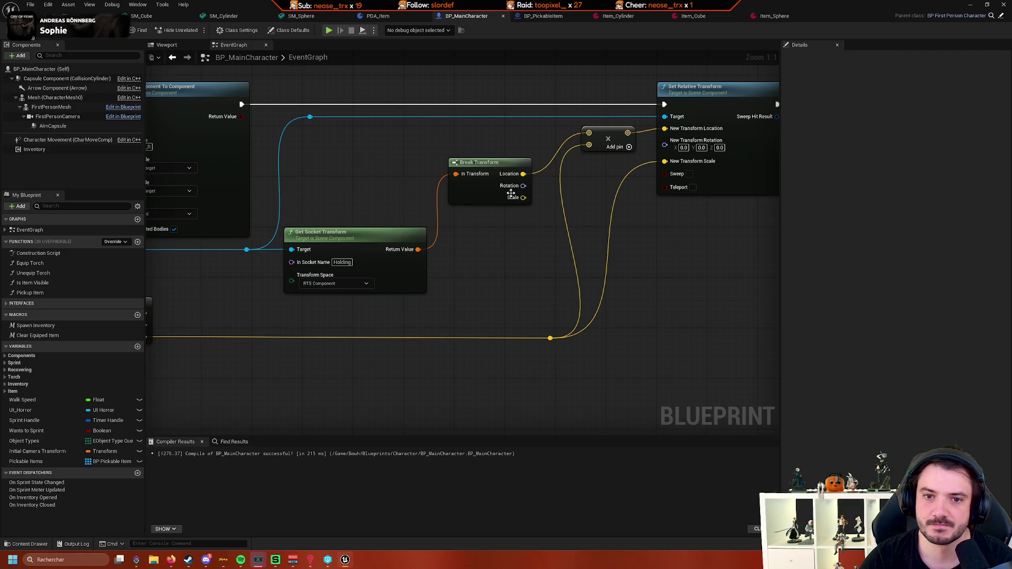
left_click_drag(511, 194, 462, 227)
left_click(647, 121)
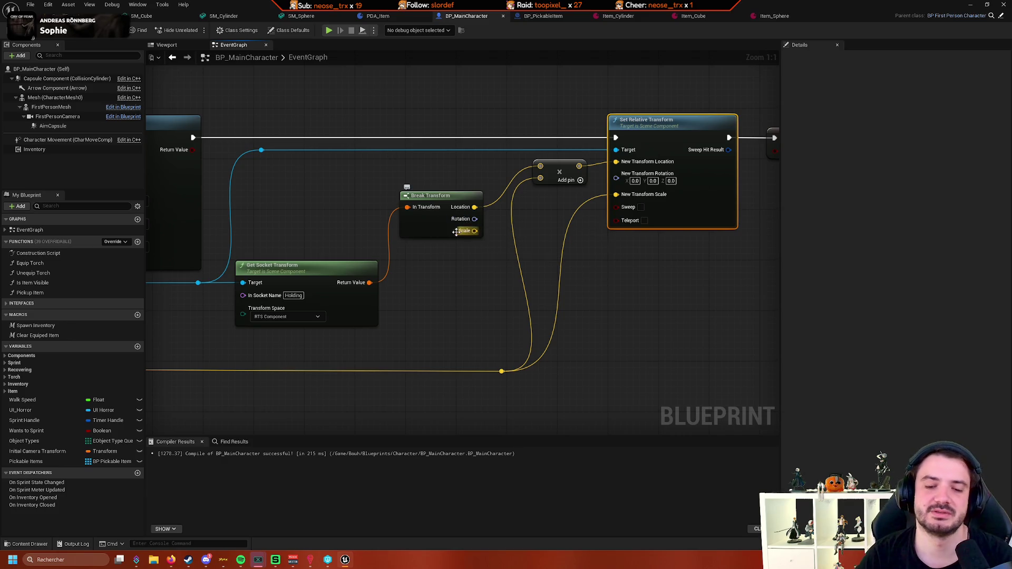
mouse_move(437, 262)
left_mouse_down()
mouse_move(432, 301)
mouse_move(416, 303)
left_mouse_up()
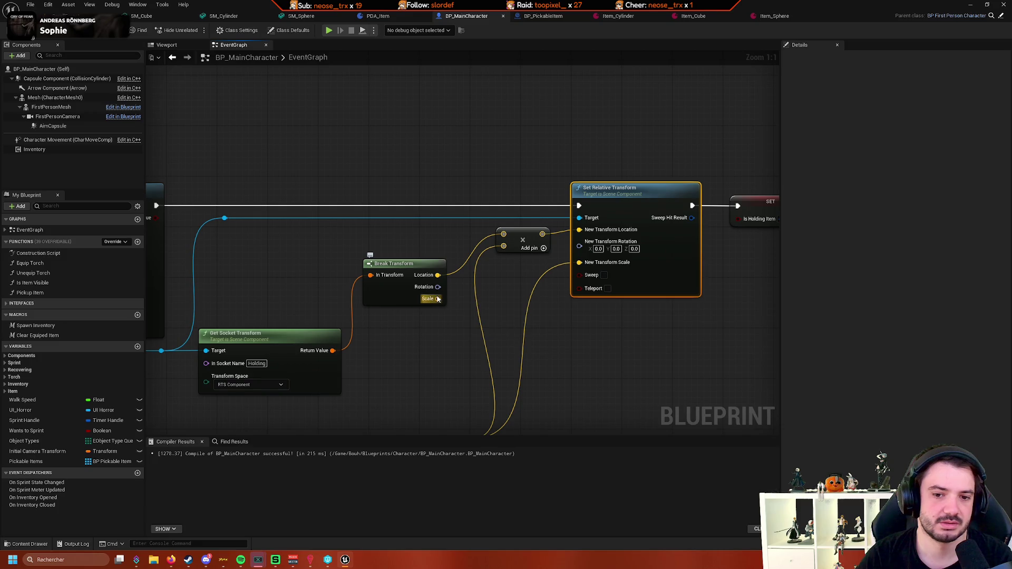
left_click_drag(438, 287, 476, 291)
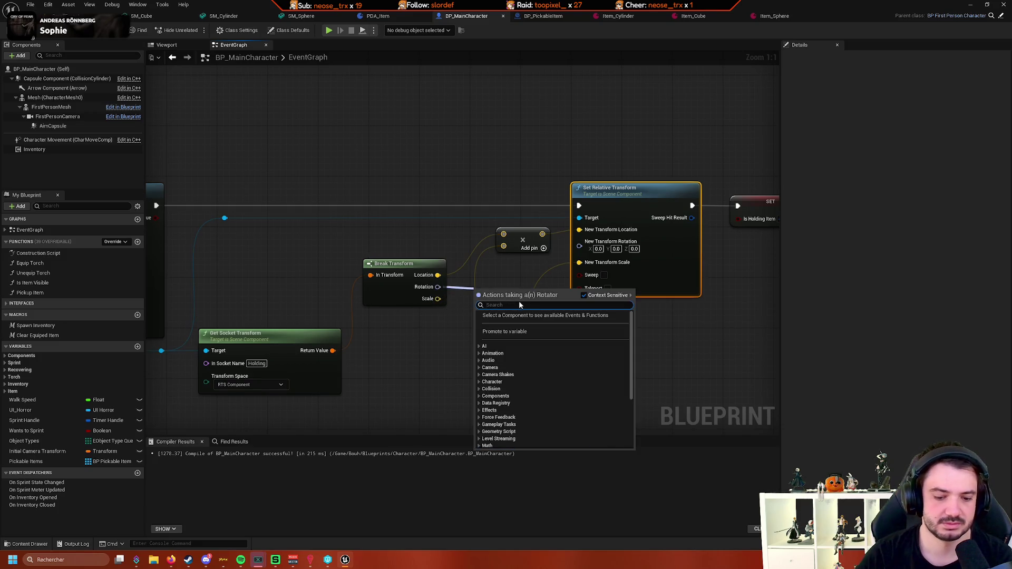
type("transfor")
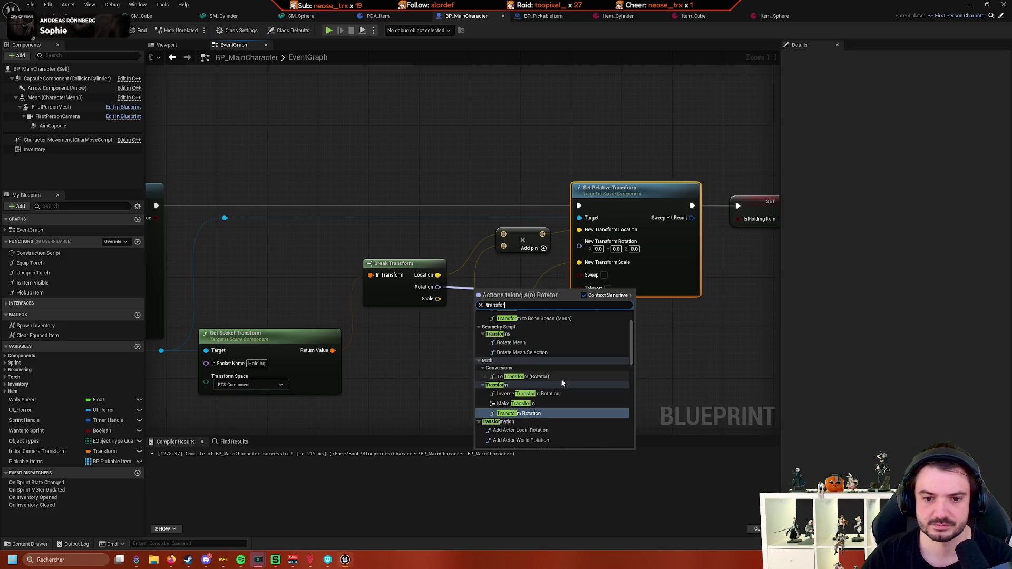
left_click(422, 370)
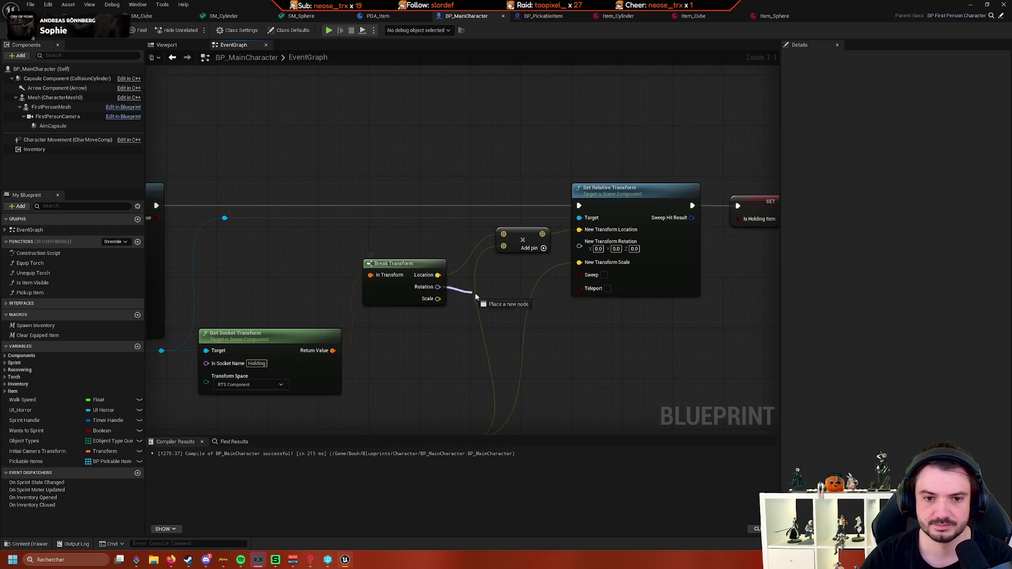
left_click_drag(476, 294, 444, 275)
Add a Rotate Vector node fed by the socket Rotation and wire Location into its A pin
left_click_drag(492, 299, 493, 300)
type("rotat")
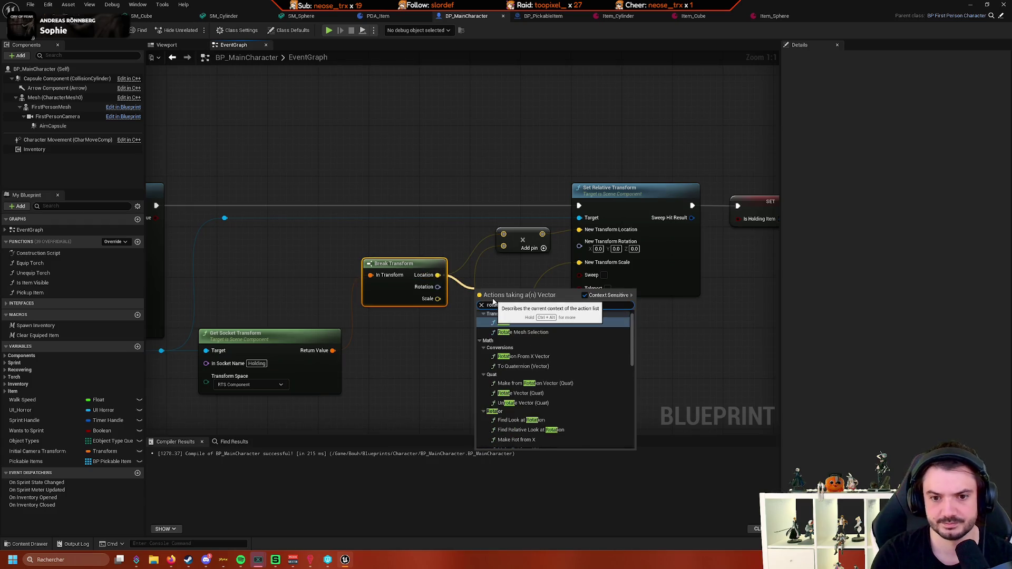
type("e")
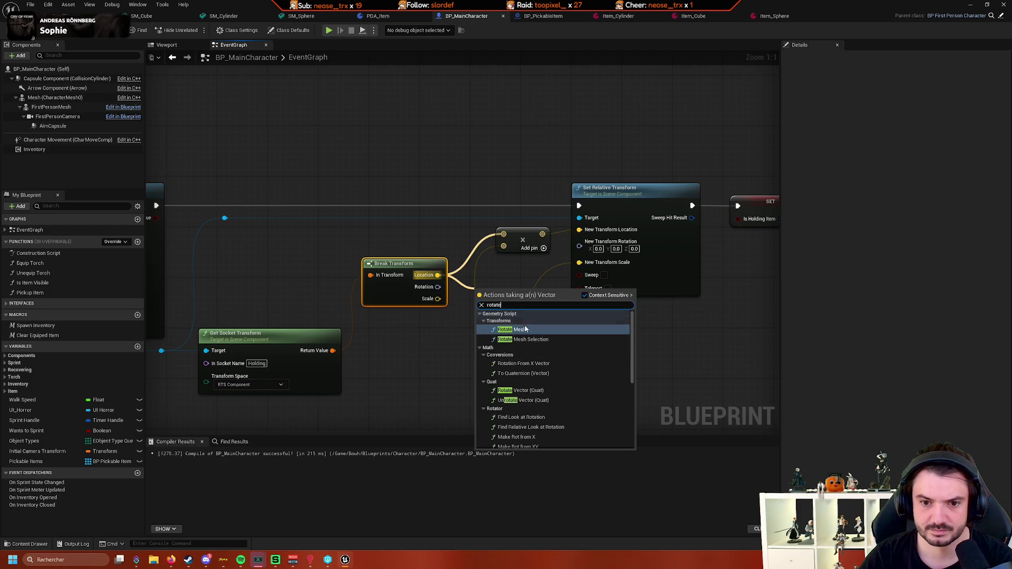
scroll(578, 377, "down", 2)
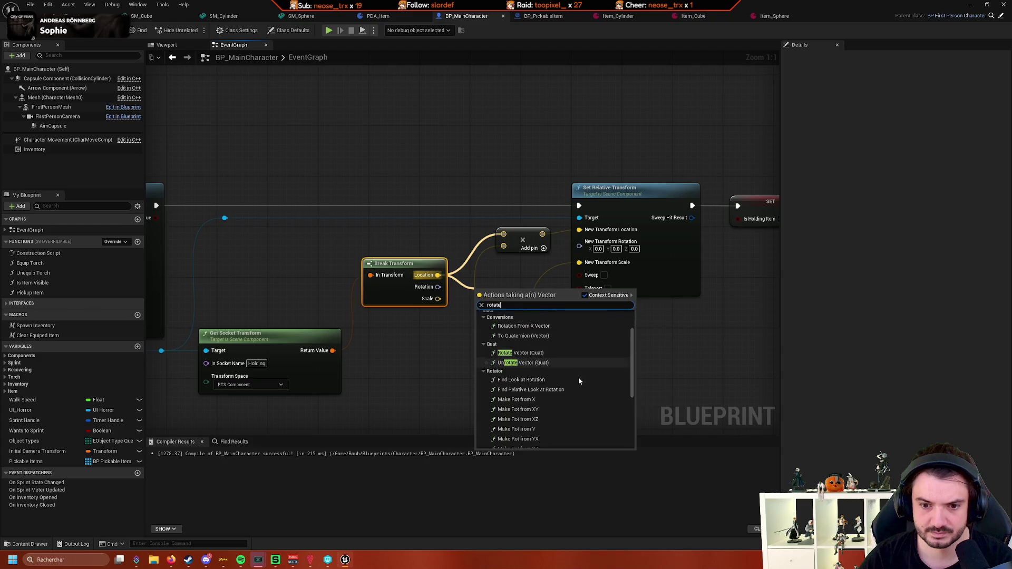
left_click(541, 340)
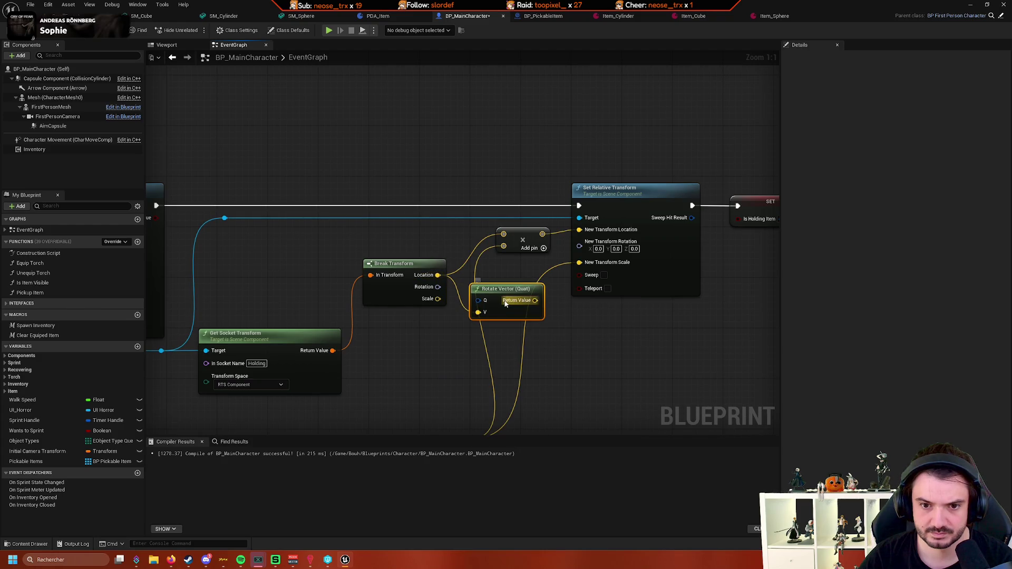
left_click_drag(438, 287, 466, 289)
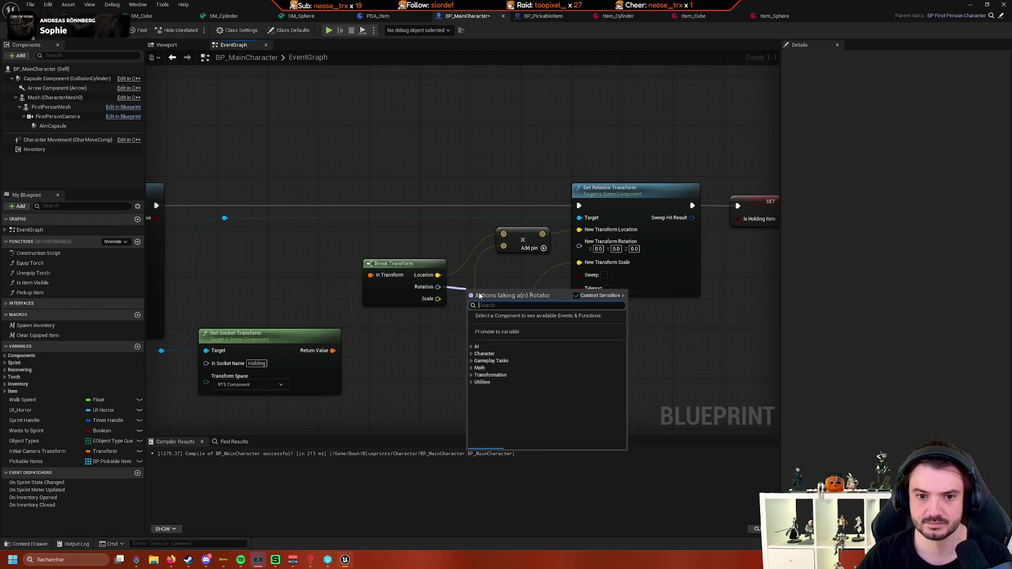
type("rotate vec")
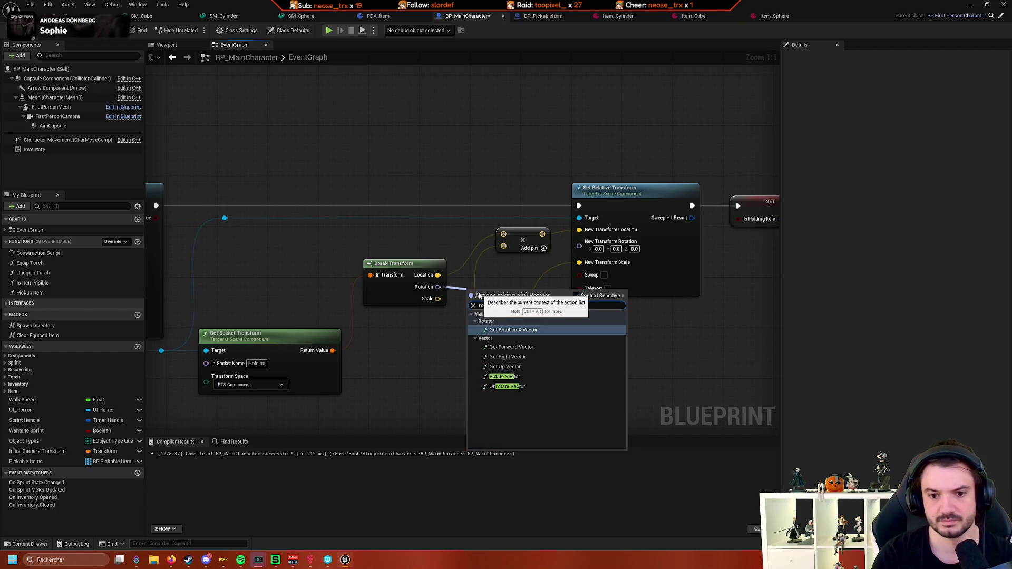
left_click(522, 377)
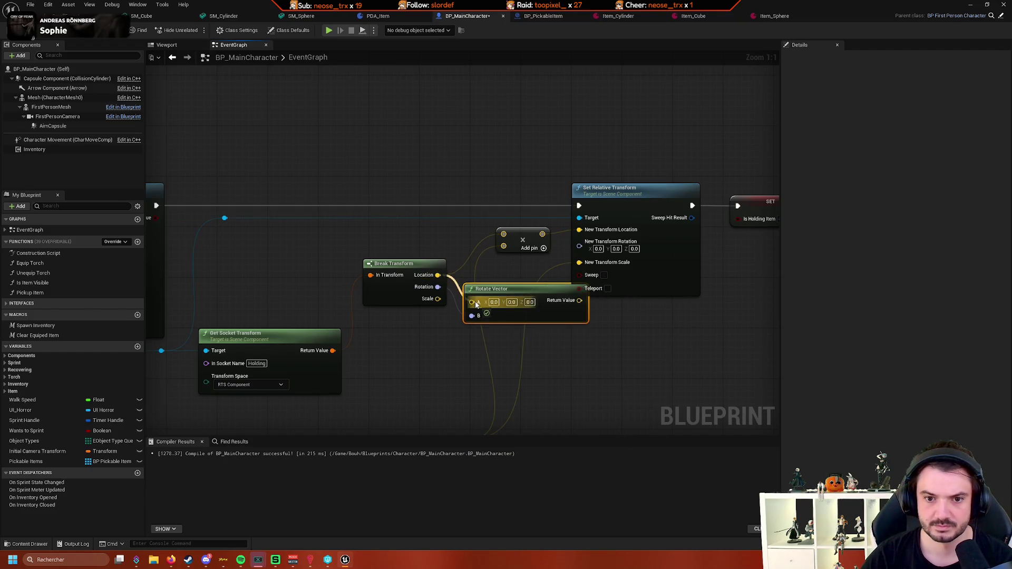
left_click_drag(476, 305, 473, 302)
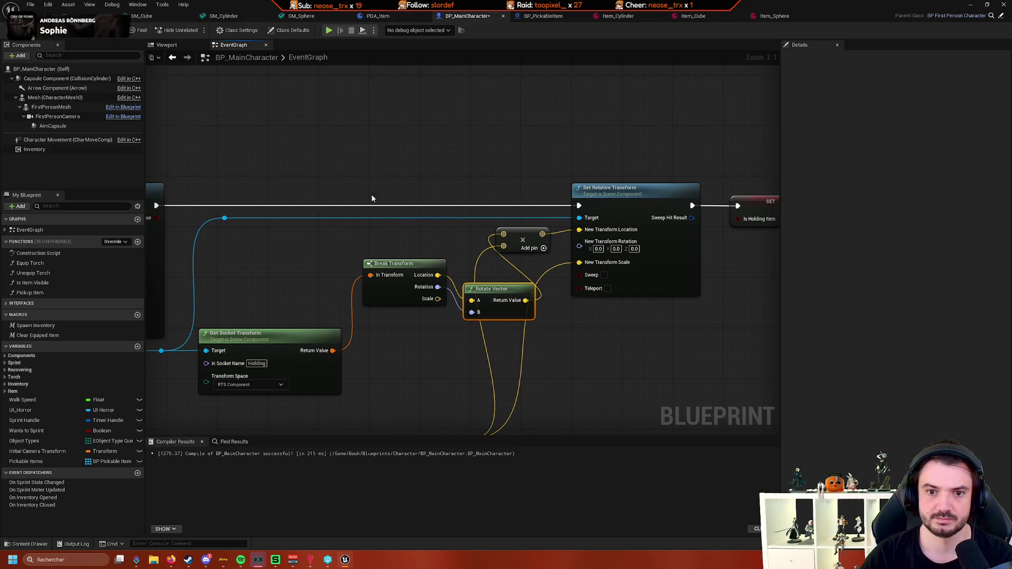
Play SmallForest, pick up the cylinder with E, then eject with F8 and fly close to the held item
left_click(105, 14)
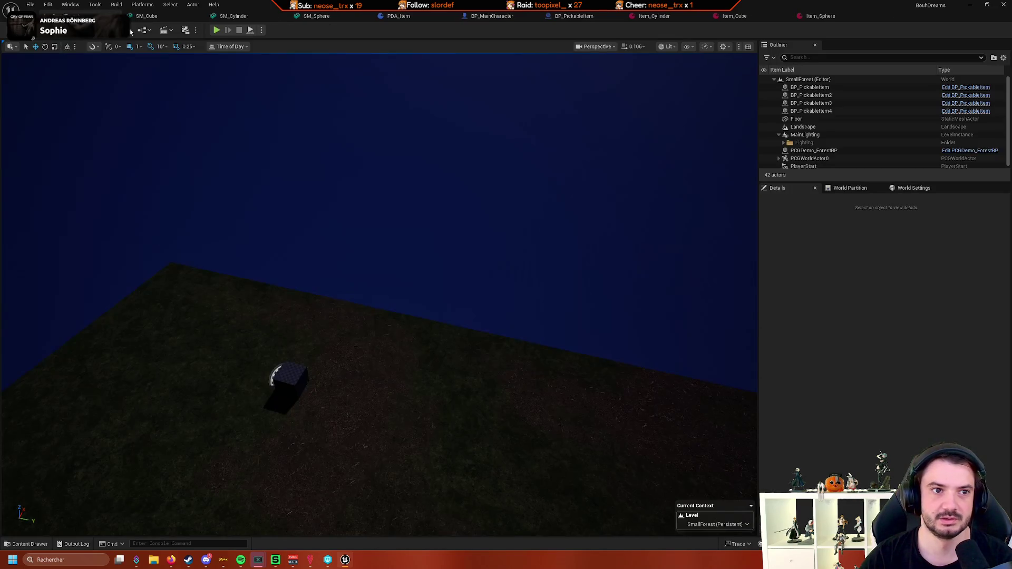
left_click(217, 30)
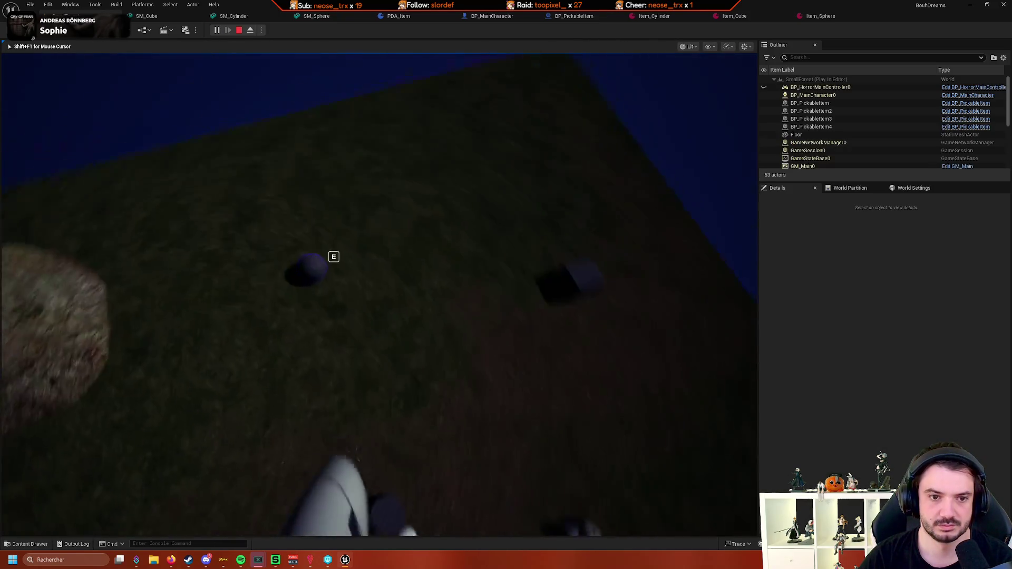
key("e")
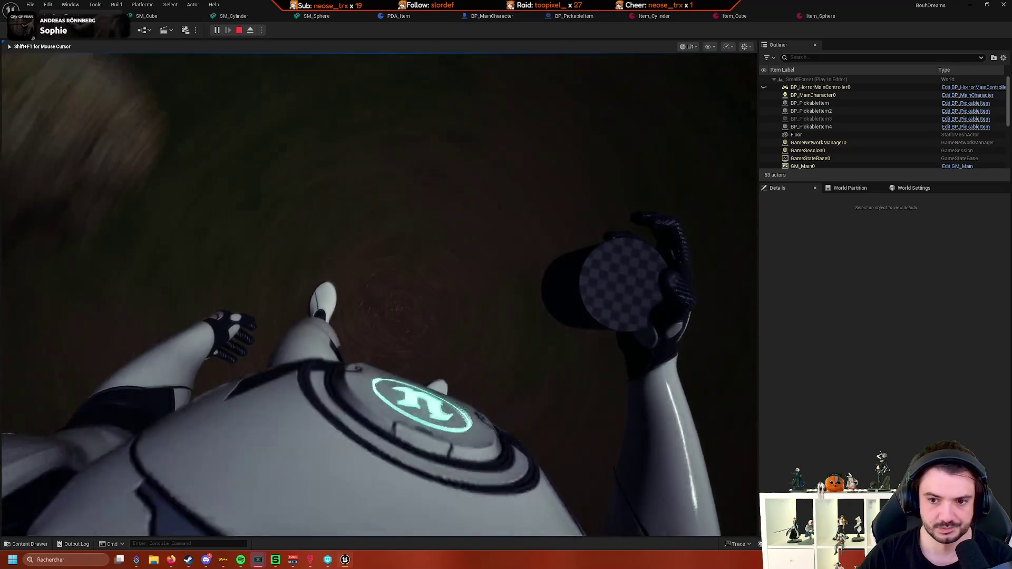
key("shift+F1")
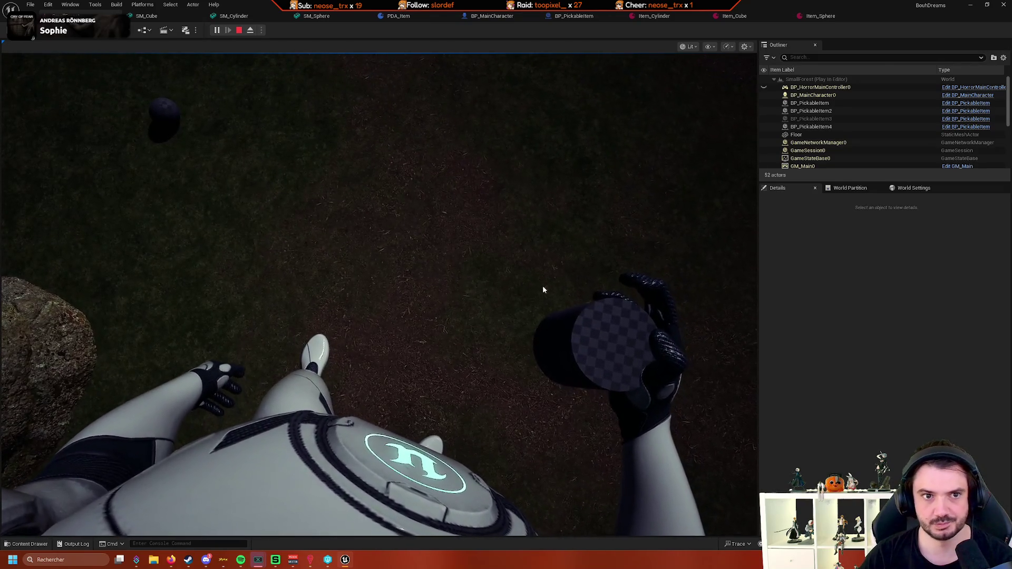
key("F8")
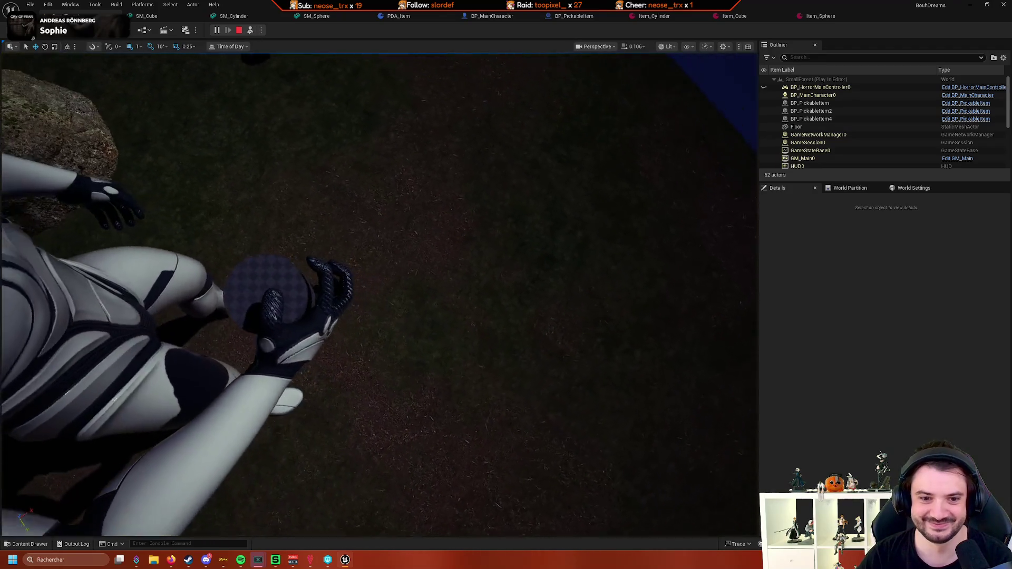
mouse_move(380, 295)
left_mouse_down()
mouse_move(342, 259)
mouse_move(369, 293)
mouse_move(306, 274)
left_mouse_up()
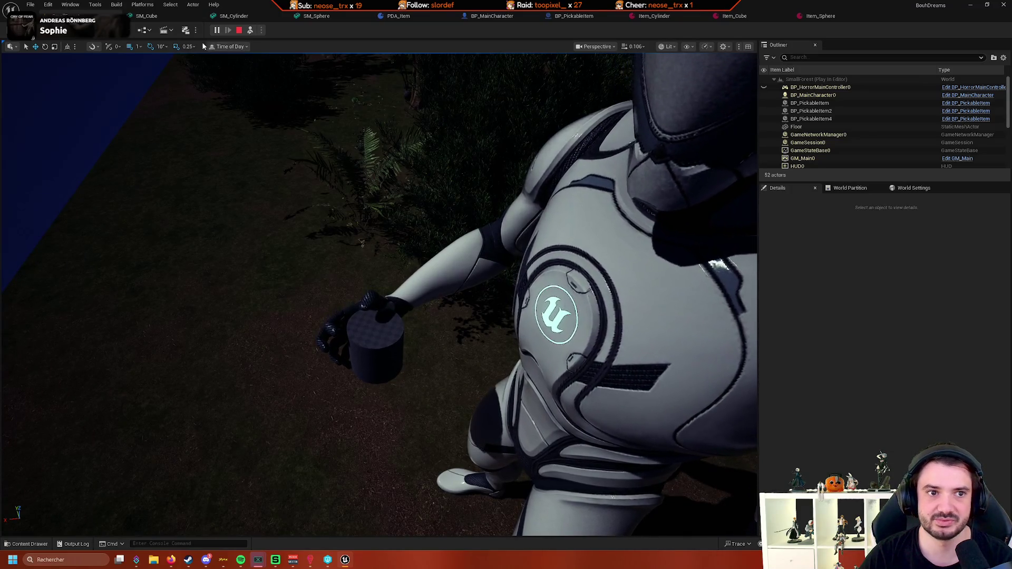
Open SKM_Manny_Simple from BP_MainCharacter's Mesh component and orbit toward the character's arm
left_click(248, 16)
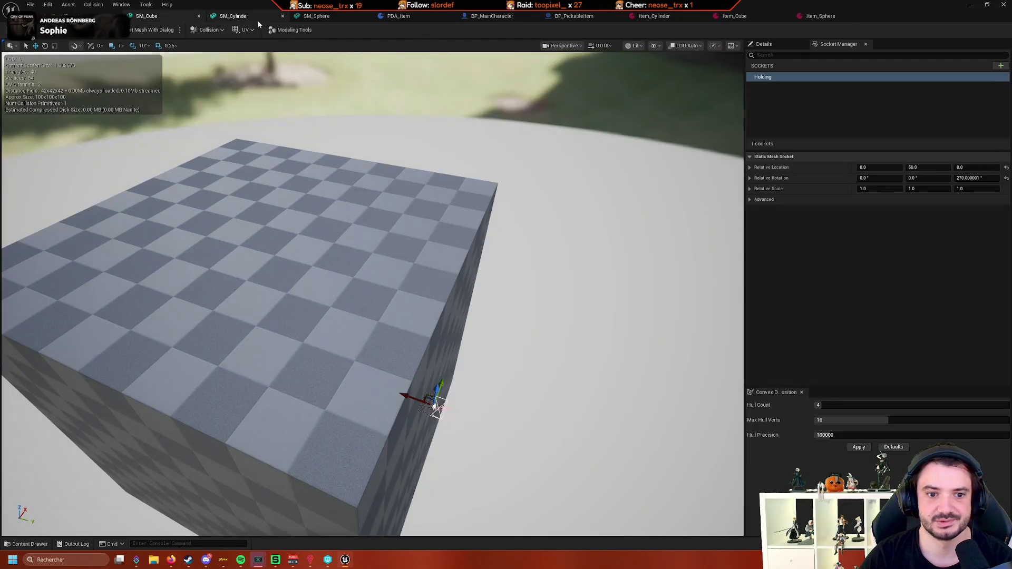
left_click(488, 16)
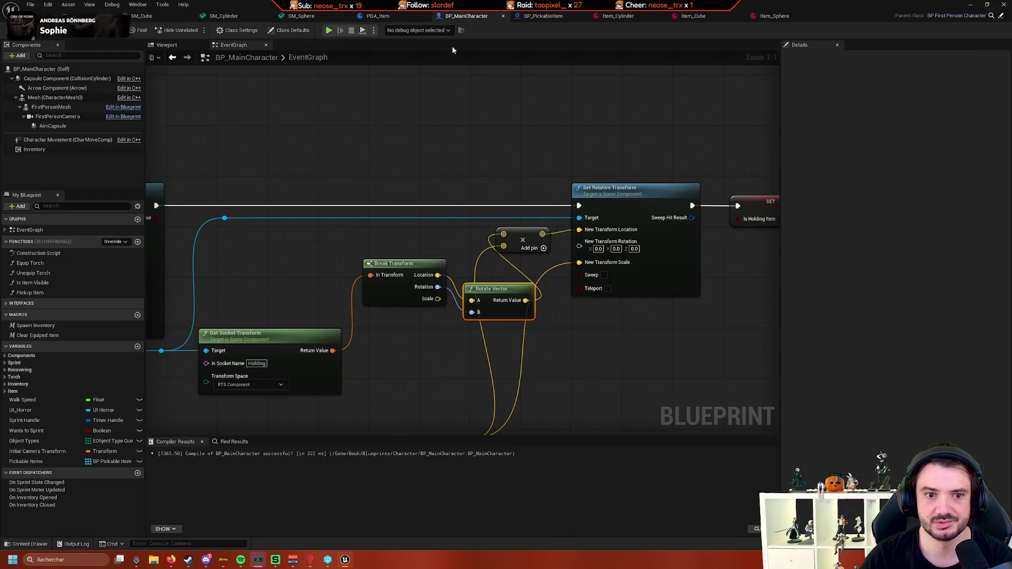
left_click(51, 99)
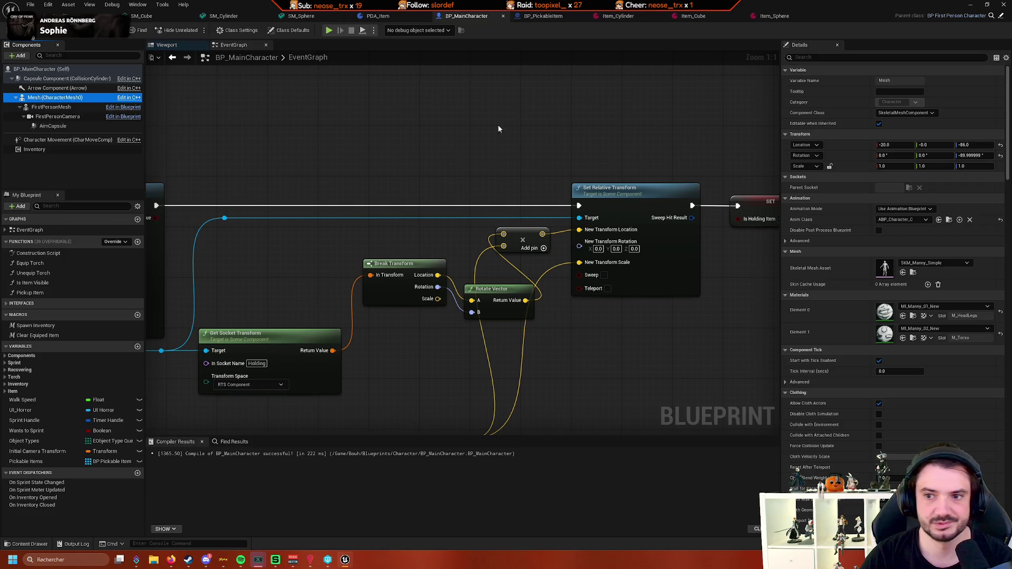
double_click(885, 269)
mouse_move(567, 267)
left_mouse_down()
mouse_move(467, 305)
mouse_move(446, 330)
left_mouse_up()
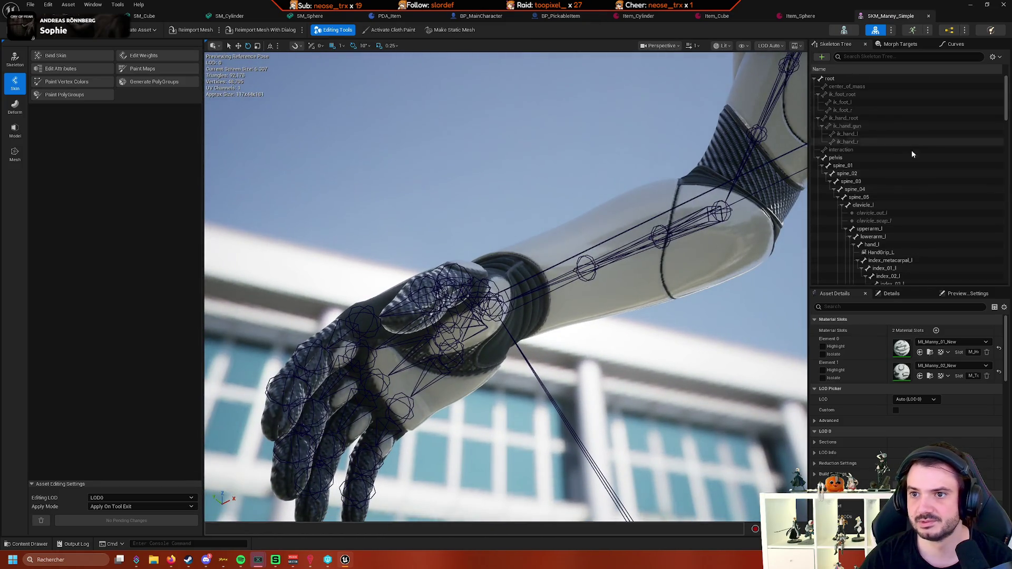
Filter the Skeleton Tree by 'han' and orbit around the hand to inspect HandGrip_R, then return to the level
scroll(941, 199, "down", 20)
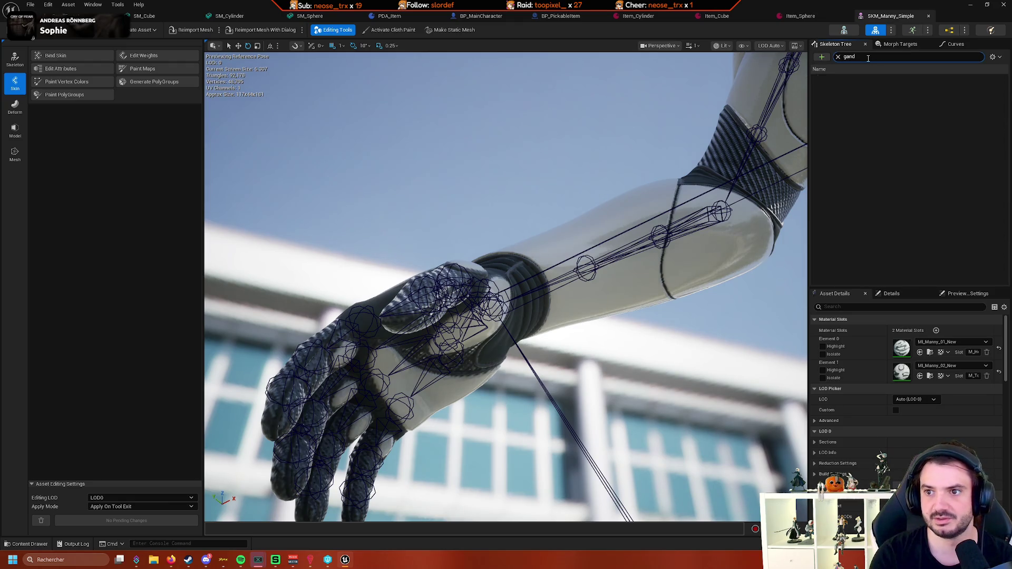
type("han")
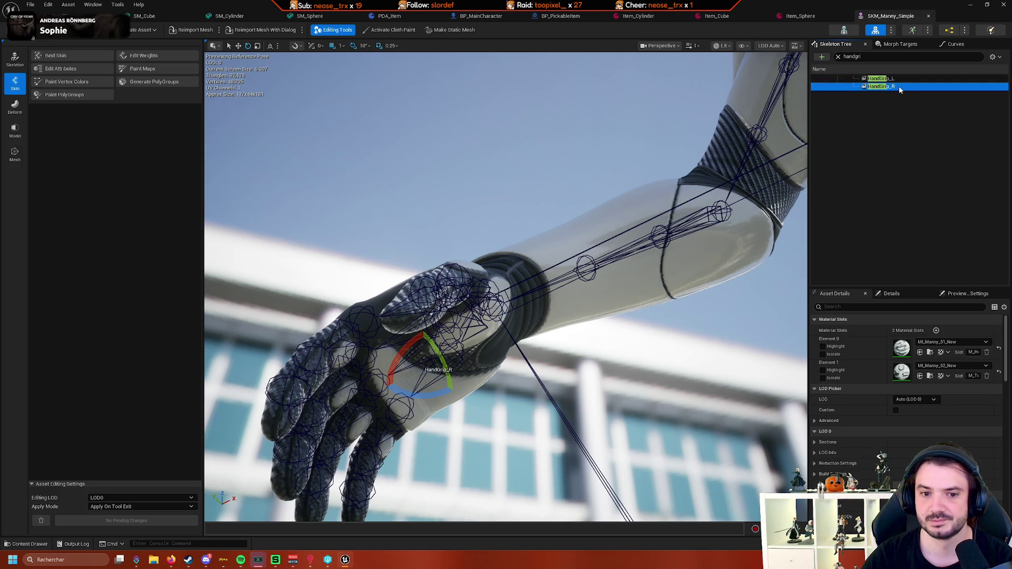
mouse_move(506, 285)
left_mouse_down()
mouse_move(506, 359)
mouse_move(506, 284)
mouse_move(522, 254)
mouse_move(449, 253)
left_mouse_up()
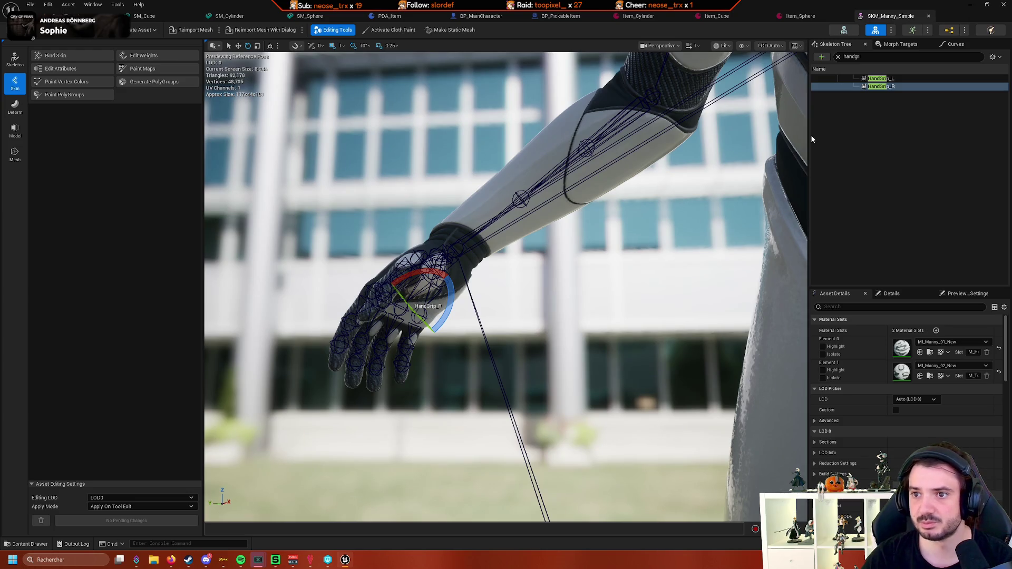
mouse_move(707, 105)
left_mouse_down()
mouse_move(628, 169)
mouse_move(692, 106)
mouse_move(653, 120)
mouse_move(649, 105)
mouse_move(630, 136)
mouse_move(638, 116)
mouse_move(570, 148)
left_mouse_up()
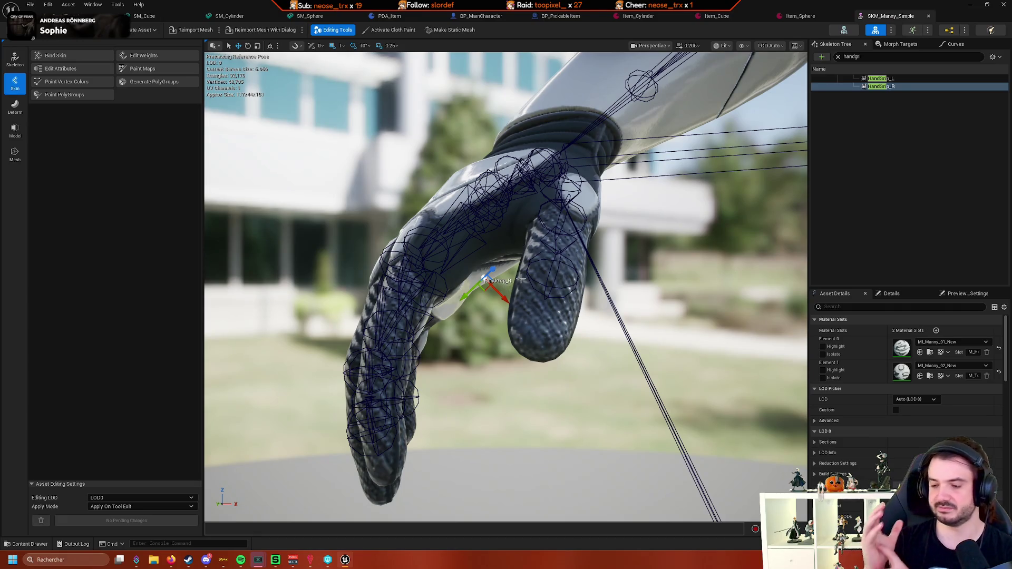
left_click_drag(521, 280, 409, 228)
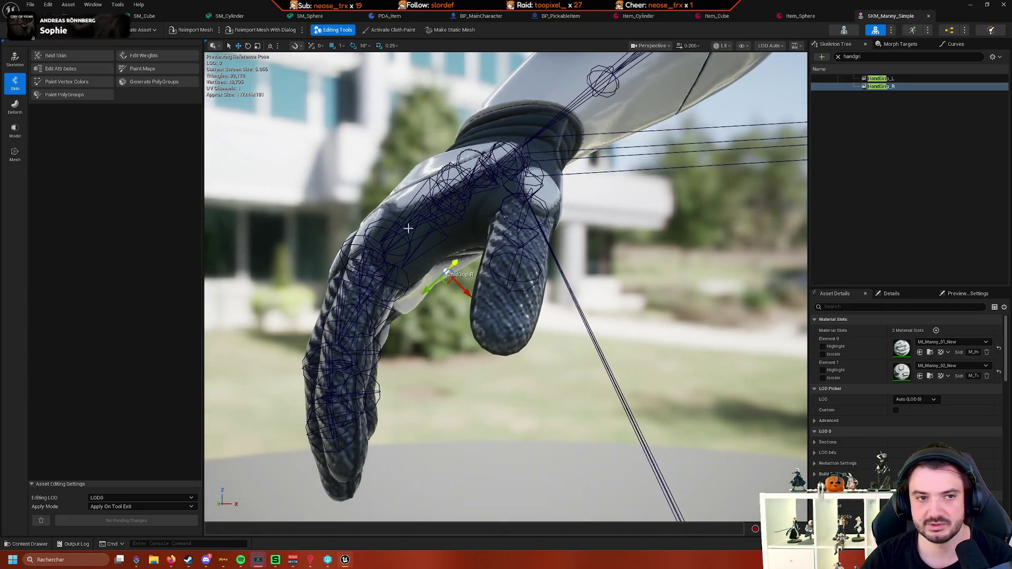
key("ctrl+Tab")
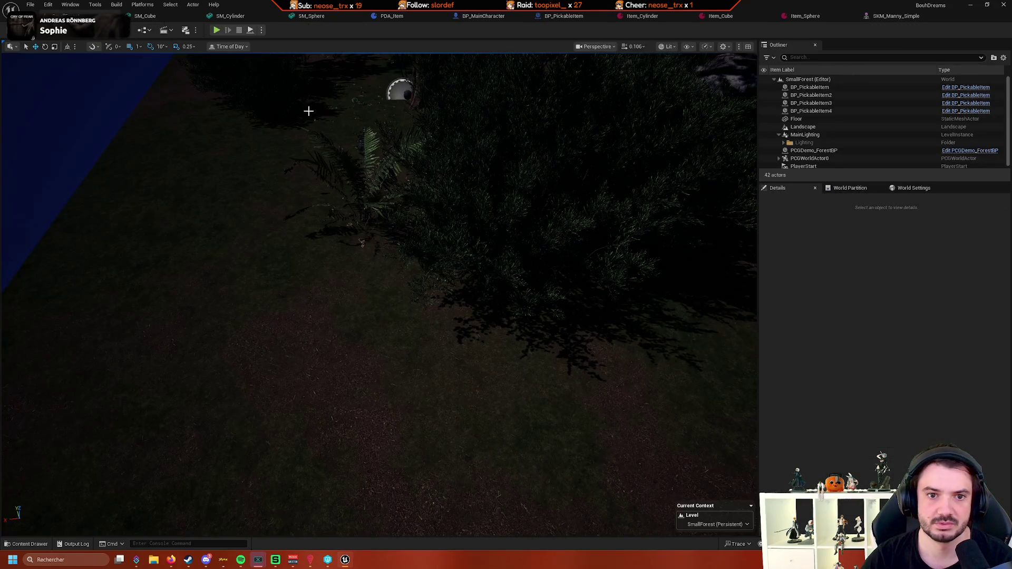
Play, pick up the sphere with E, then eject and select the character to inspect its grip
left_click(216, 29)
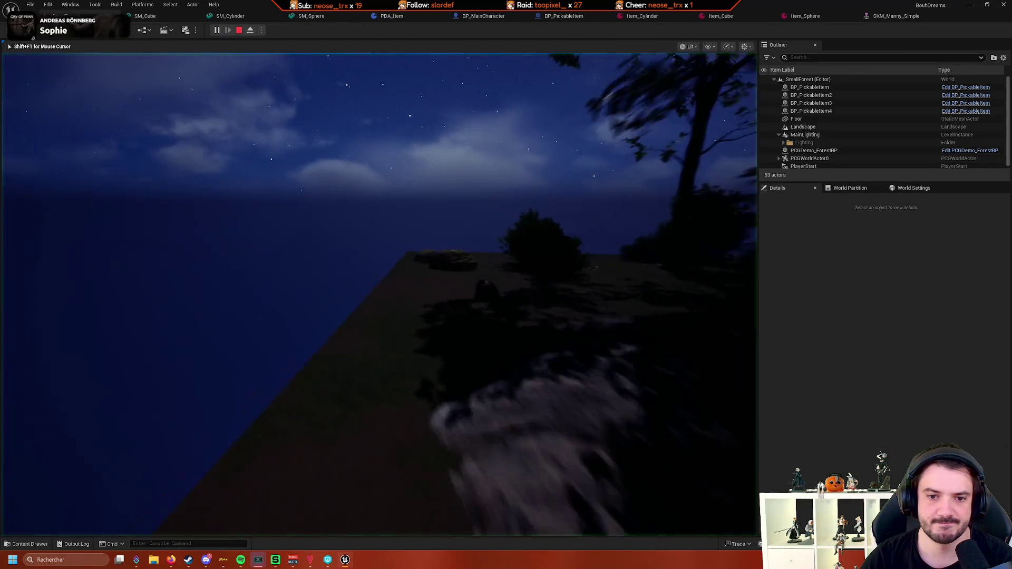
key("e")
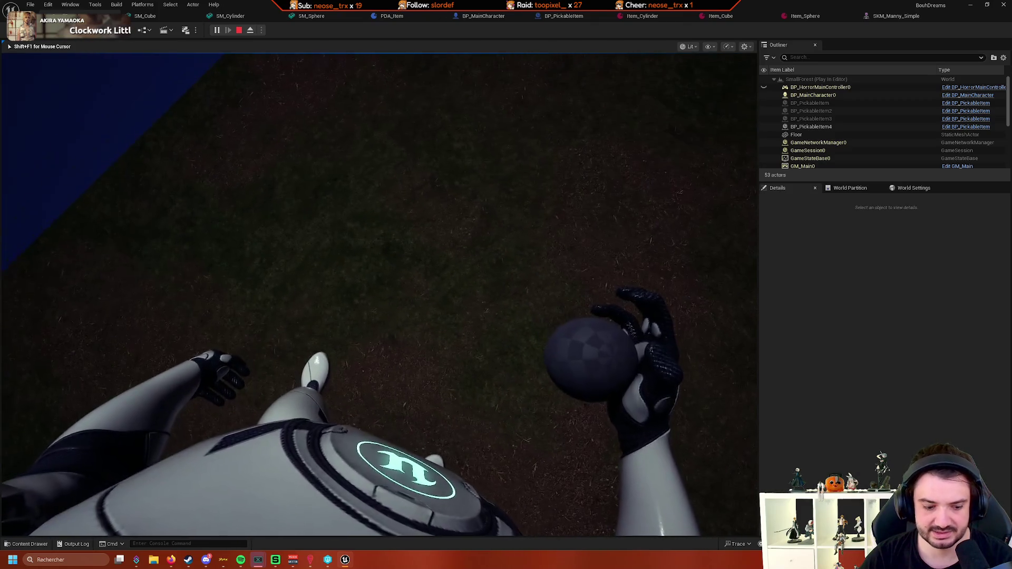
left_click(251, 30)
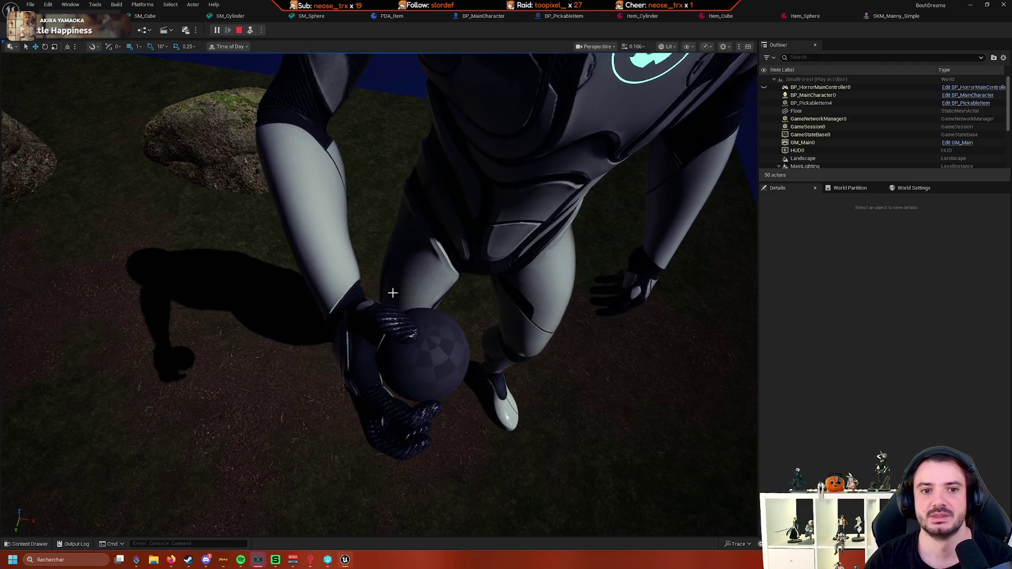
left_click(575, 332)
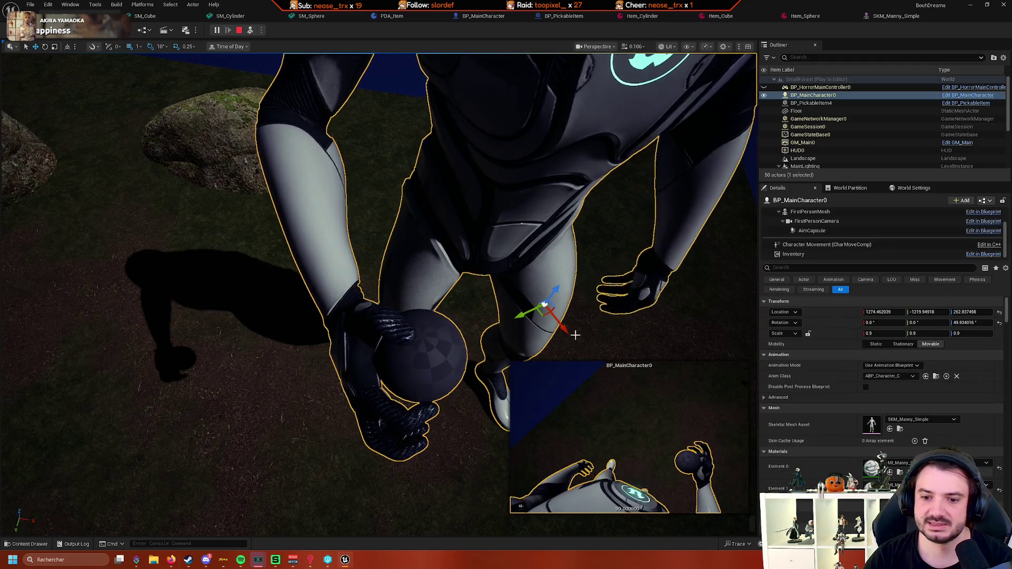
left_click(880, 20)
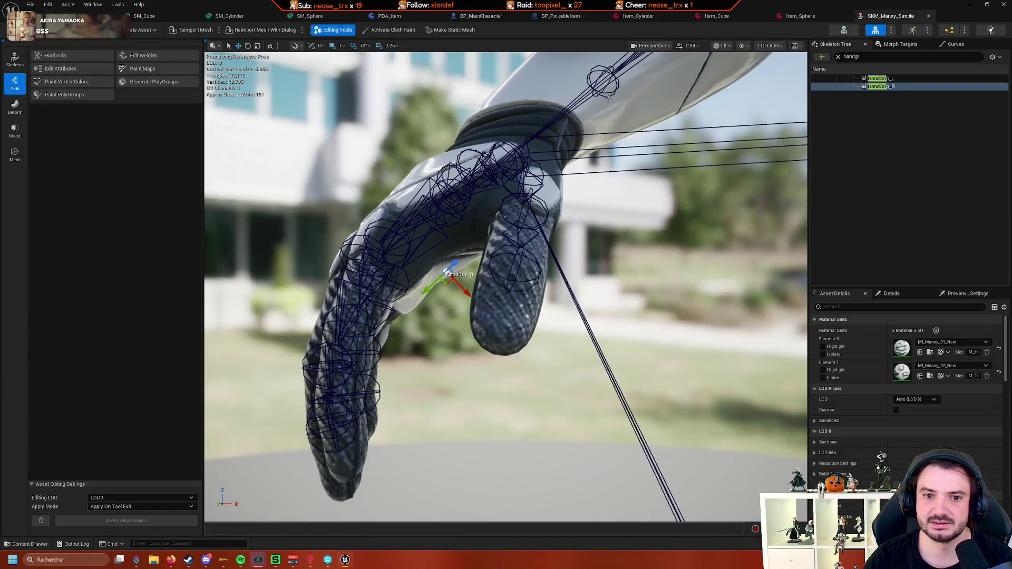
Open UE5_Finger_pose_4 from Attaku > FingerPoses > Animations > 60_Pose_animations in the Content Drawer
mouse_move(609, 100)
left_mouse_down()
mouse_move(448, 169)
mouse_move(422, 132)
mouse_move(448, 211)
mouse_move(527, 185)
mouse_move(475, 290)
mouse_move(422, 237)
mouse_move(459, 216)
mouse_move(412, 248)
mouse_move(464, 216)
mouse_move(503, 243)
mouse_move(490, 259)
mouse_move(495, 186)
left_mouse_up()
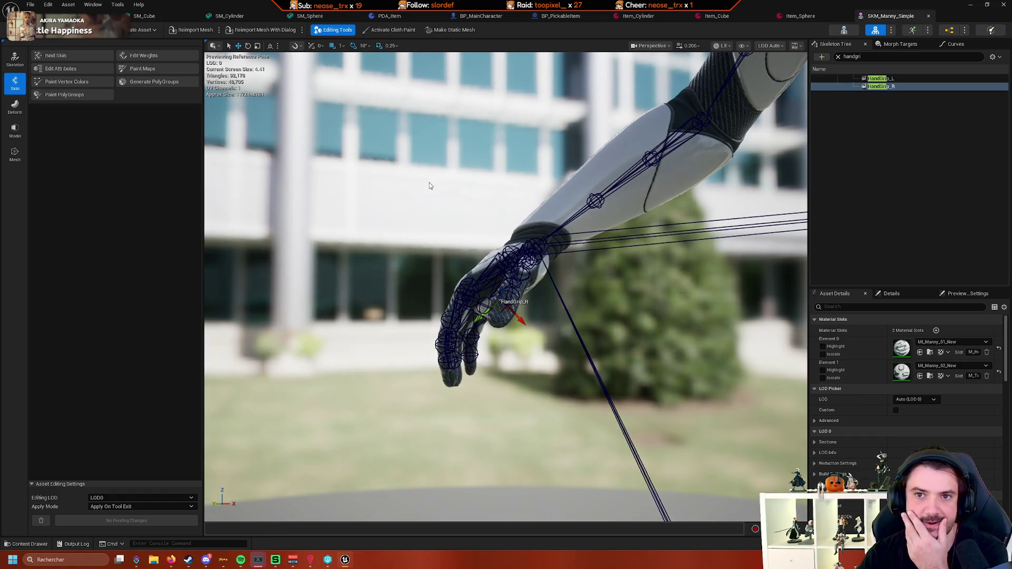
left_click(27, 547)
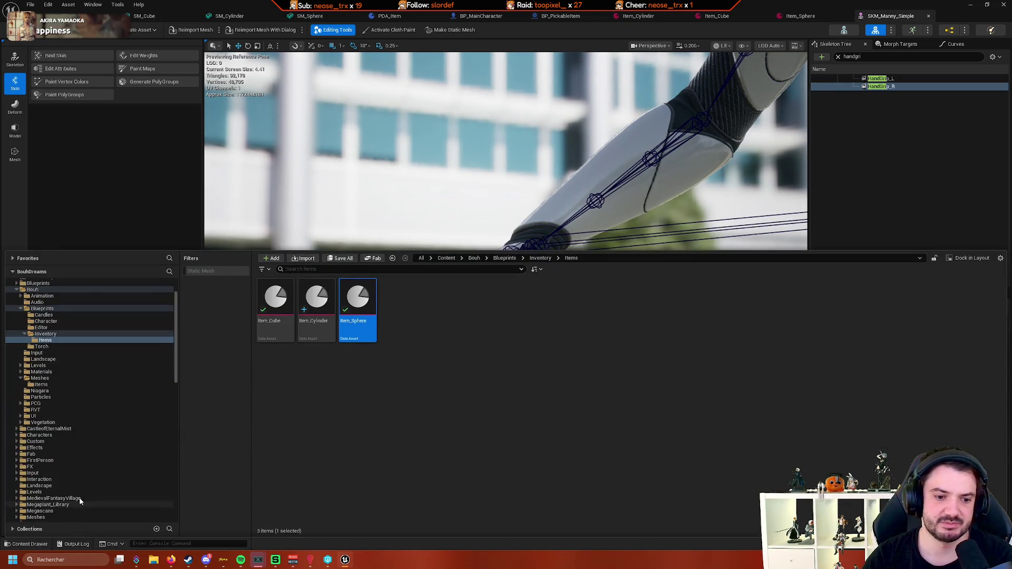
scroll(63, 404, "up", 3)
left_click(19, 297)
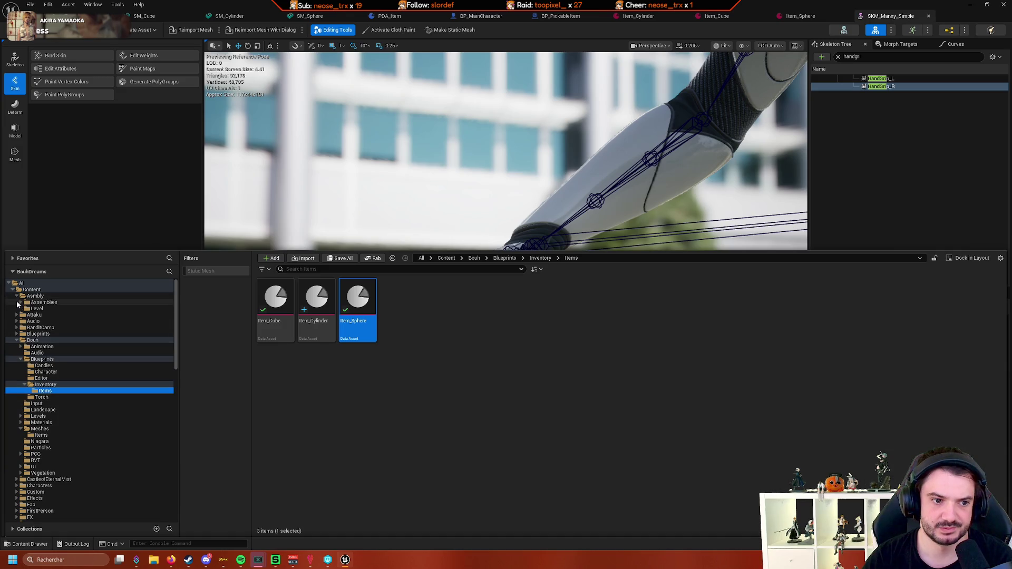
left_click(16, 297)
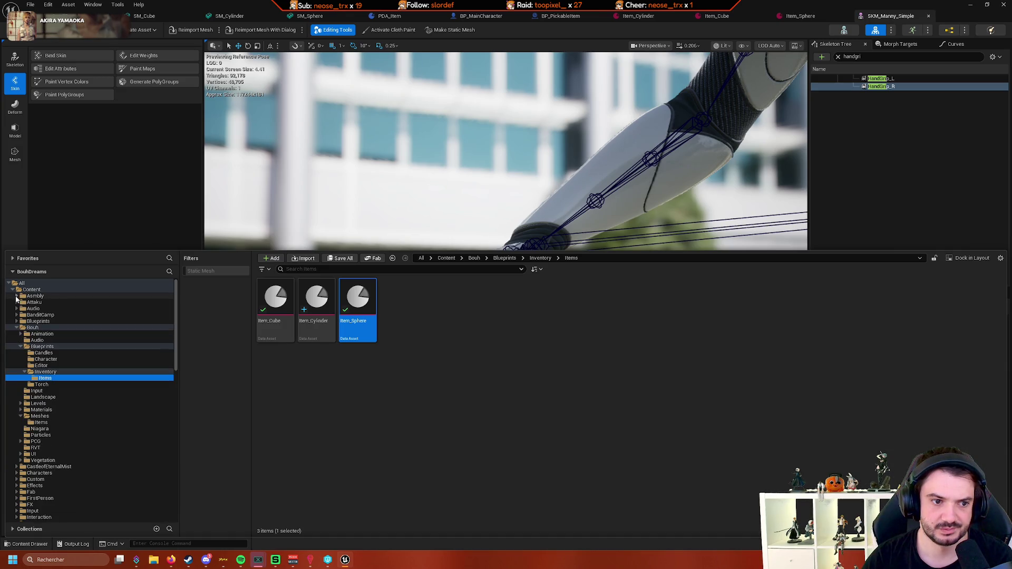
left_click(16, 303)
left_click(20, 315)
left_click(24, 321)
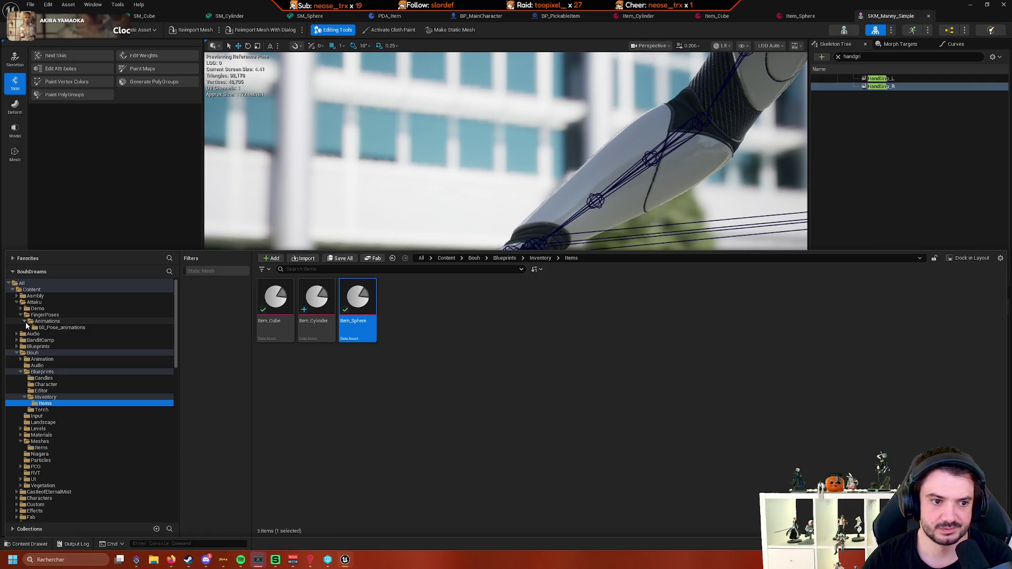
left_click(32, 328)
left_click(448, 336)
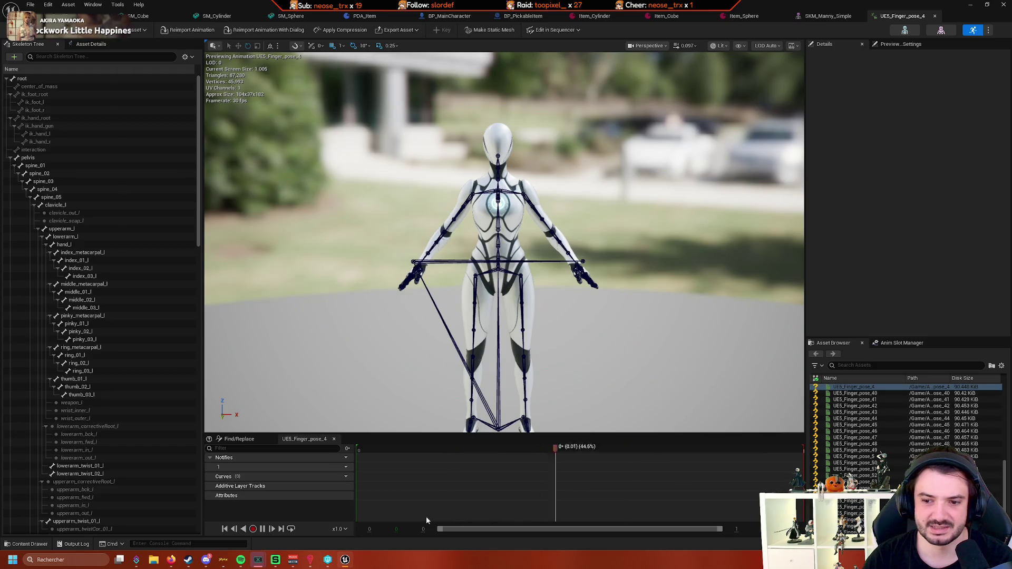
Open the UE5_Finger_pose_7 animation and orbit to a side view of the hand
key("ctrl+space")
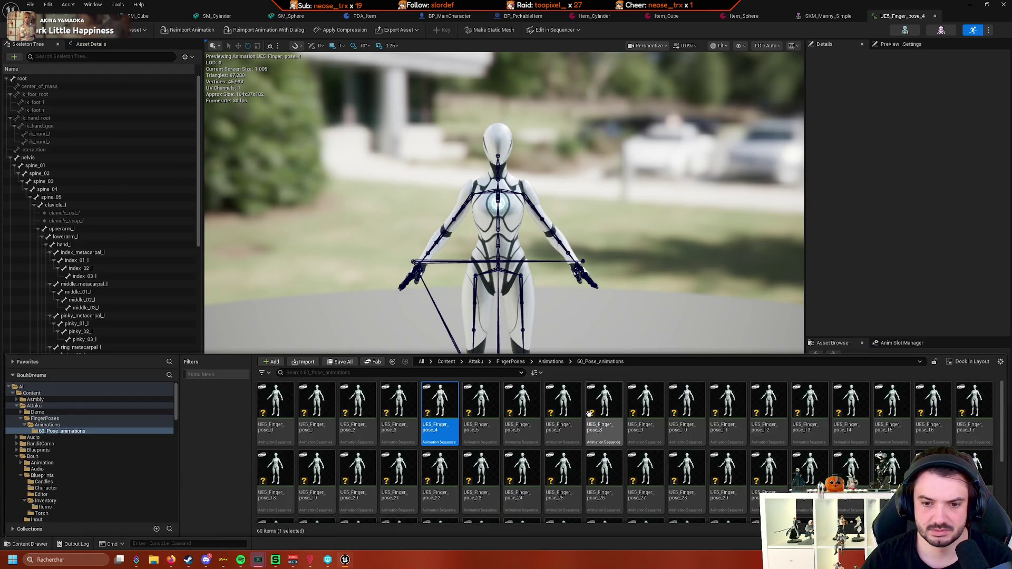
double_click(563, 409)
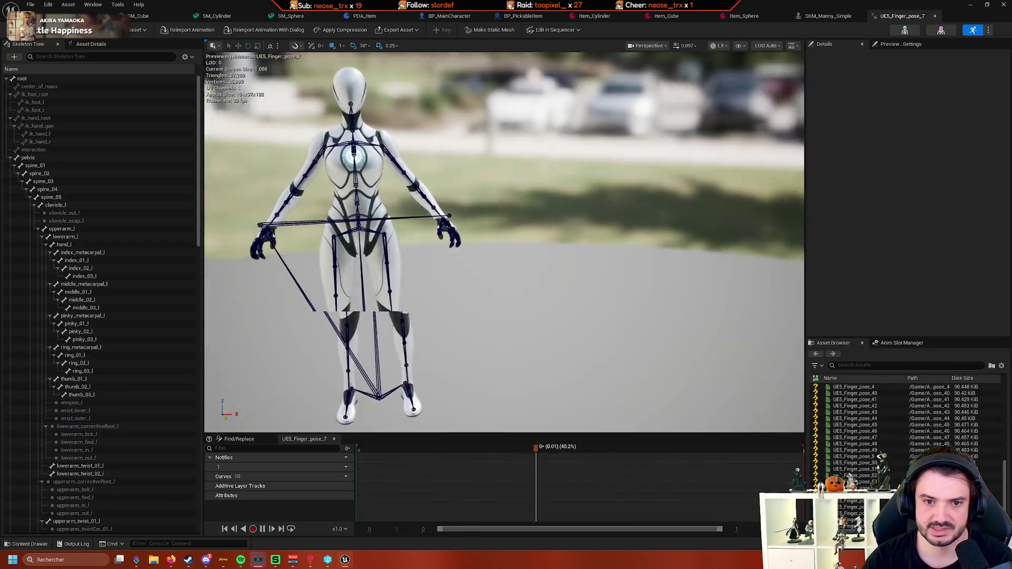
scroll(504, 242, "up", 10)
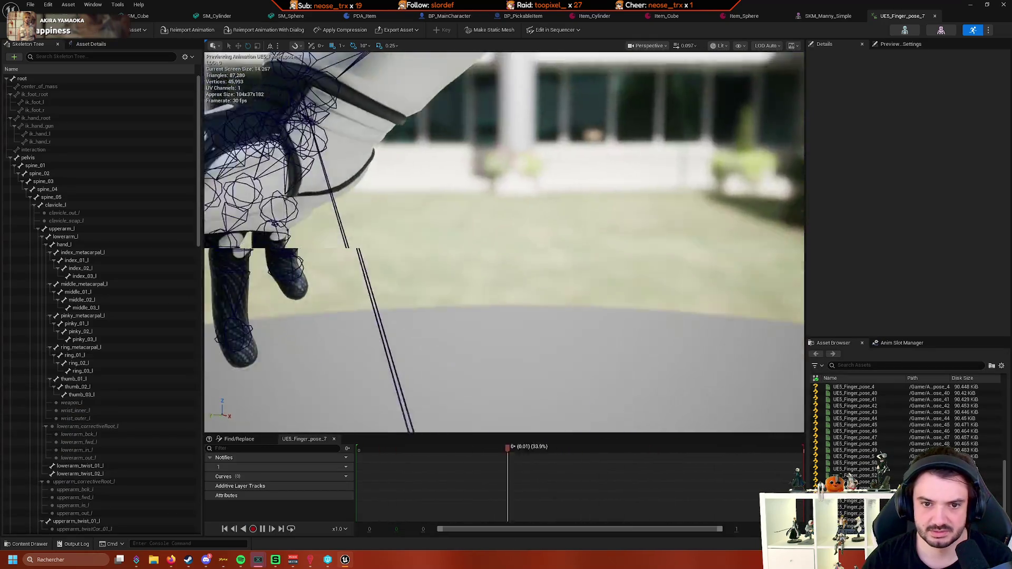
mouse_move(362, 319)
left_mouse_down()
mouse_move(316, 315)
mouse_move(361, 318)
left_mouse_up()
type("hand")
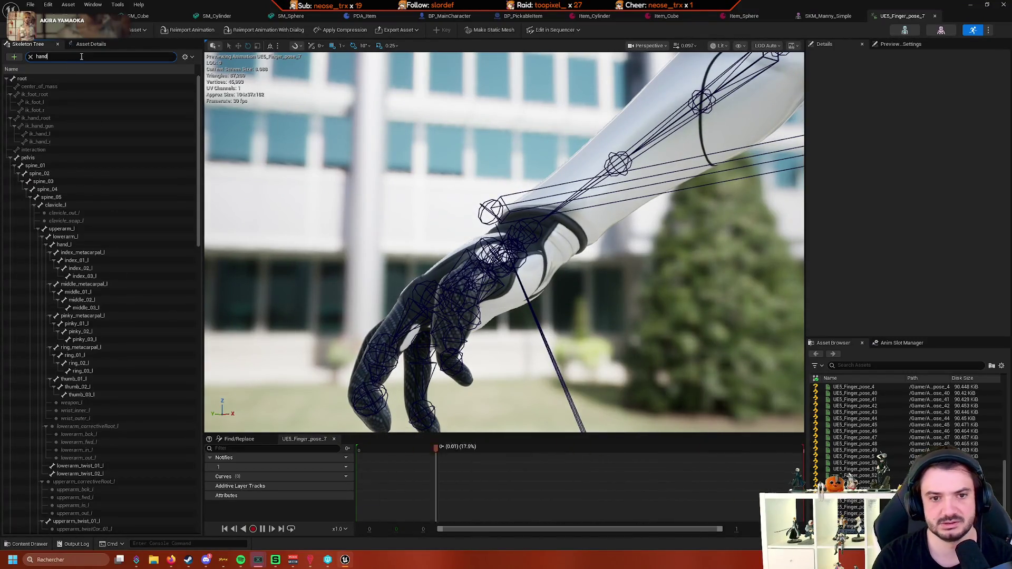
Filter the Skeleton Tree for 'grip' bones around the hand, then switch to SKM_Manny_Simple
type("gr")
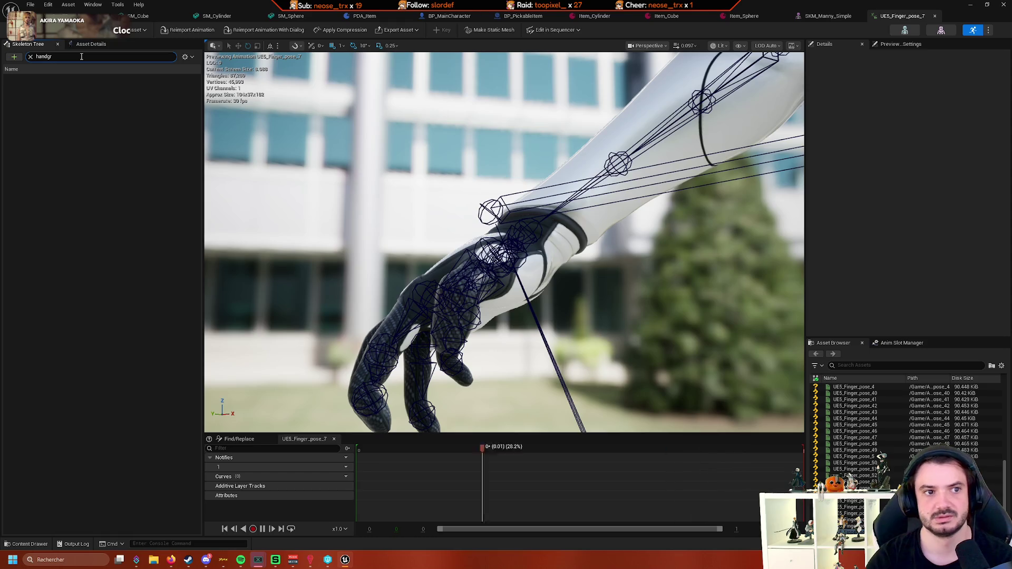
left_click(96, 111)
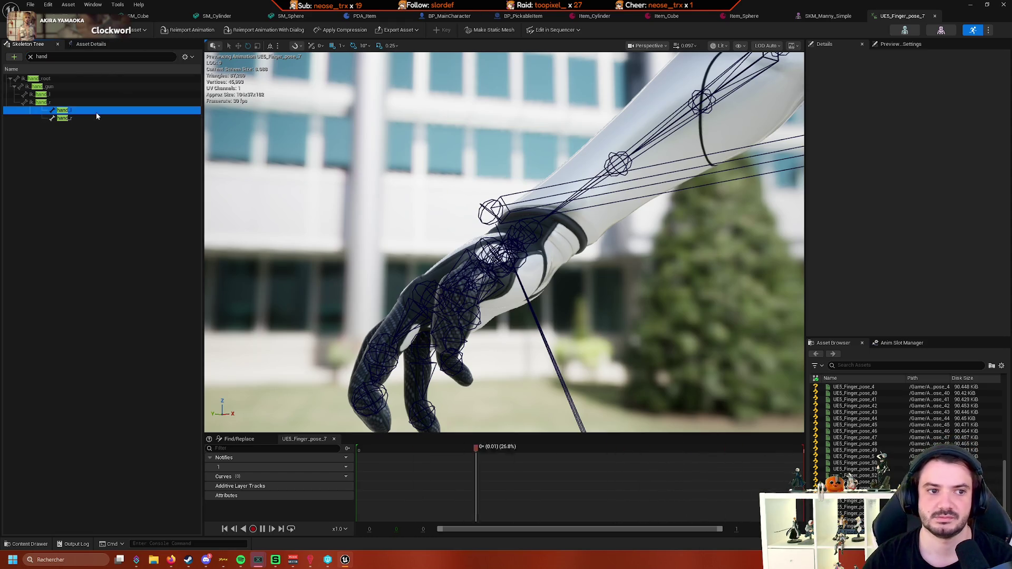
left_click(36, 57)
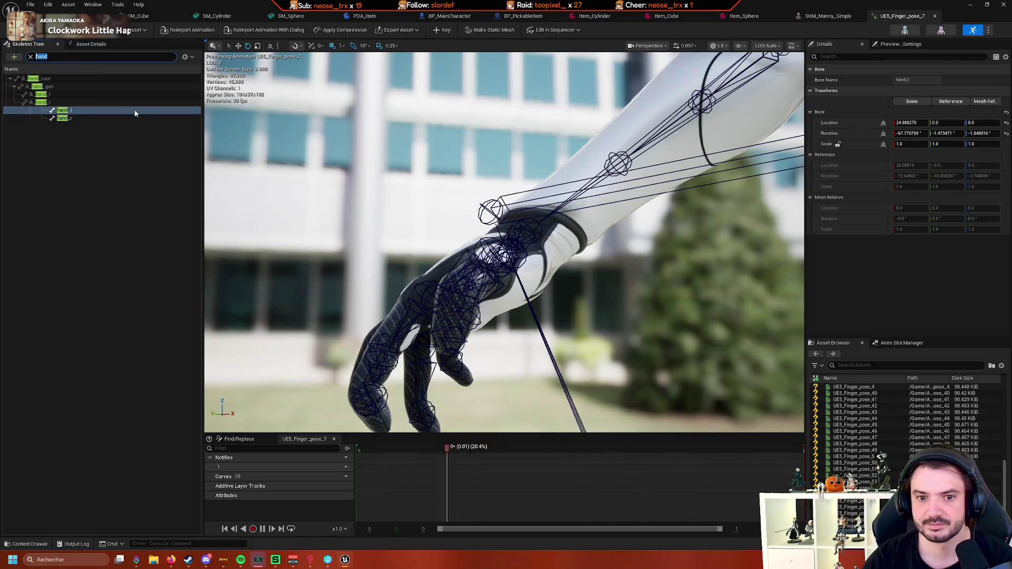
type("grip")
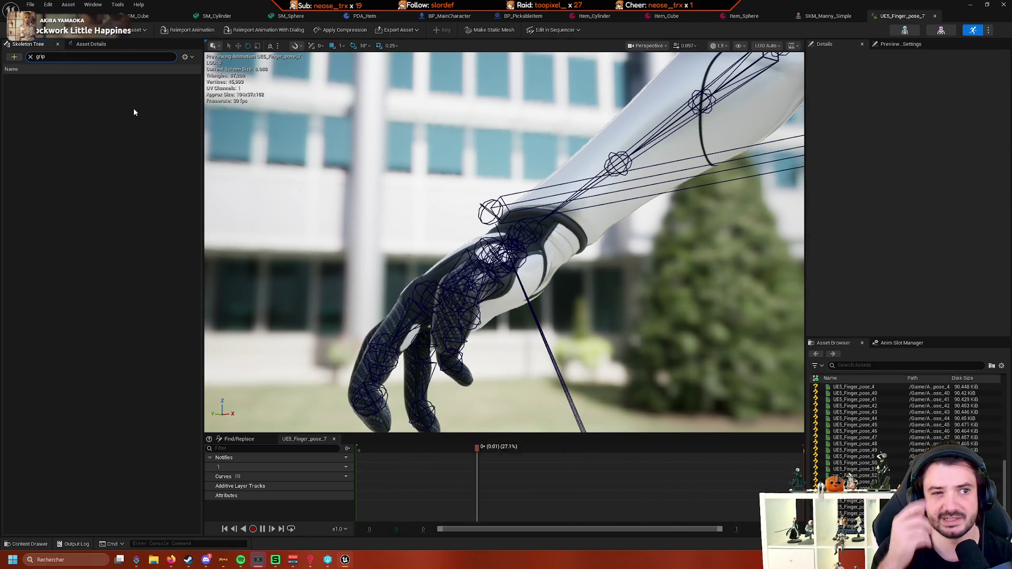
mouse_move(474, 237)
left_mouse_down()
mouse_move(464, 221)
mouse_move(501, 200)
mouse_move(507, 222)
mouse_move(496, 190)
mouse_move(516, 248)
mouse_move(454, 227)
mouse_move(496, 242)
left_mouse_up()
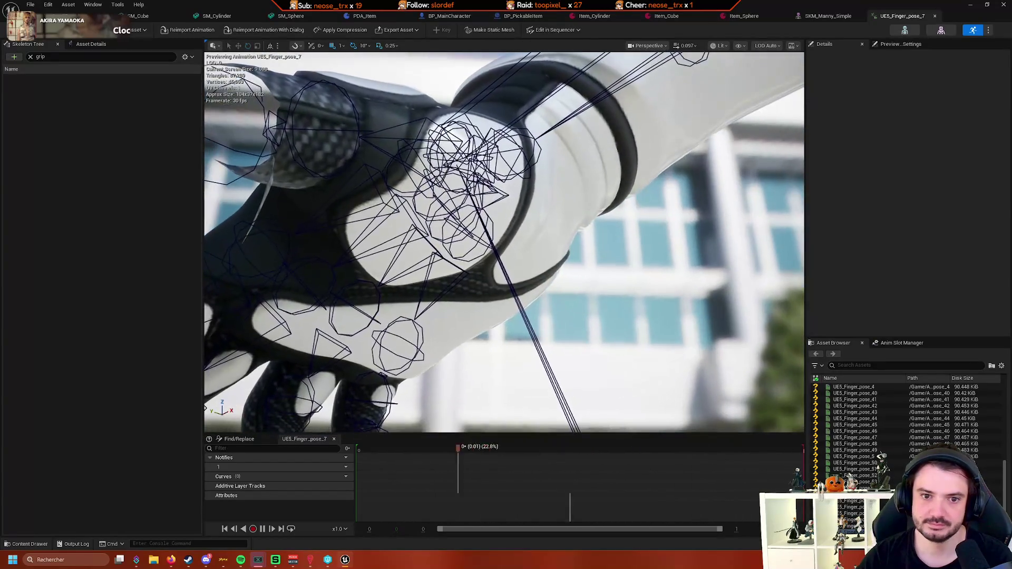
left_click_drag(342, 142, 359, 184)
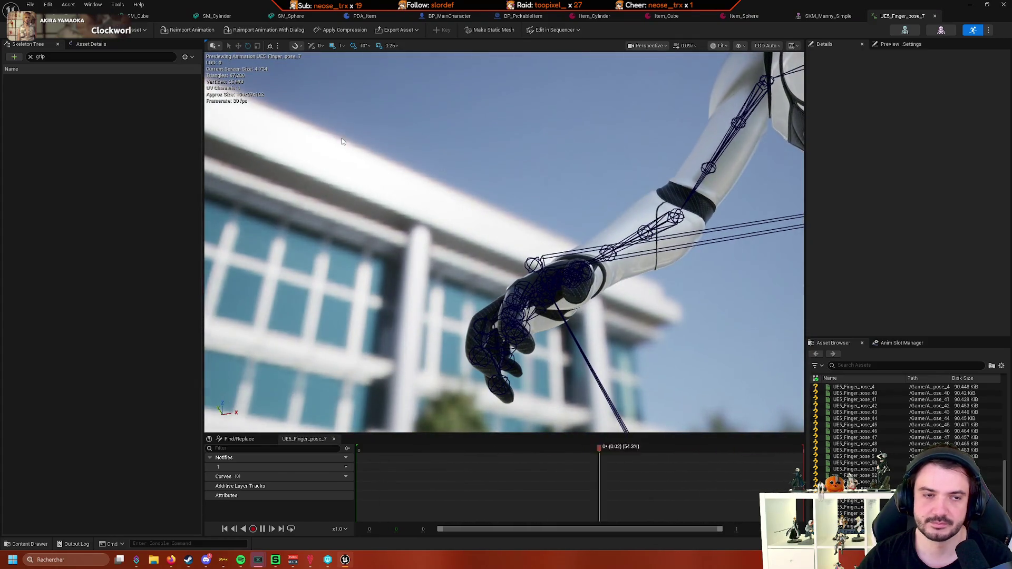
left_click(828, 16)
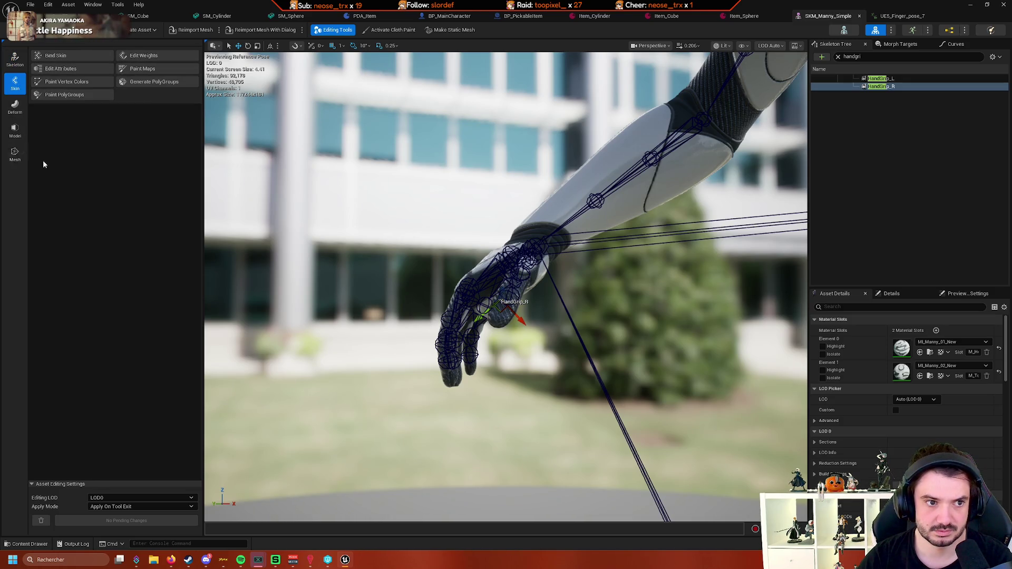
Frame the mannequin and the HandGrip_R bone, then return to the running play session
key("f")
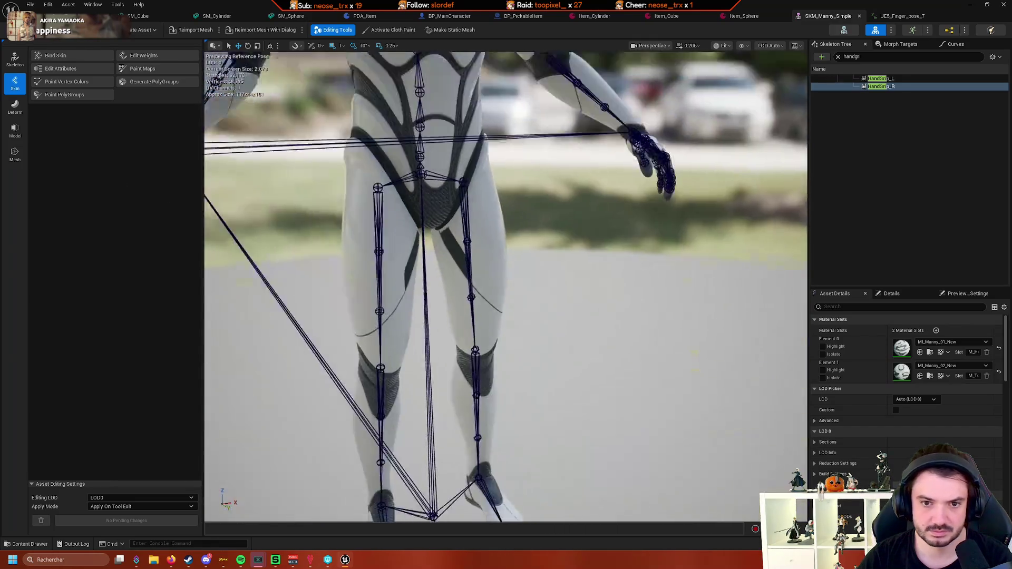
key("f")
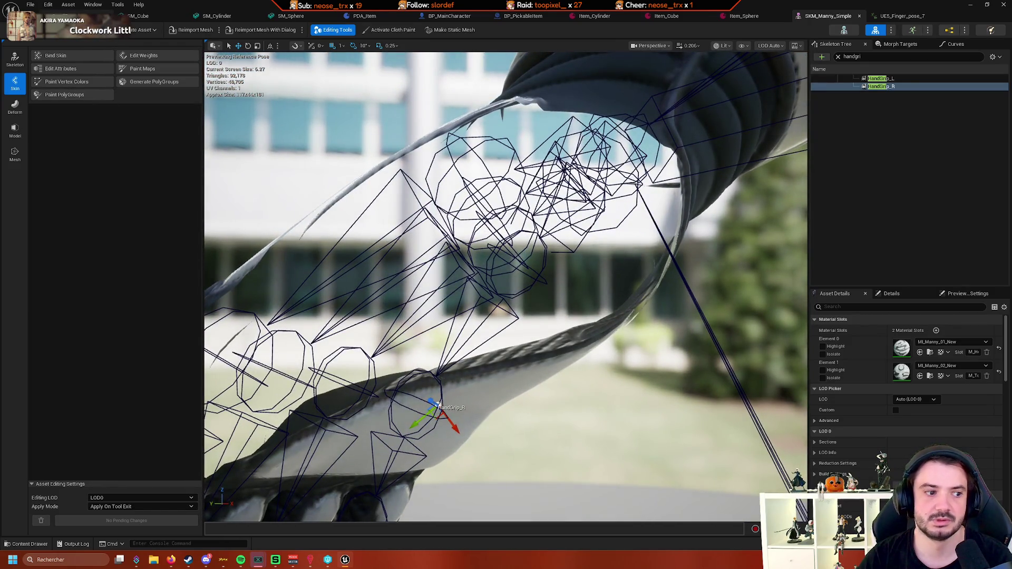
key("ctrl+Tab")
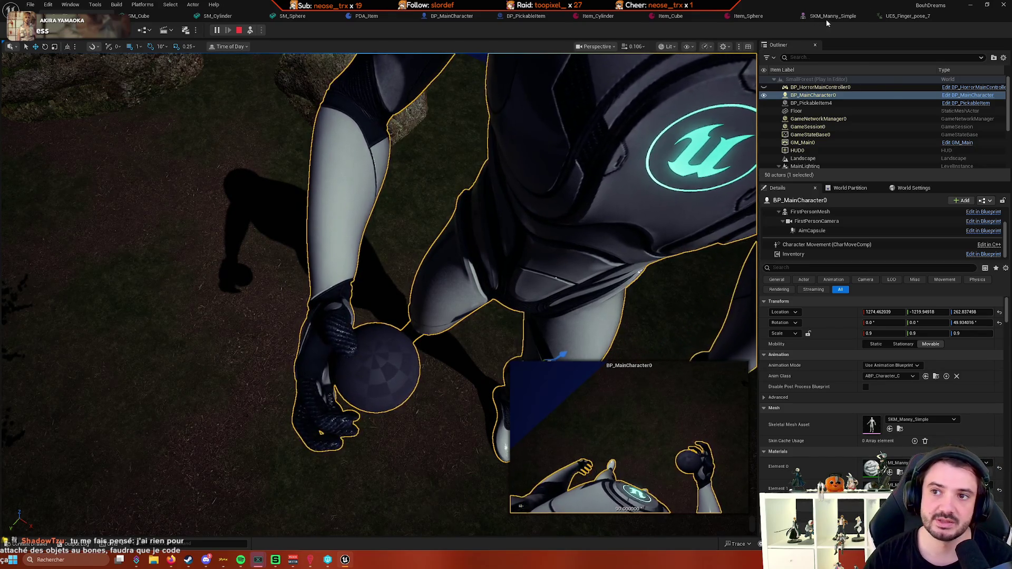
Zoom in on the sphere in the character's right hand, focus the character, then stop play
left_click(829, 16)
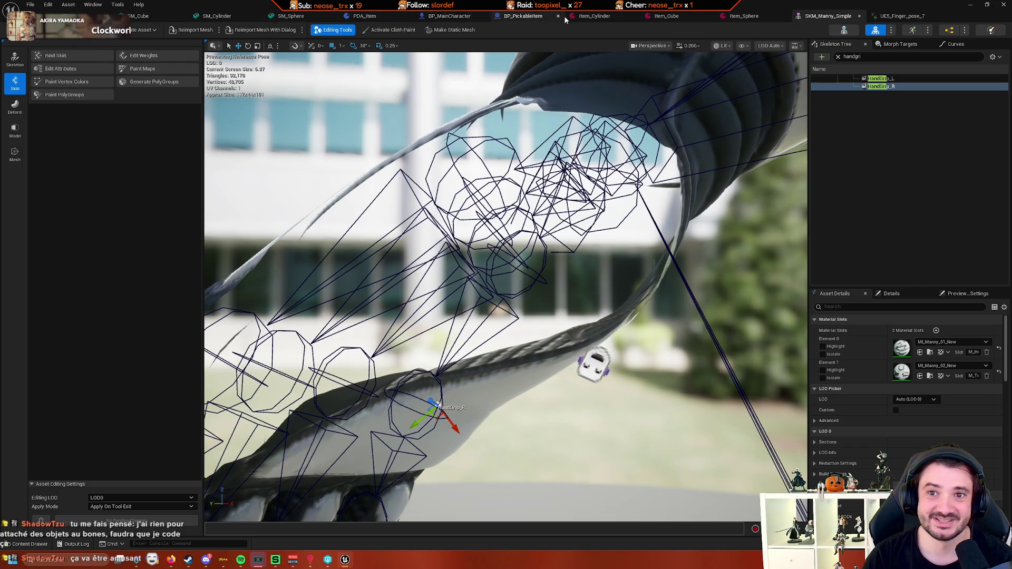
left_click(79, 16)
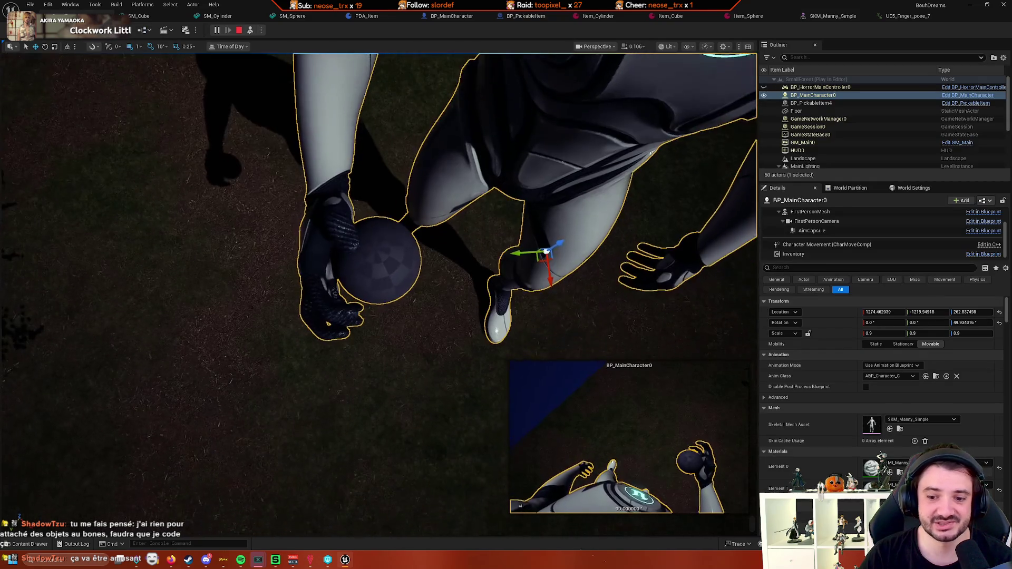
scroll(379, 295, "down", 3)
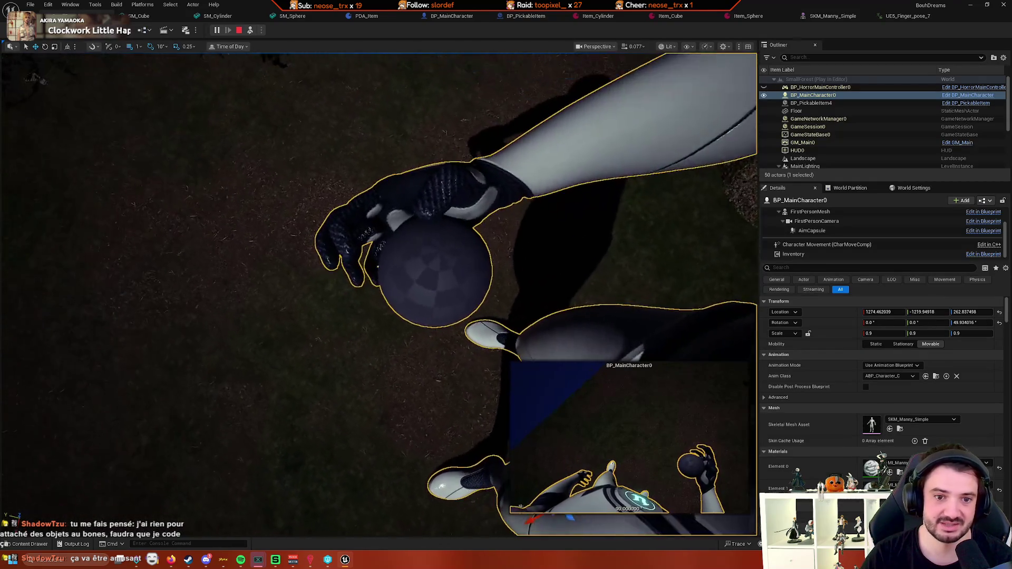
scroll(379, 295, "down", 2)
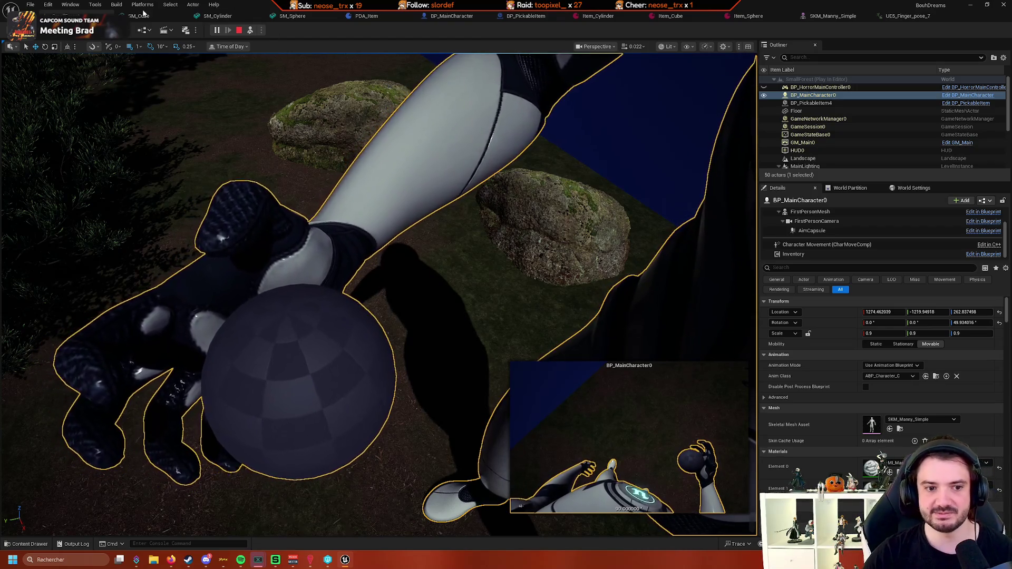
scroll(90, 248, "up", 5)
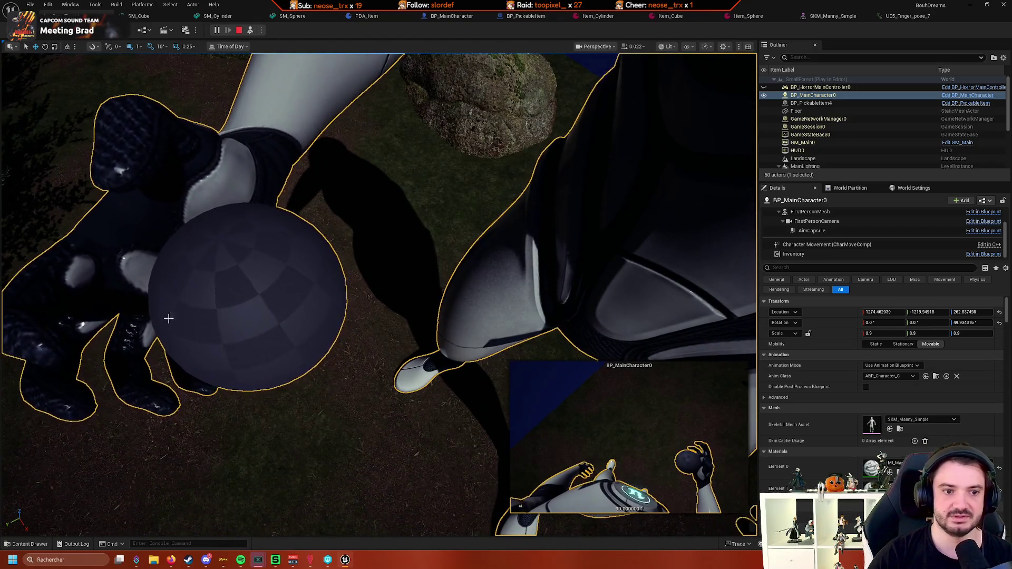
key("f")
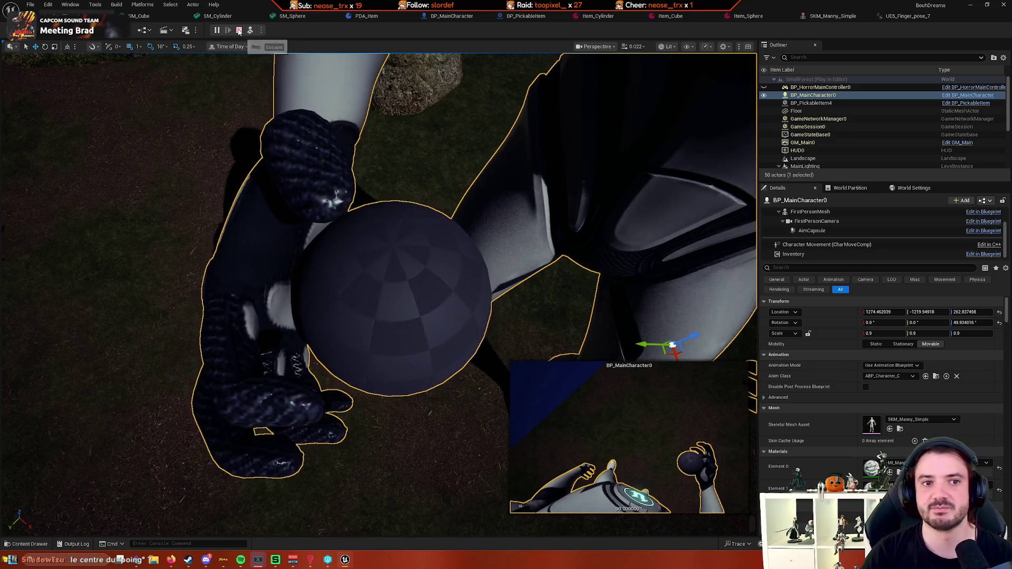
key("Escape")
Clear the SKM_Manny_Simple bone search, inspect spine_05 and ik_hand_gun, then return to BP_MainCharacter
left_click(828, 16)
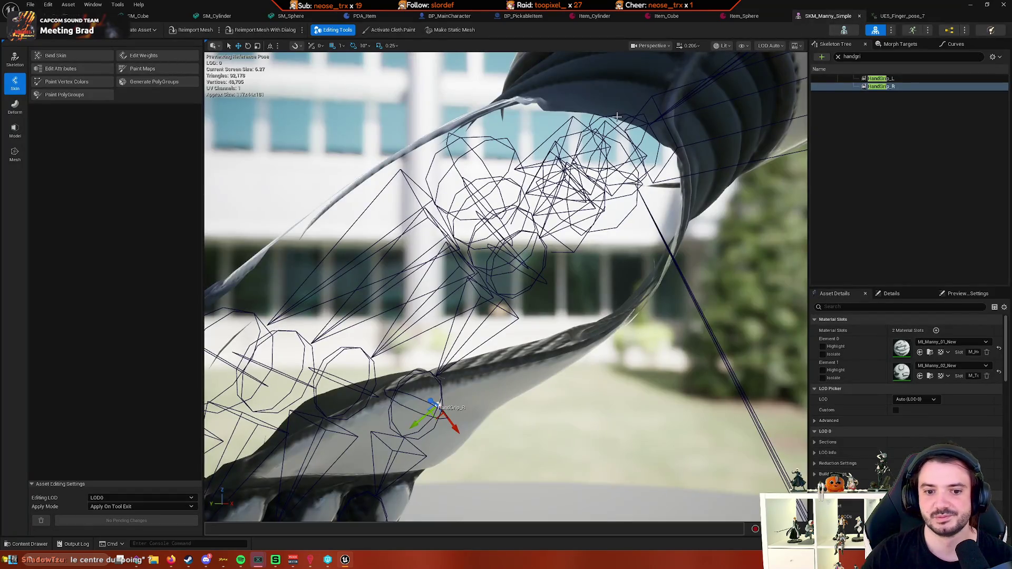
scroll(617, 116, "down", 6)
scroll(651, 165, "up", 5)
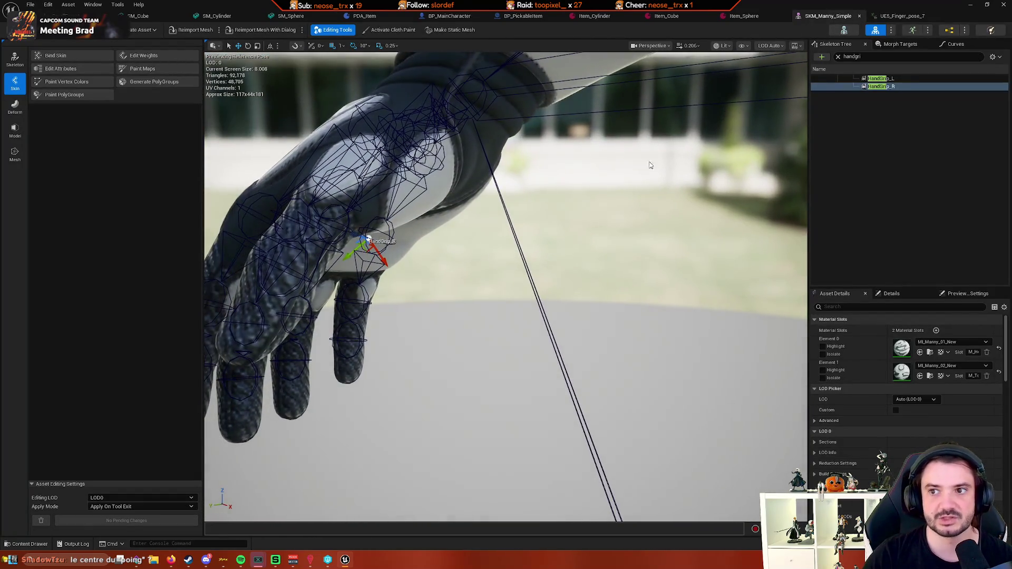
left_click(837, 57)
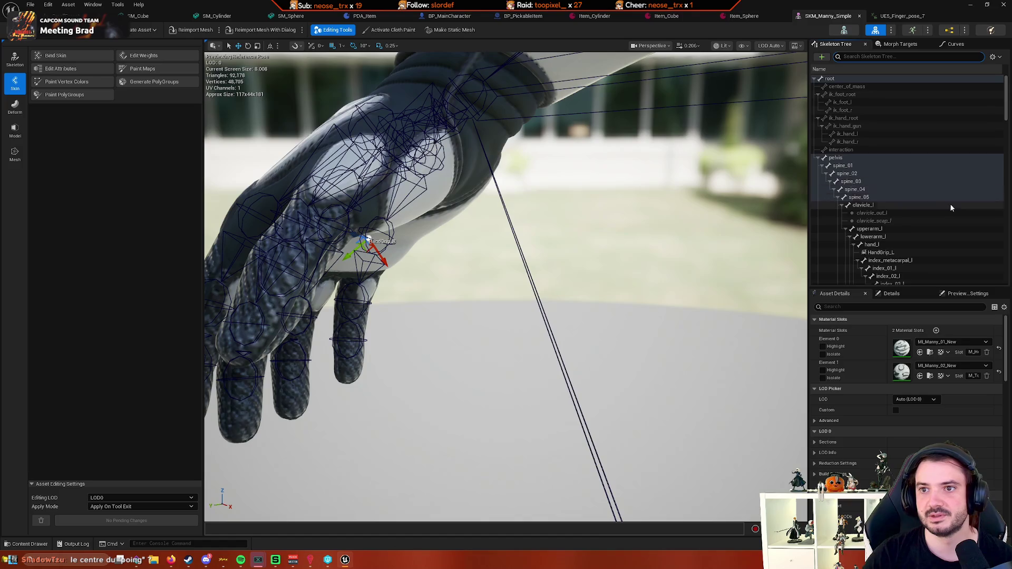
left_click(933, 197)
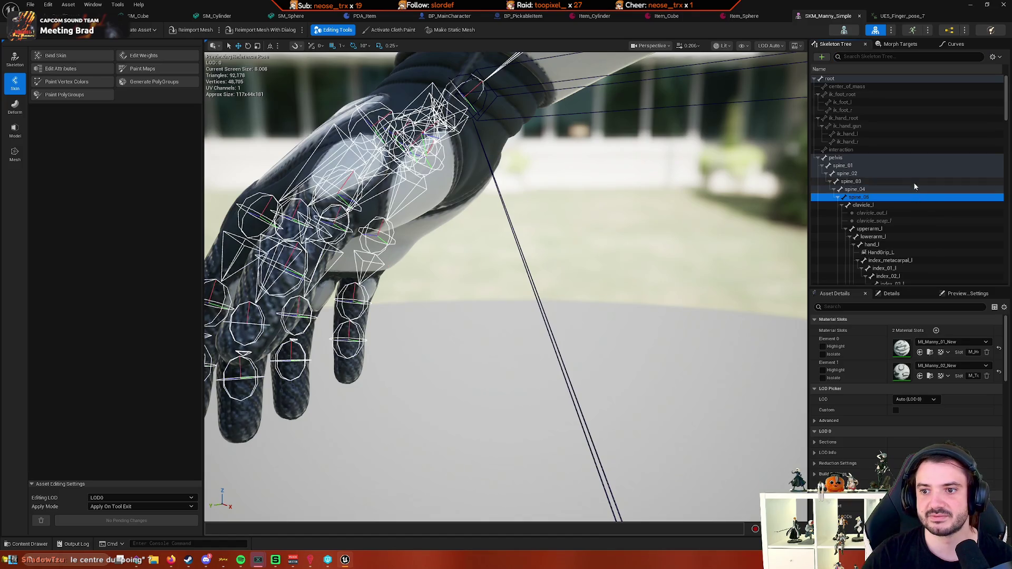
left_click(881, 127)
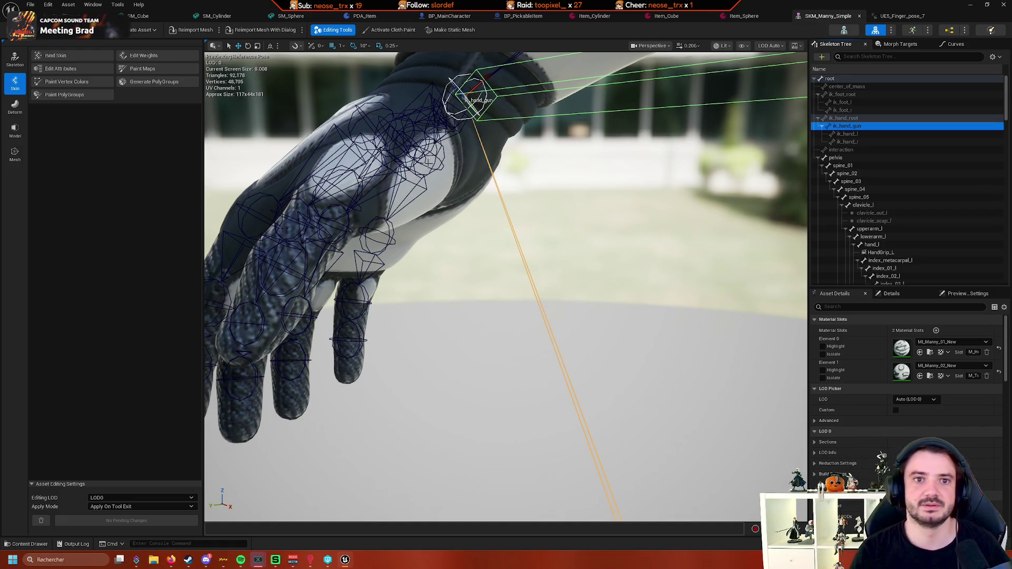
left_click(449, 16)
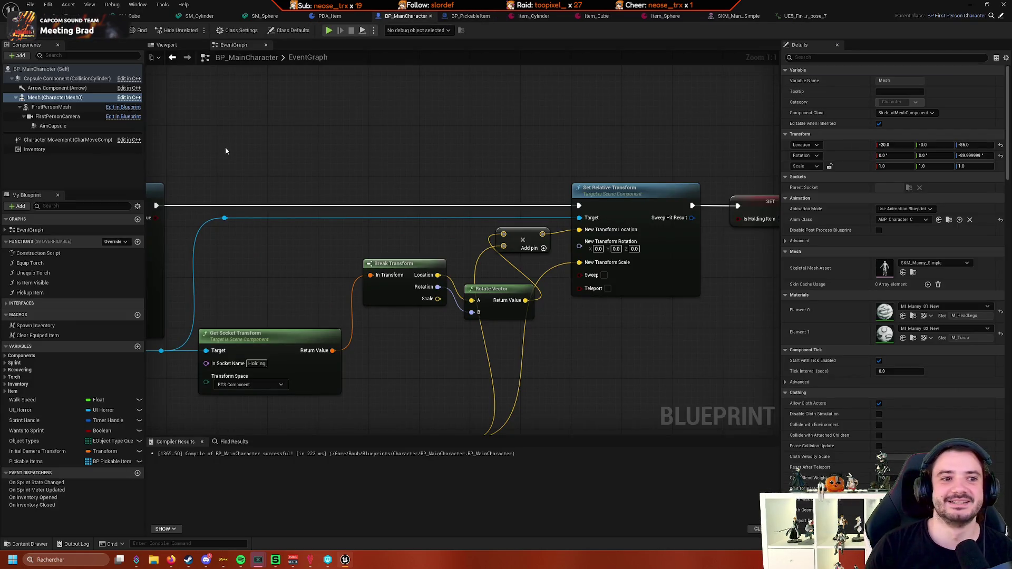
Browse from the Mesh component's Skeletal Mesh Asset to SKM_Manny_Simple and open it
left_click(84, 100)
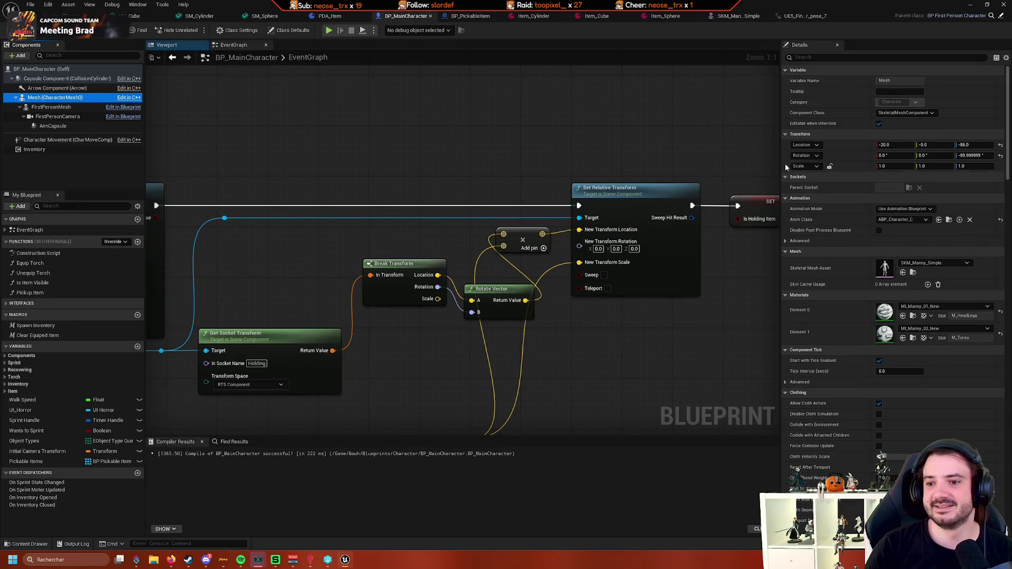
left_click(913, 273)
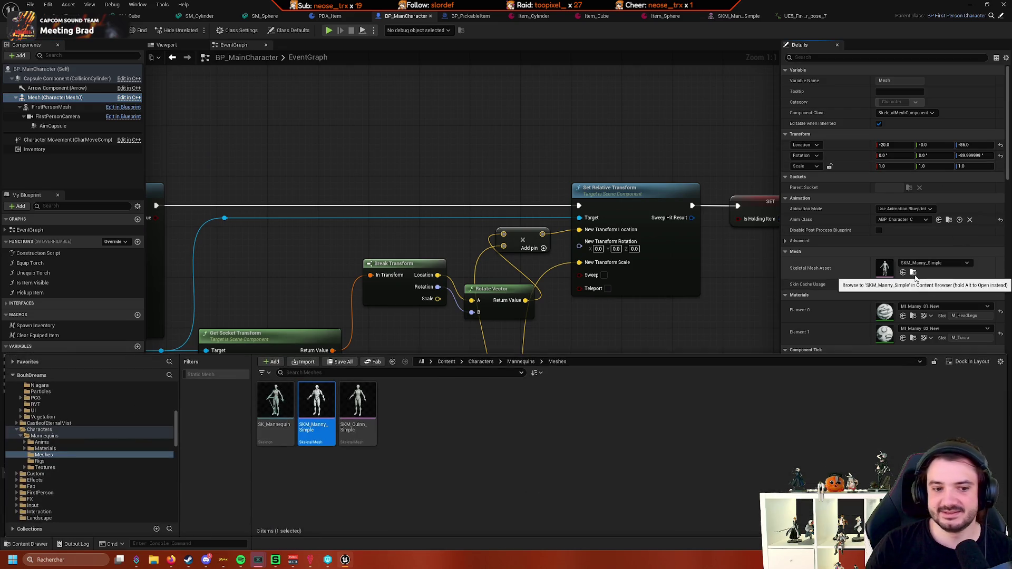
scroll(94, 475, "up", 5)
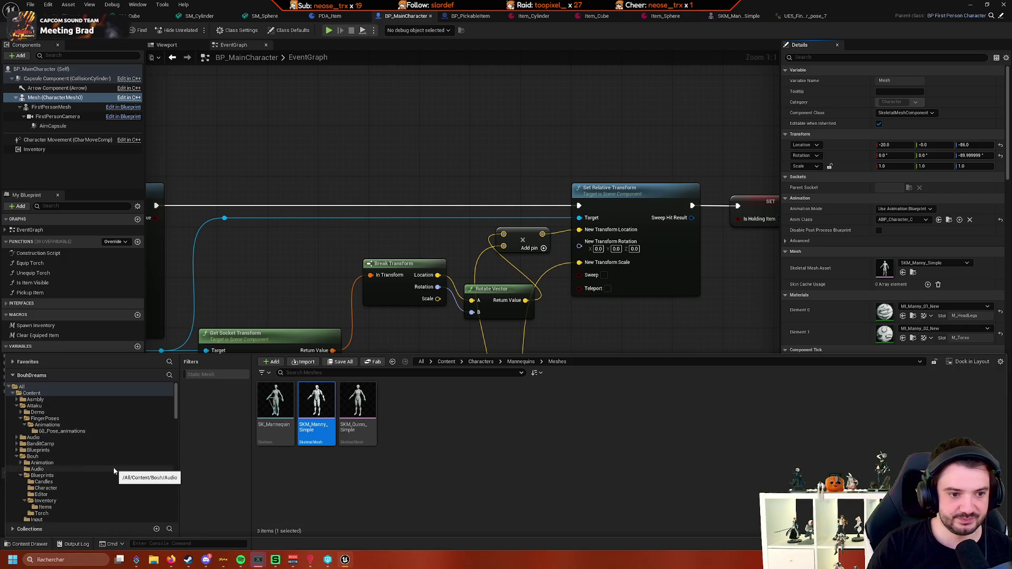
scroll(114, 467, "down", 2)
scroll(113, 466, "down", 2)
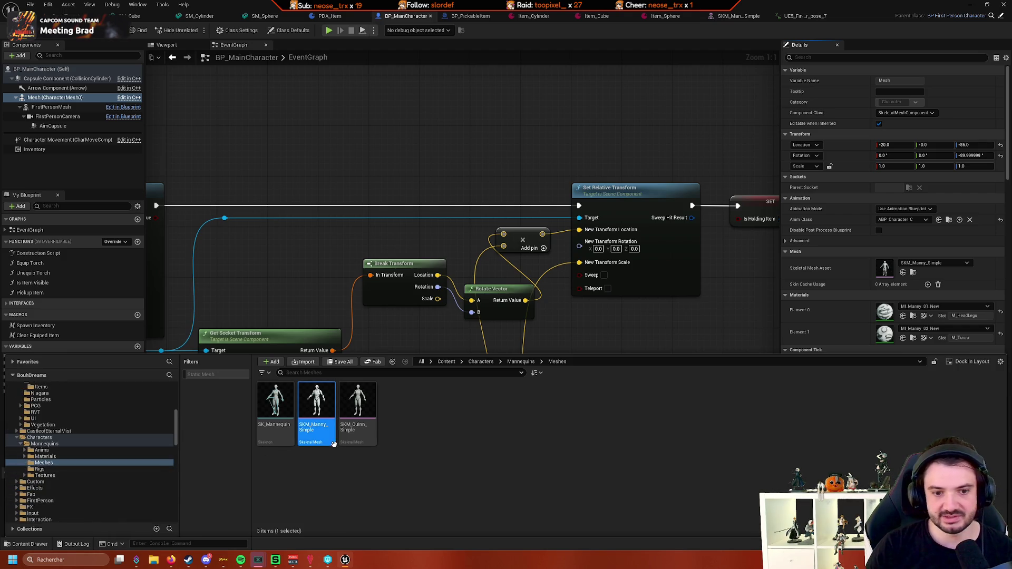
double_click(316, 406)
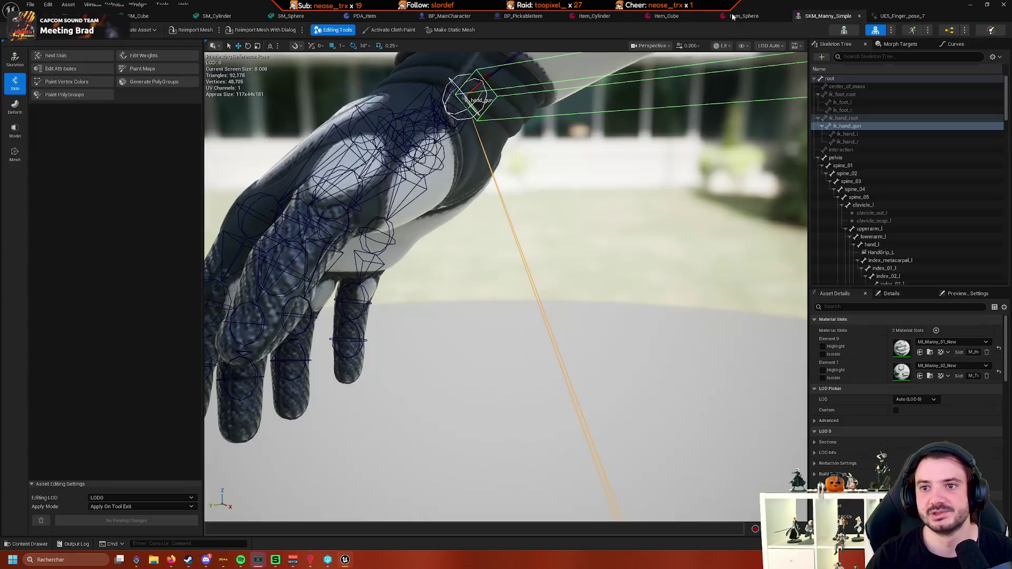
Select the right-hand grip socket, orbit close to the hand, and drag the socket onto the palm
scroll(921, 127, "down", 15)
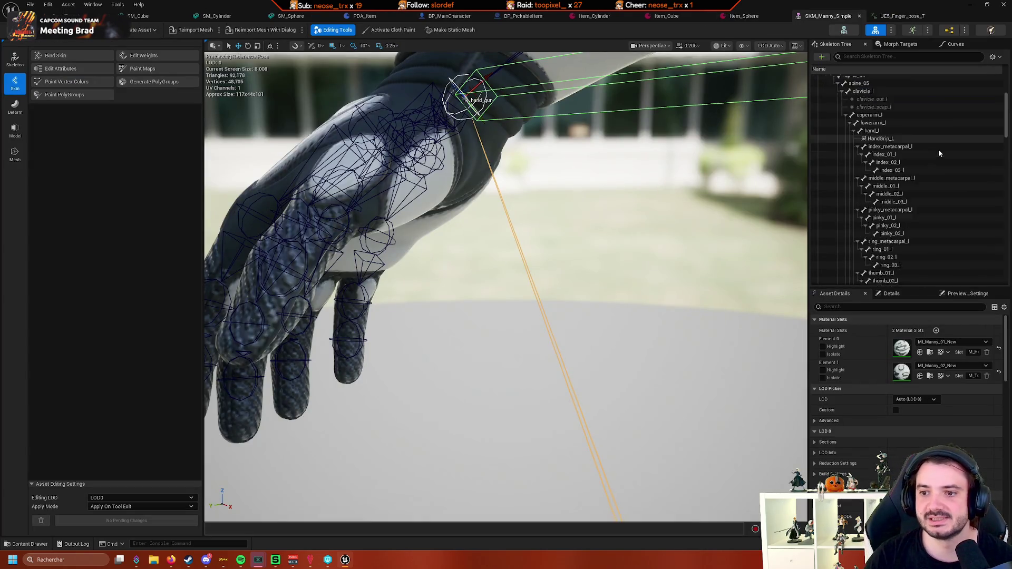
left_click_drag(605, 179, 580, 163)
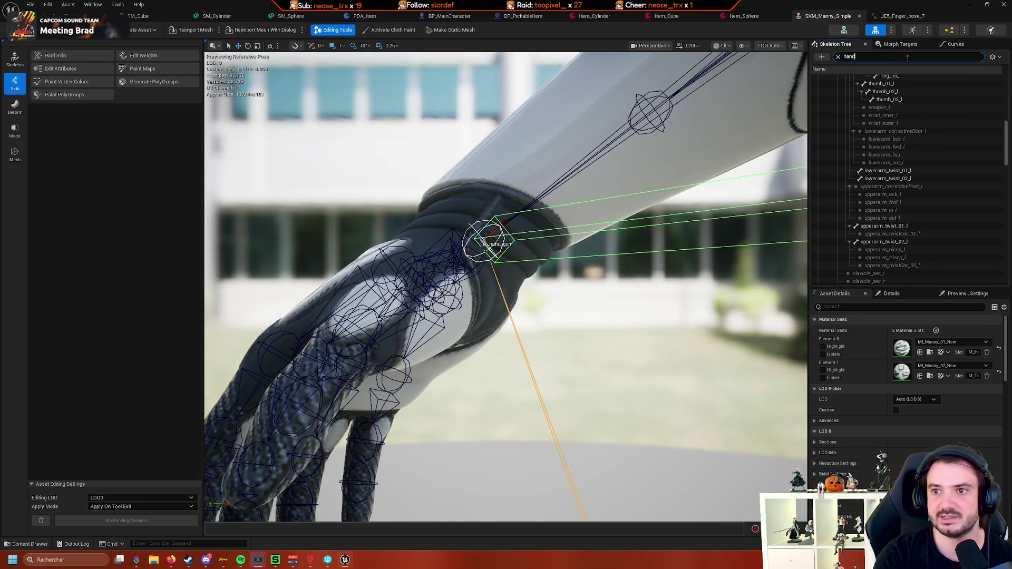
left_click(904, 118)
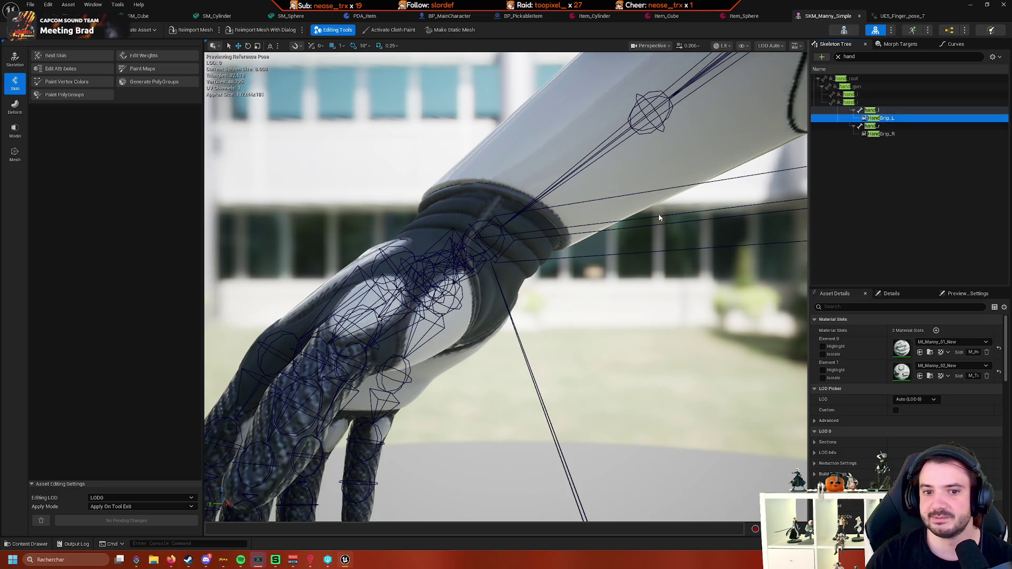
left_click_drag(659, 214, 648, 174)
left_click(907, 135)
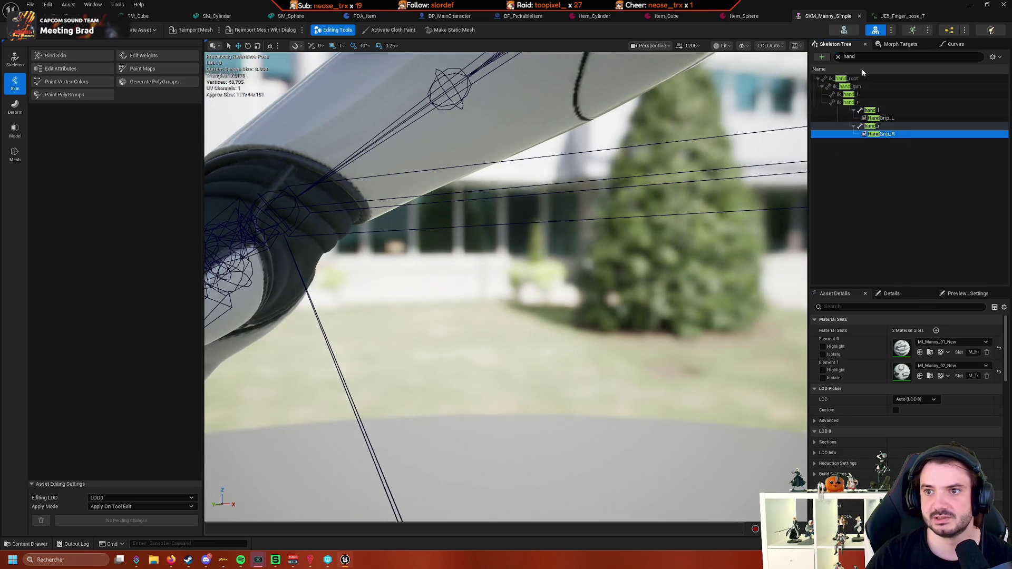
left_click(838, 56)
scroll(879, 132, "down", 10)
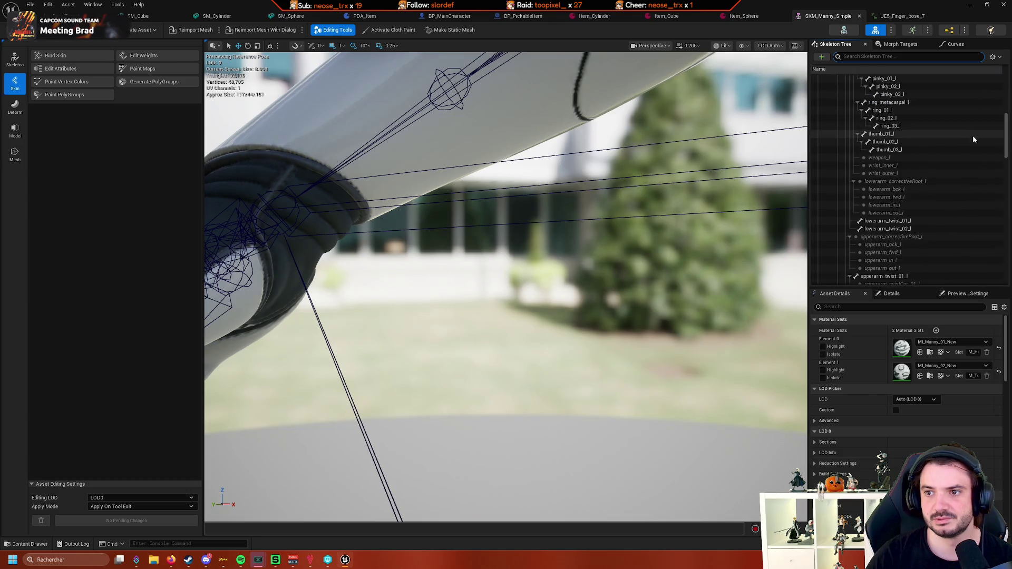
scroll(967, 140, "down", 2)
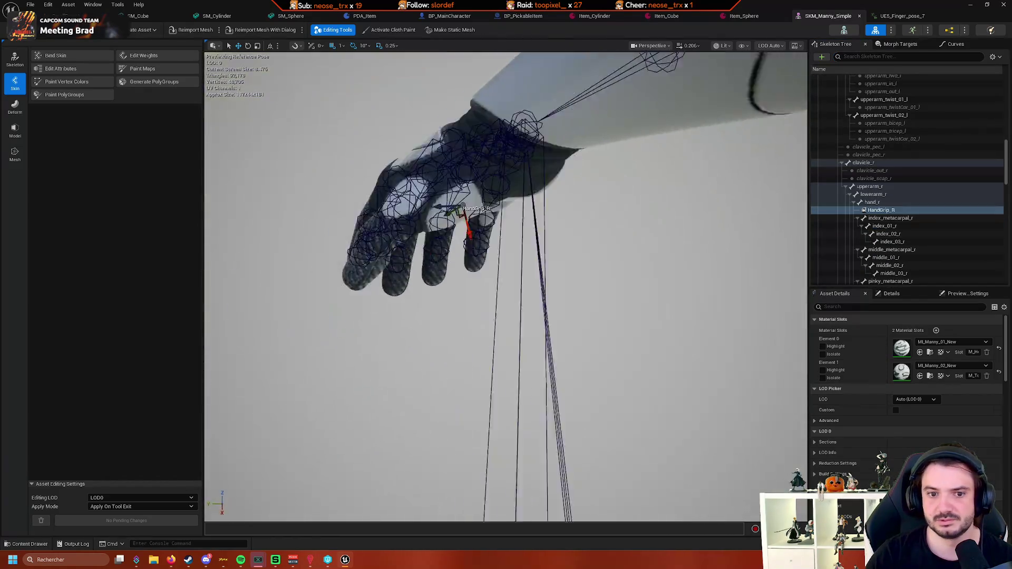
left_click_drag(778, 255, 565, 220)
mouse_move(483, 294)
left_mouse_down()
mouse_move(428, 339)
mouse_move(395, 306)
mouse_move(432, 332)
mouse_move(412, 327)
mouse_move(422, 337)
mouse_move(469, 342)
mouse_move(295, 311)
mouse_move(383, 327)
left_mouse_up()
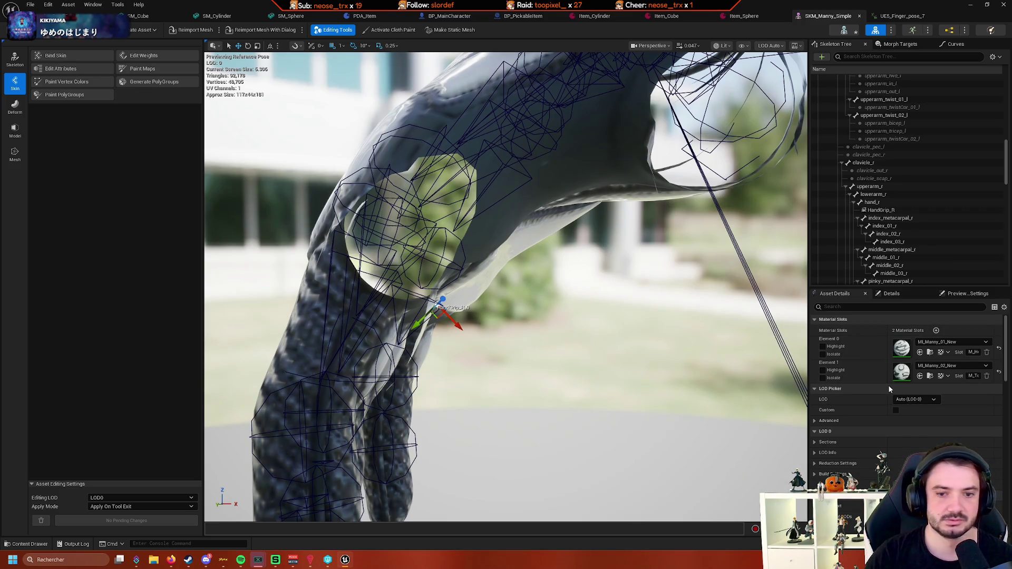
Save SKM_Manny_Simple, checking out the asset when prompted
key("ctrl+s")
left_click(517, 369)
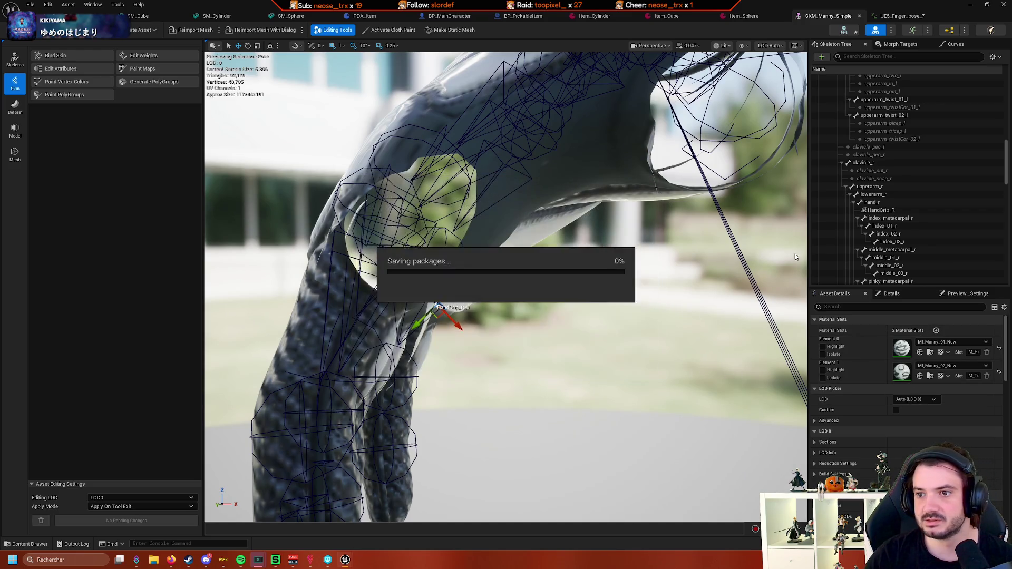
scroll(936, 215, "up", 8)
scroll(928, 142, "up", 9)
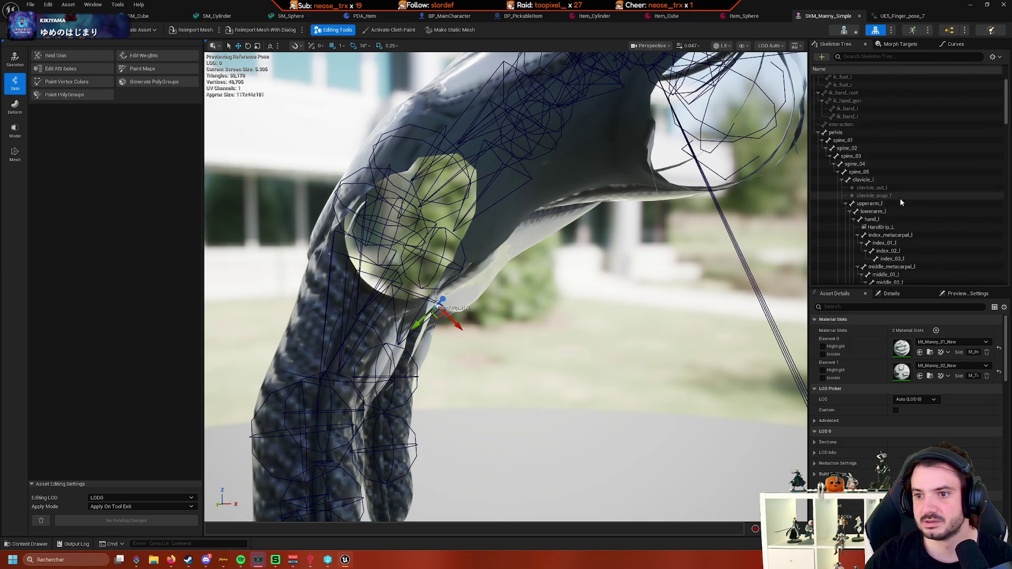
scroll(909, 213, "down", 10)
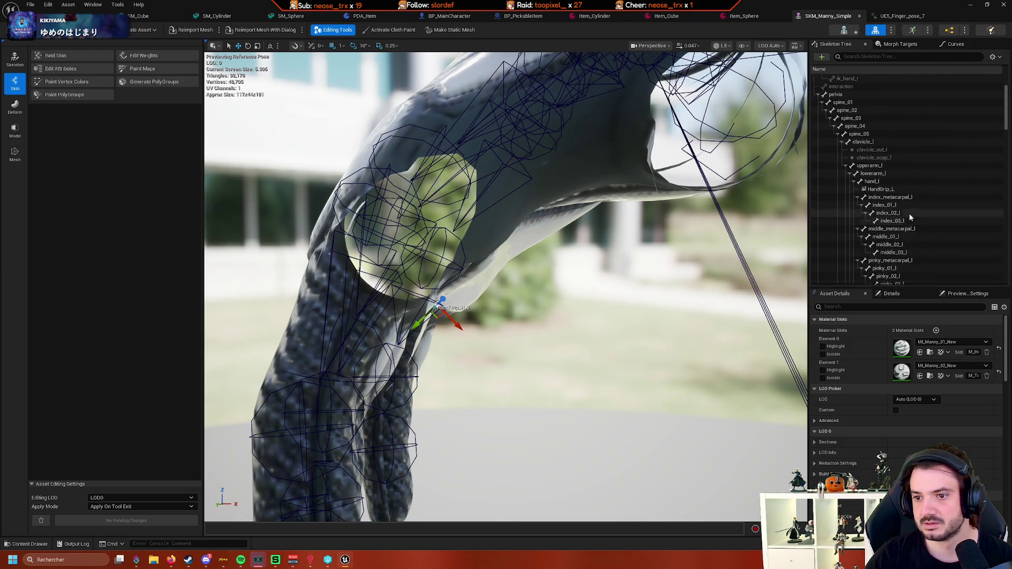
scroll(922, 209, "down", 15)
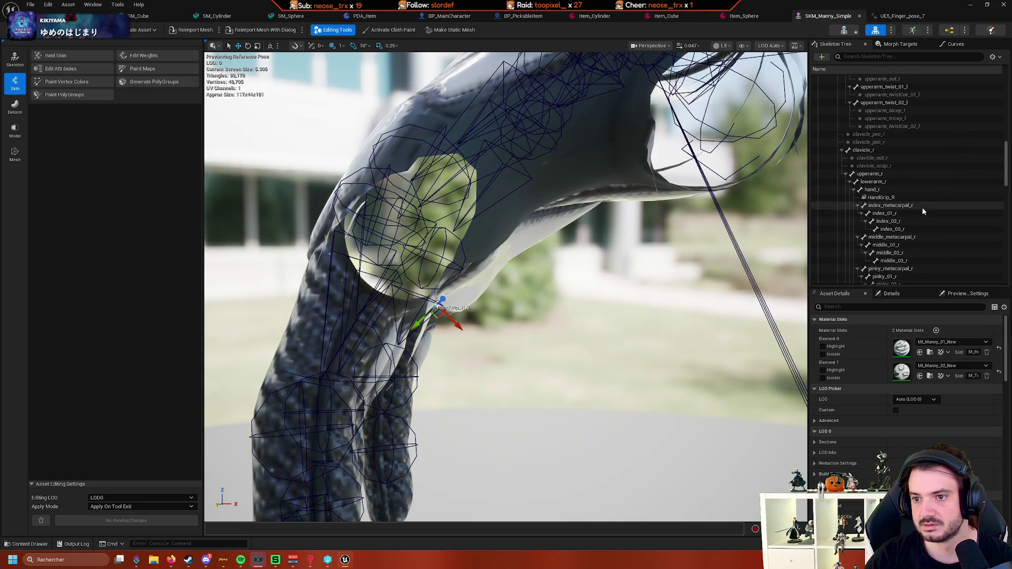
scroll(922, 211, "down", 3)
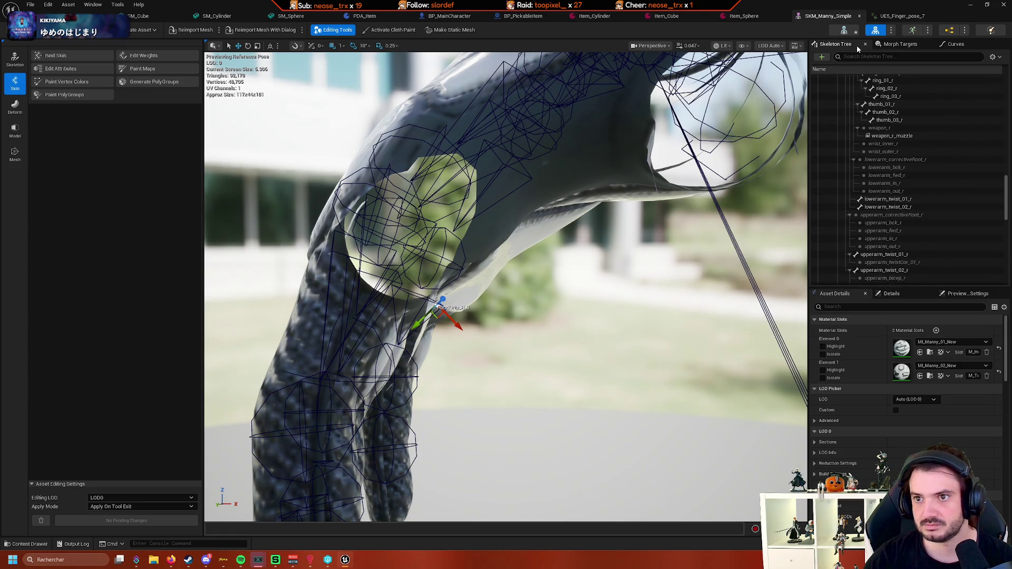
Search 'hand' in the Skeleton Tree, frame the HandGrip_R socket, then clear the filter
type("handg")
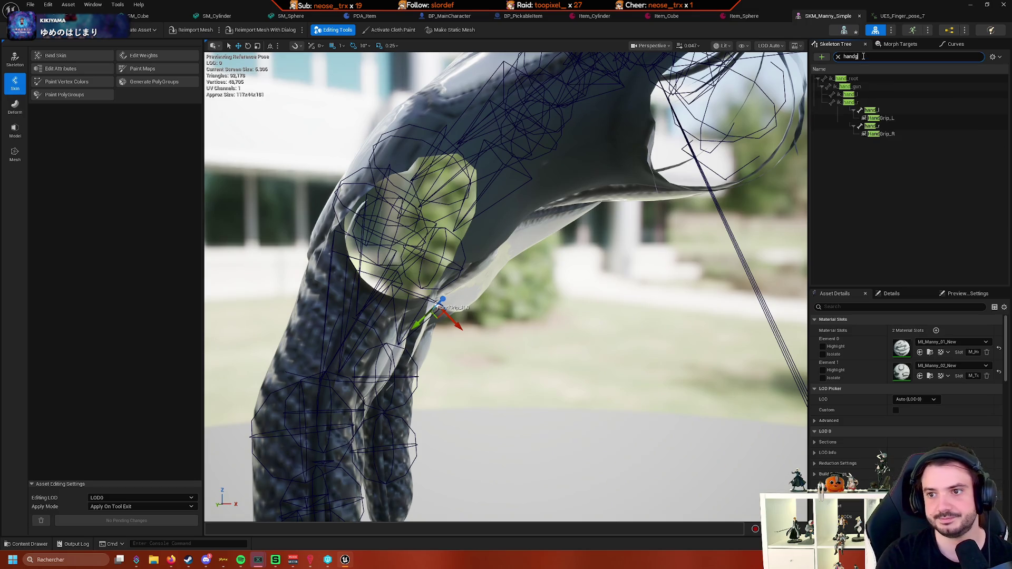
left_click(880, 87)
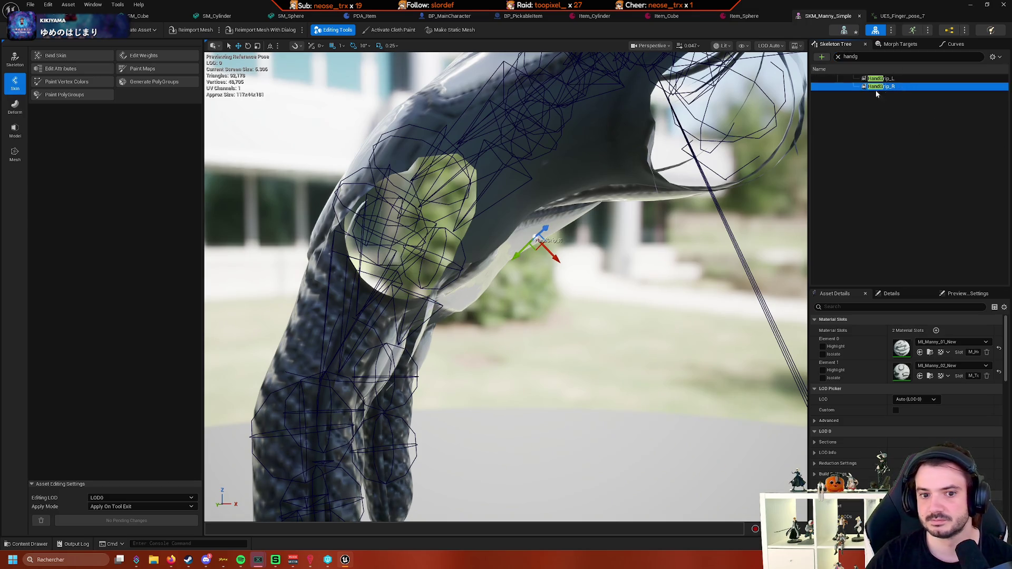
left_click(838, 56)
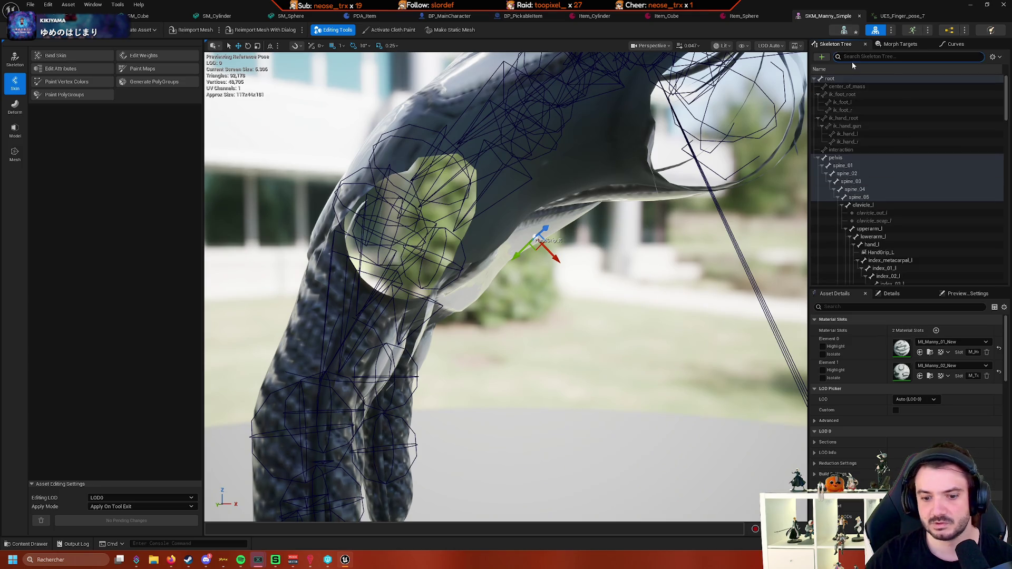
type("hand")
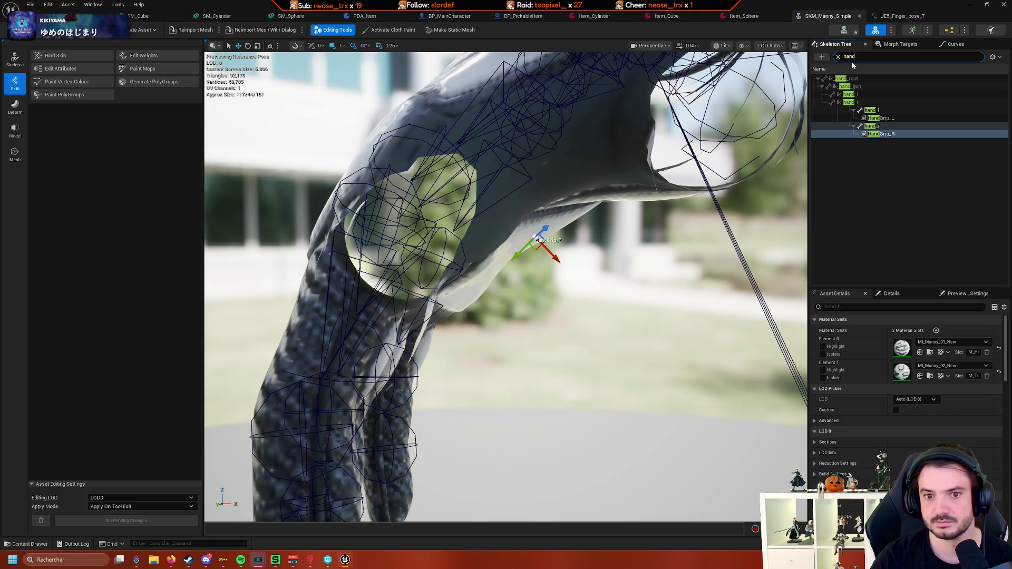
left_click(899, 133)
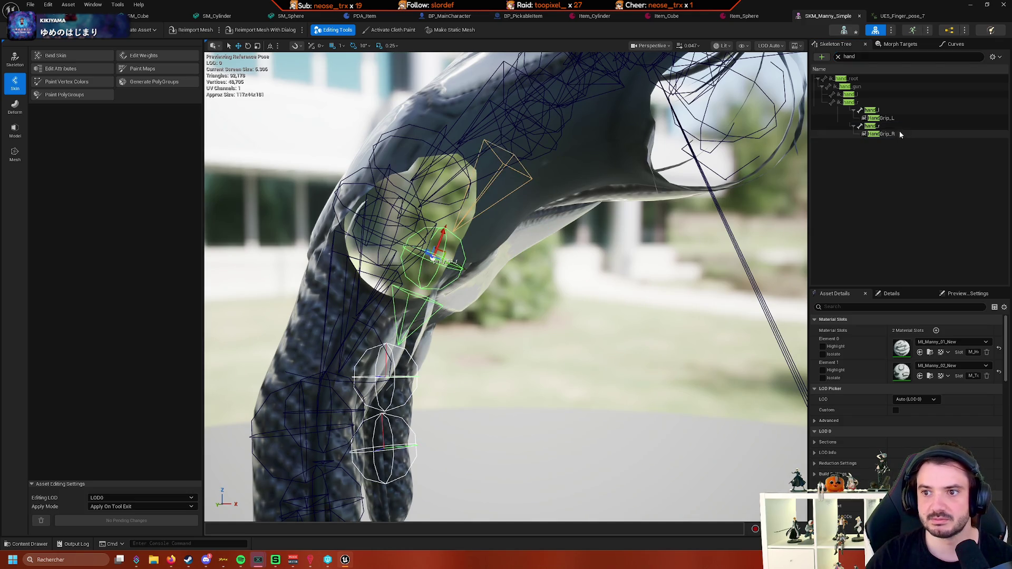
double_click(884, 134)
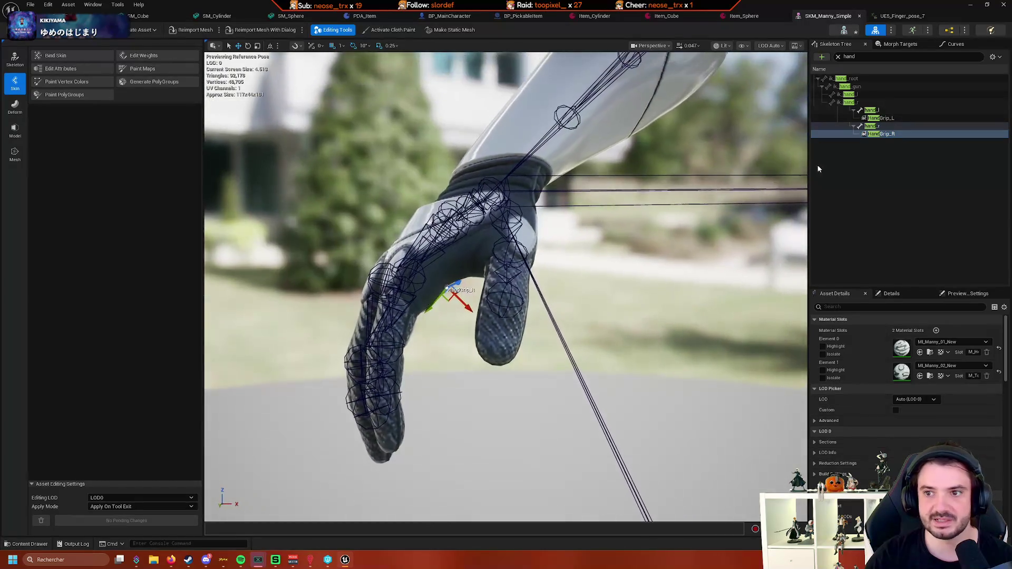
left_click(885, 134)
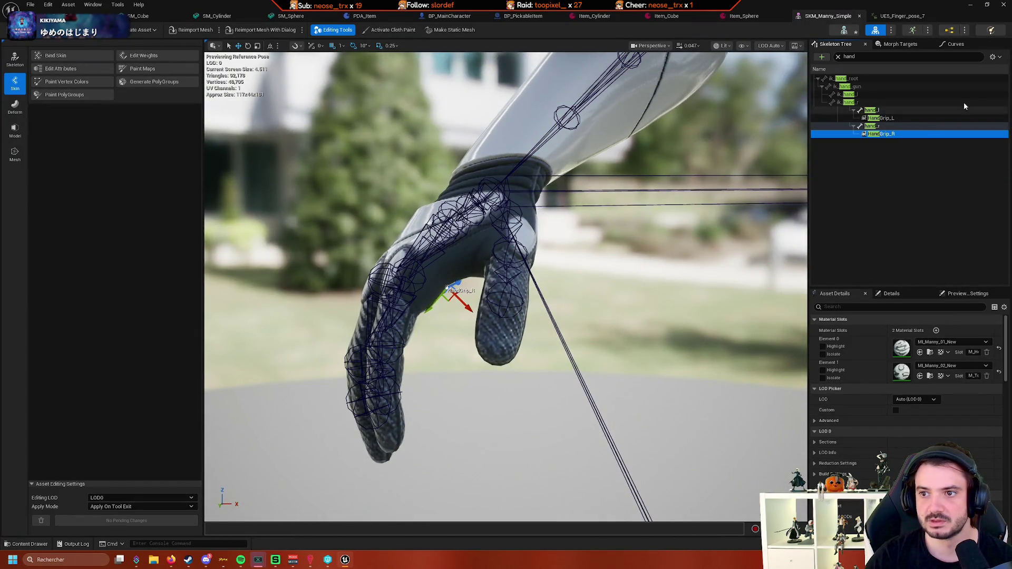
left_click(839, 57)
left_click(838, 57)
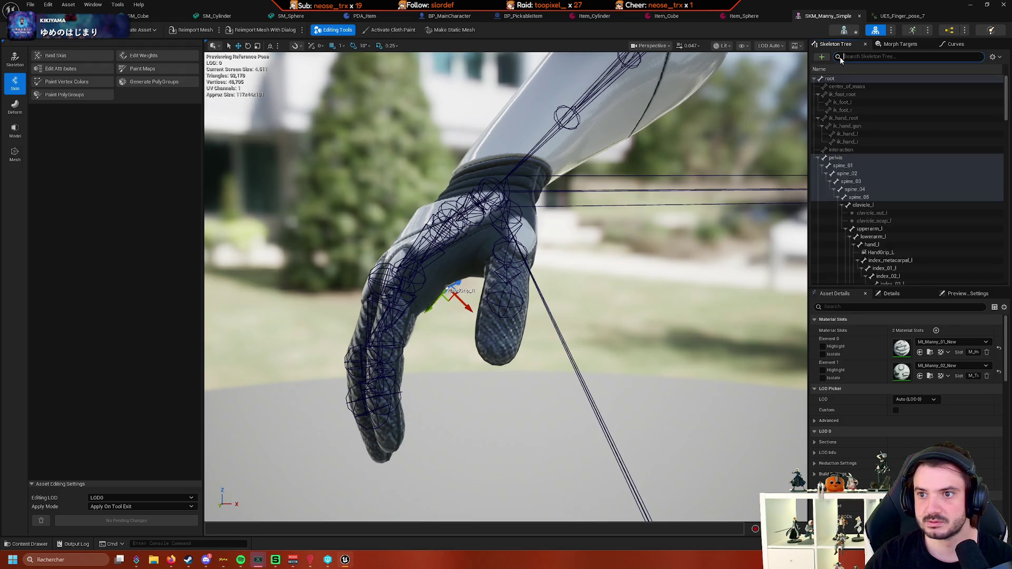
scroll(974, 148, "up", 5)
scroll(989, 201, "down", 10)
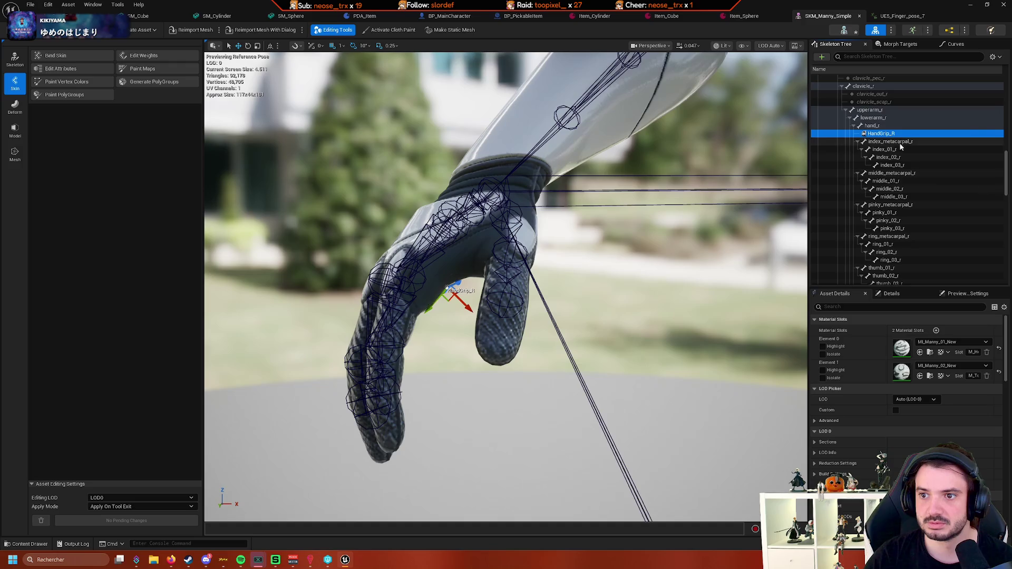
Open HandGrip_R's context menu, switch to Skeleton mode with Edit Skeleton, and browse the bones
right_click(899, 133)
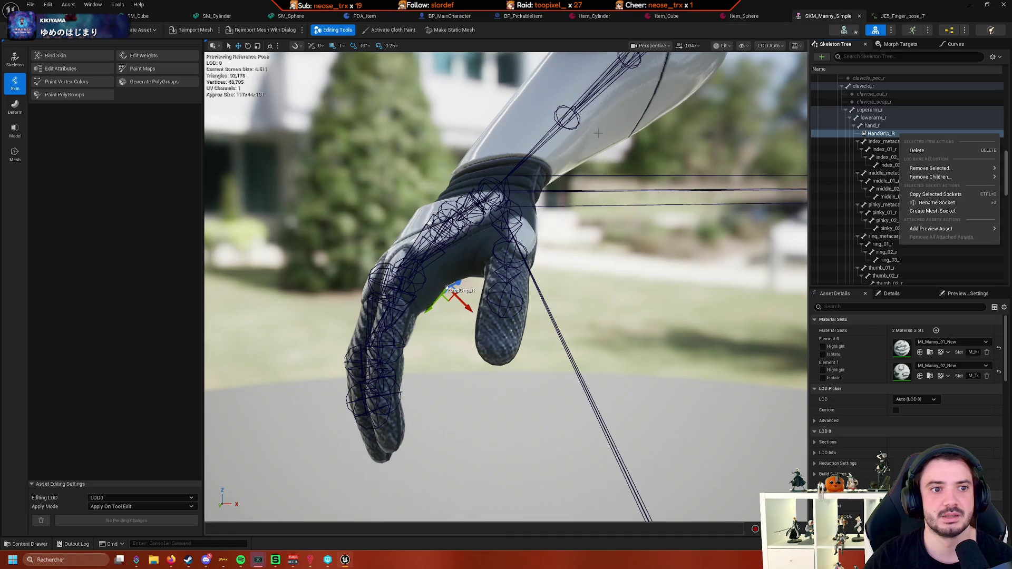
left_click(15, 62)
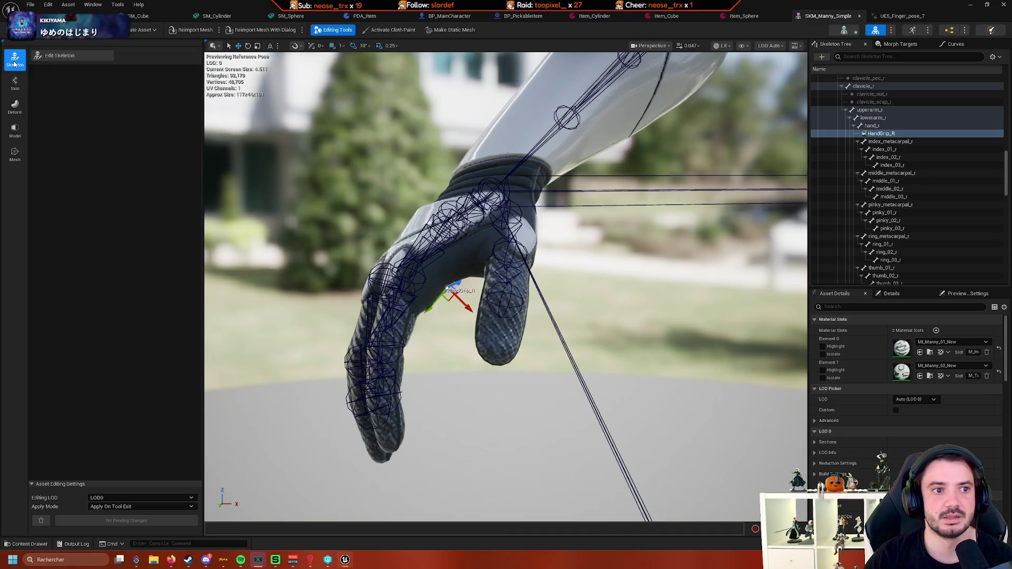
left_click(64, 57)
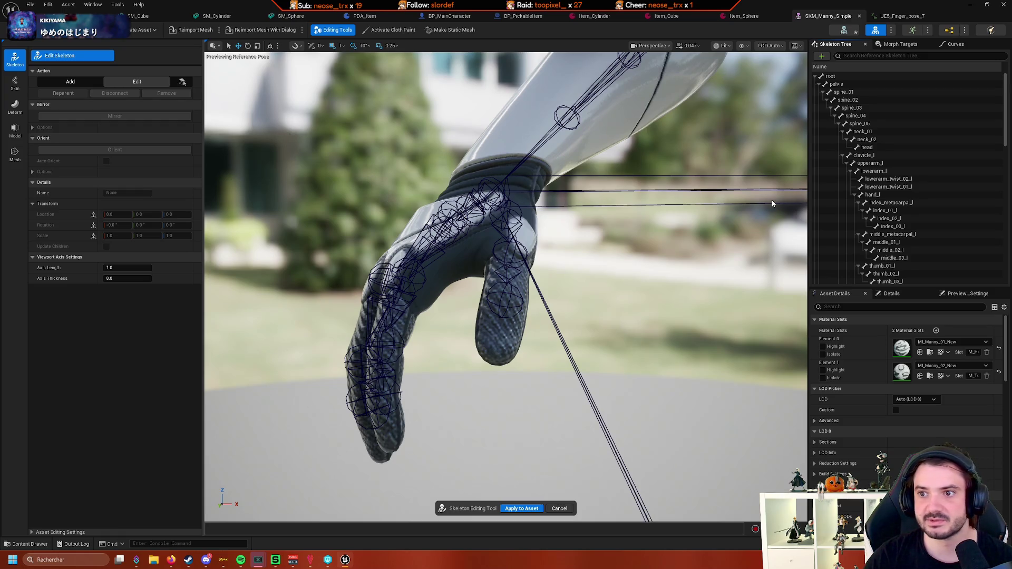
scroll(919, 176, "down", 15)
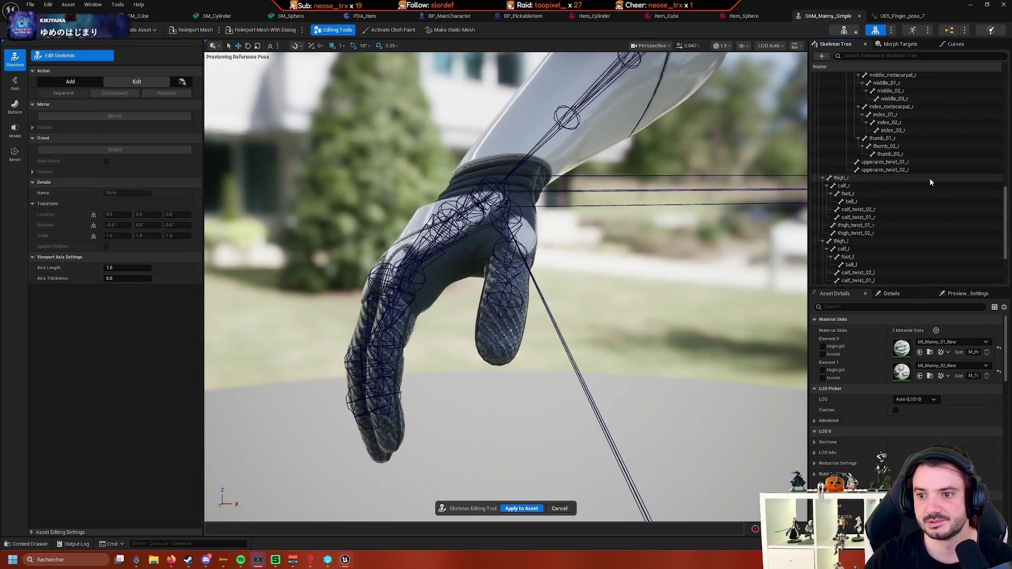
scroll(931, 182, "down", 3)
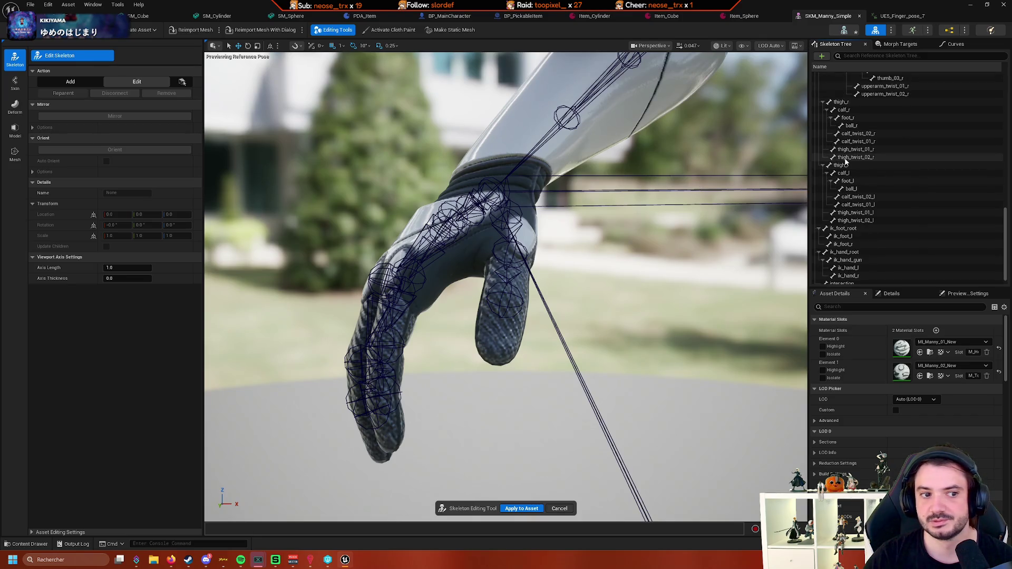
scroll(924, 160, "up", 2)
type("hand")
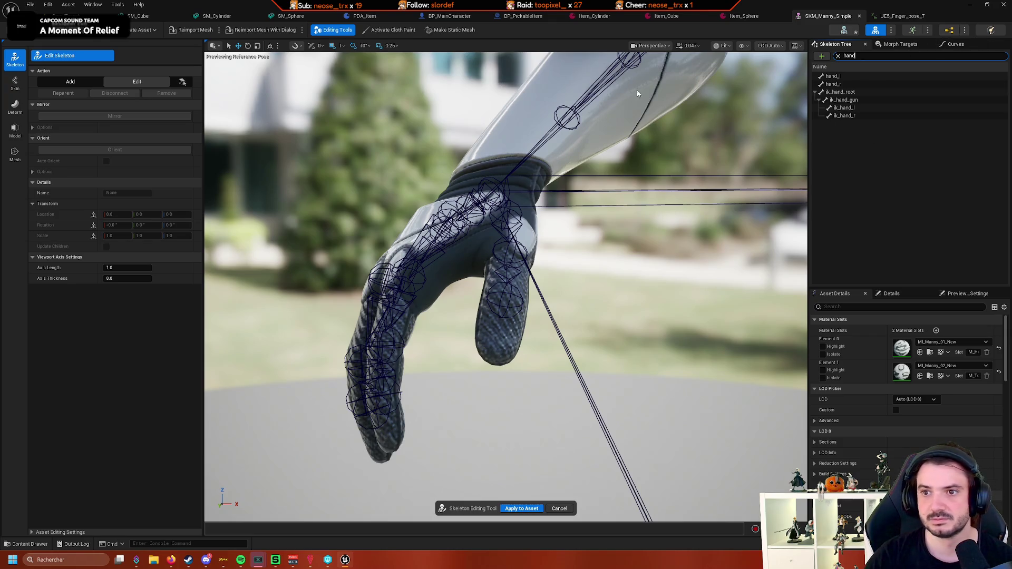
left_click(72, 56)
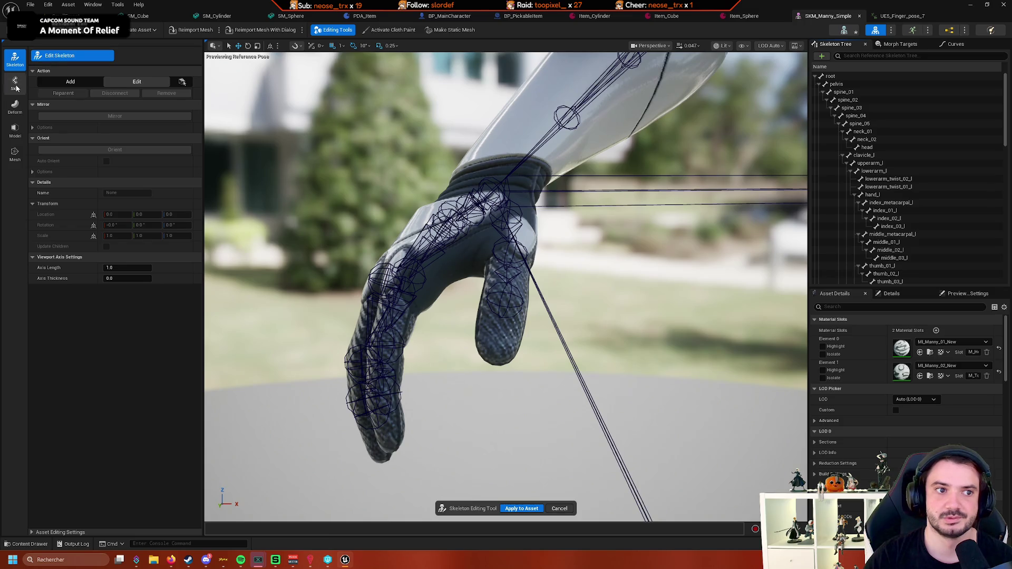
Close and reopen SKM_Manny_Simple from the Content Drawer, then select the HandGrip_R_0 socket
left_click(860, 16)
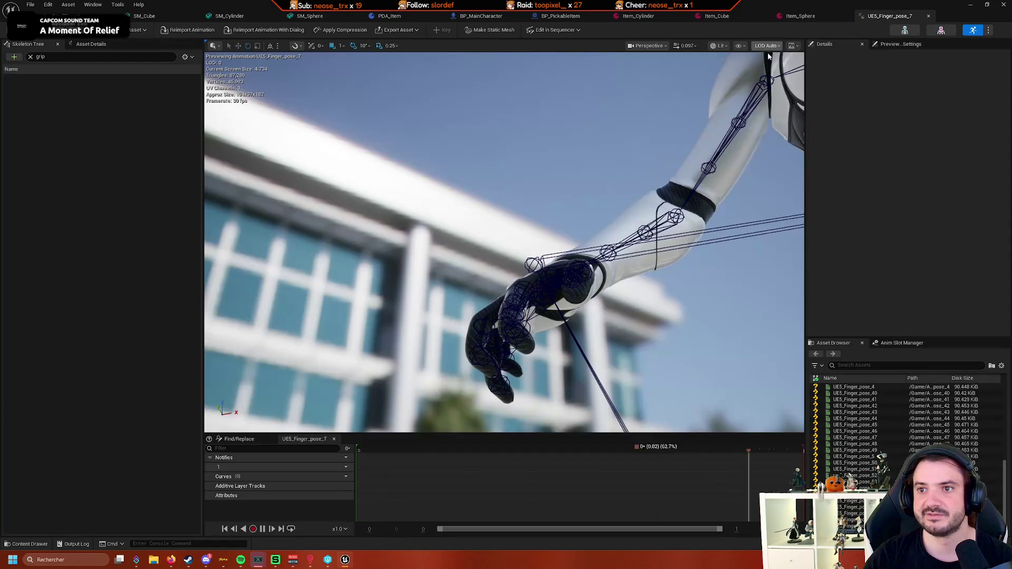
left_click(30, 544)
left_click(326, 435)
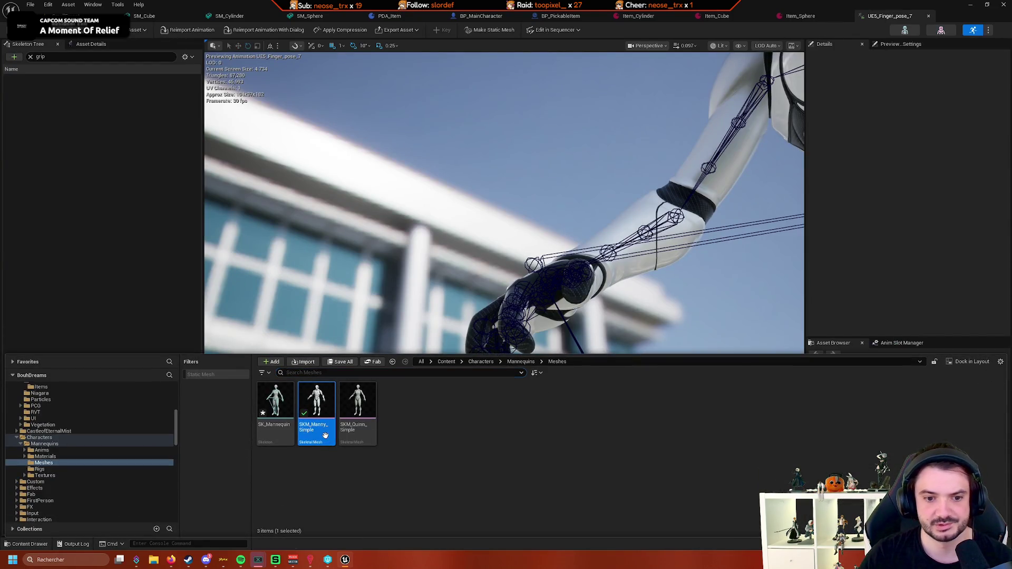
double_click(327, 439)
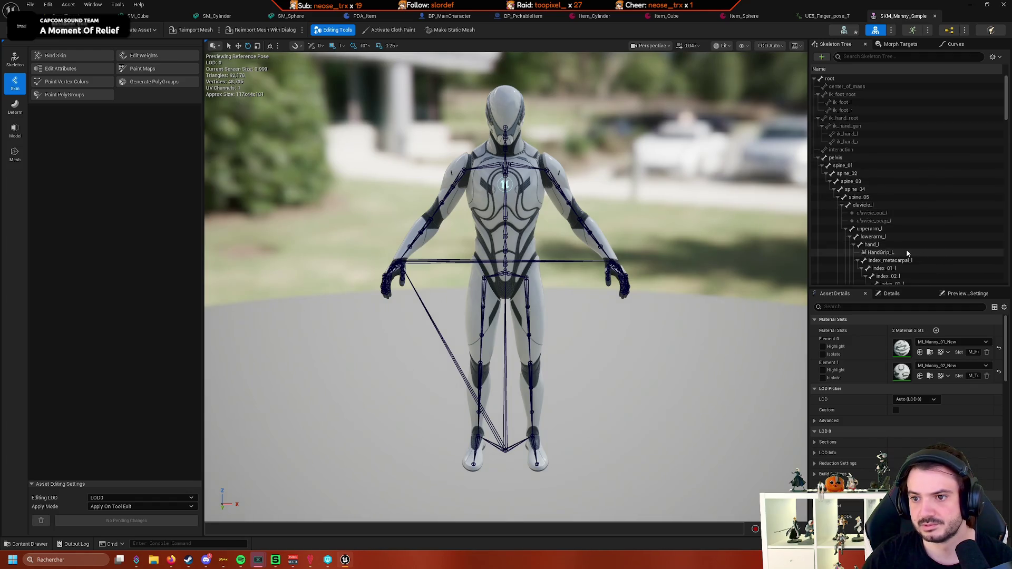
left_click(841, 205)
scroll(848, 234, "down", 2)
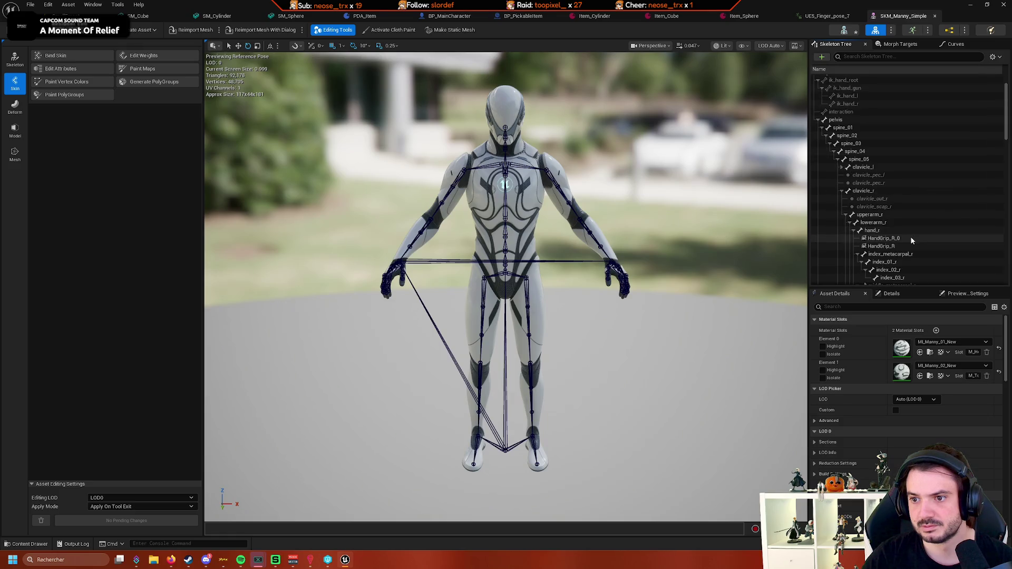
left_click(910, 238)
mouse_move(738, 257)
left_mouse_down()
mouse_move(718, 232)
mouse_move(525, 264)
left_mouse_up()
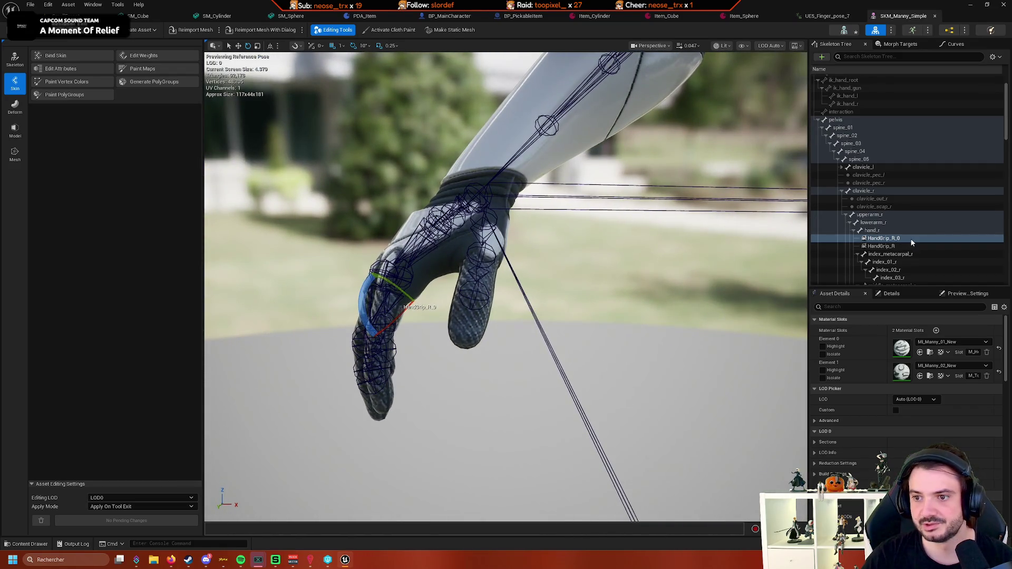
Rename socket HandGrip_R_0 to HandHold_R and compare it with HandGrip_R
left_click(910, 238)
key("End")
key("BackSpace")
key("BackSpace")
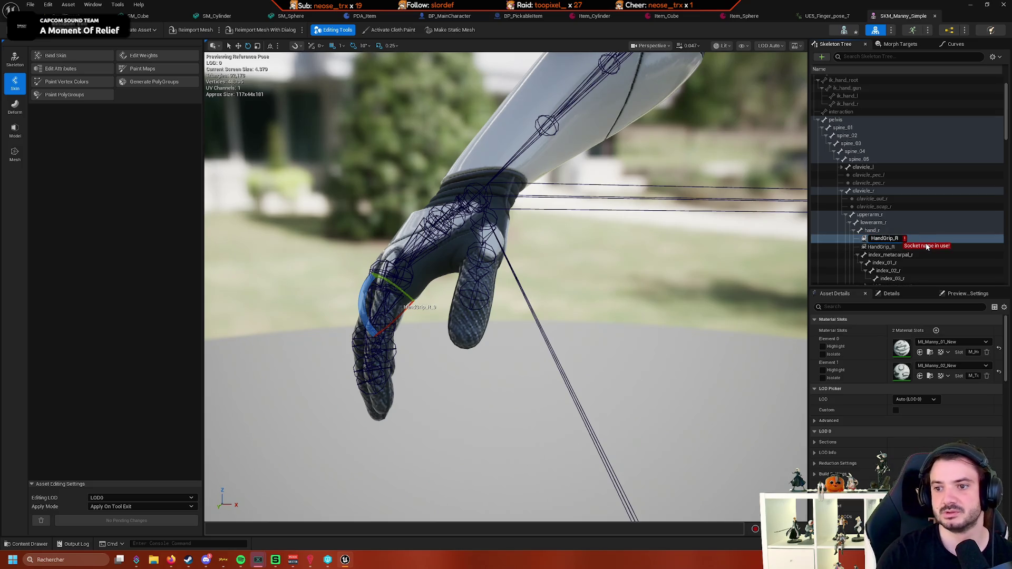
key("Left")
key("Left")
key("BackSpace")
key("BackSpace")
key("BackSpace")
type("Hold")
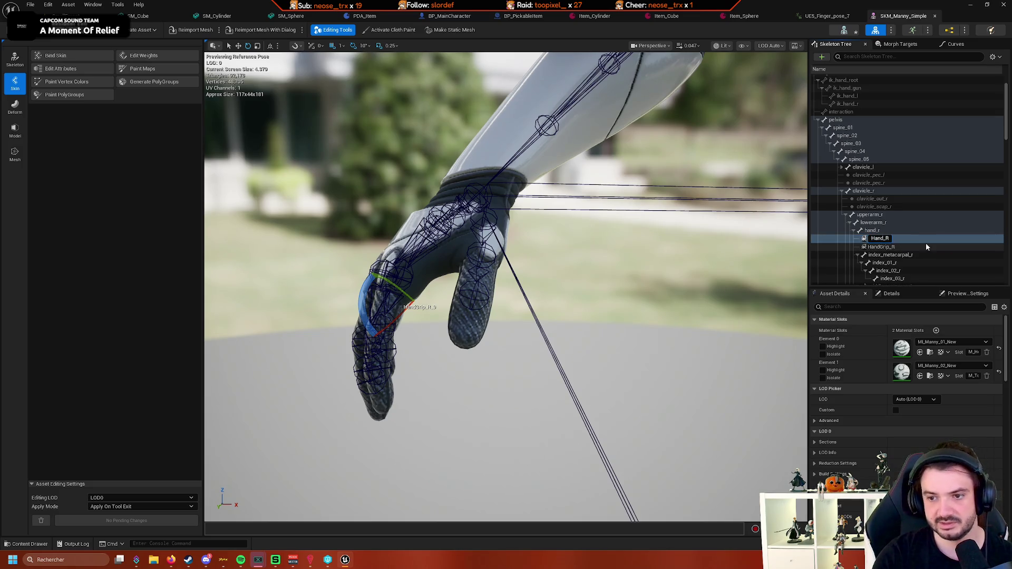
key("Return")
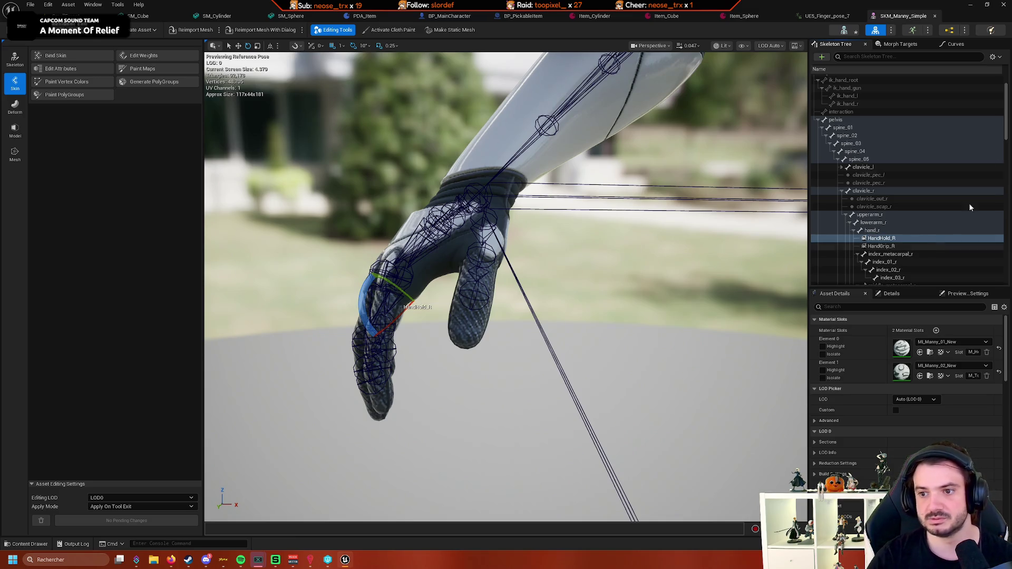
left_click(900, 238)
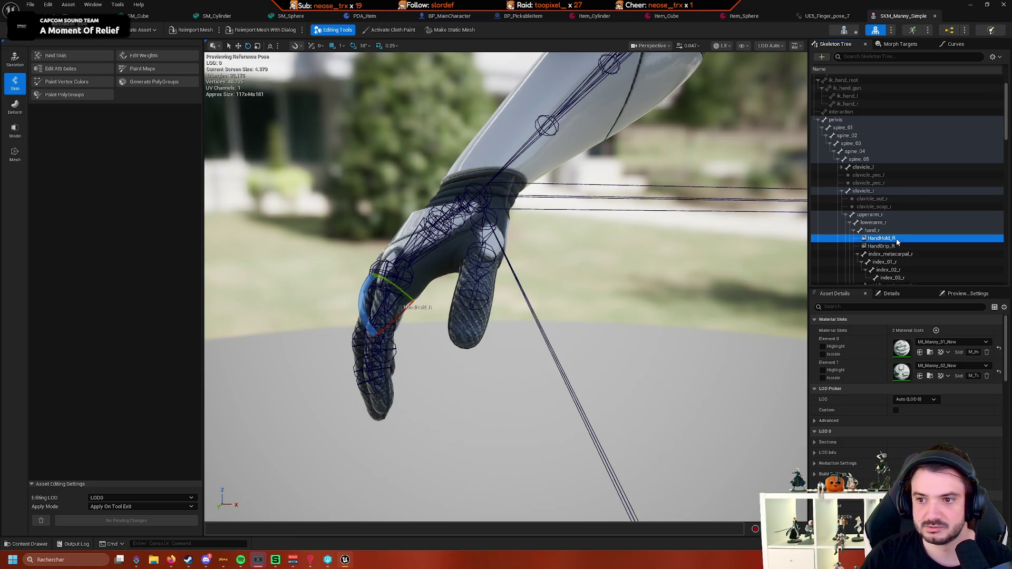
left_click(943, 246)
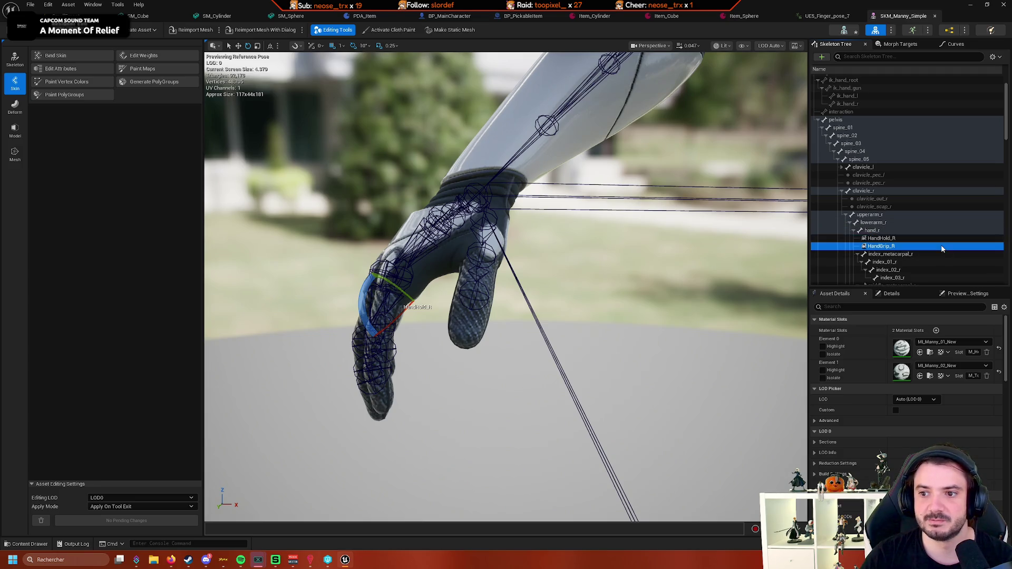
Glance at BP_MainCharacter, then play SmallForest and walk toward the red table of items
left_click(451, 16)
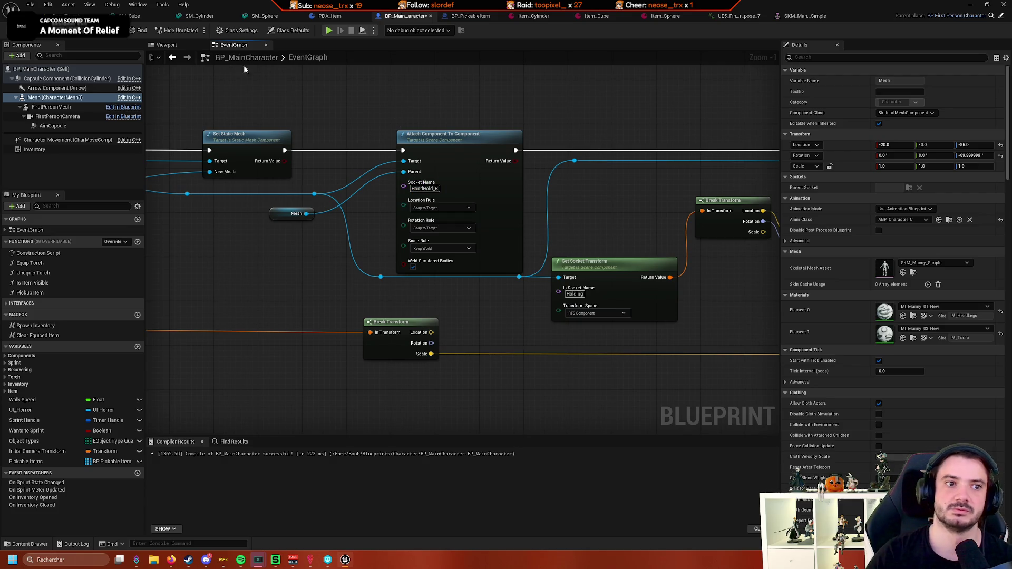
left_click(68, 16)
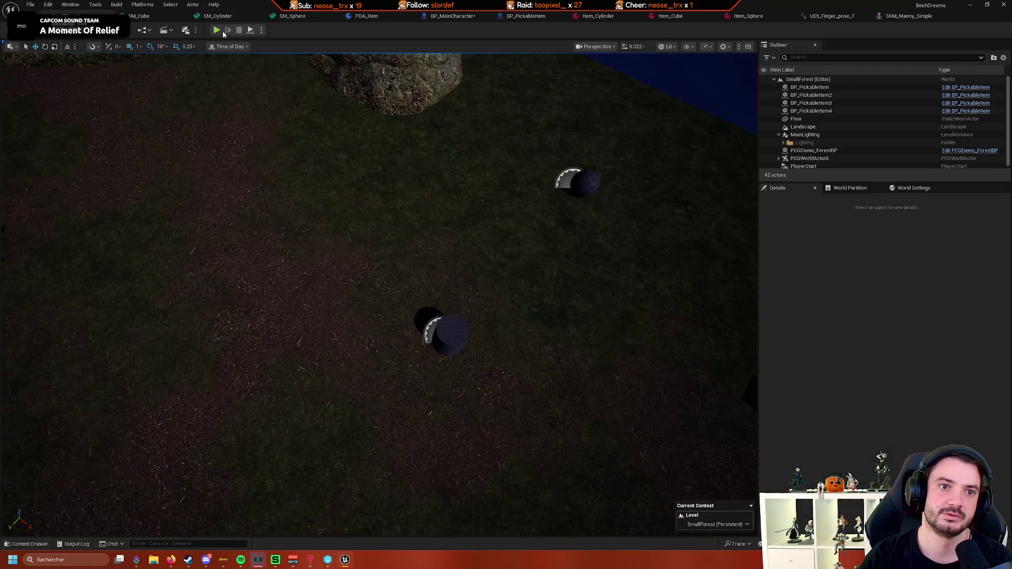
left_click(217, 31)
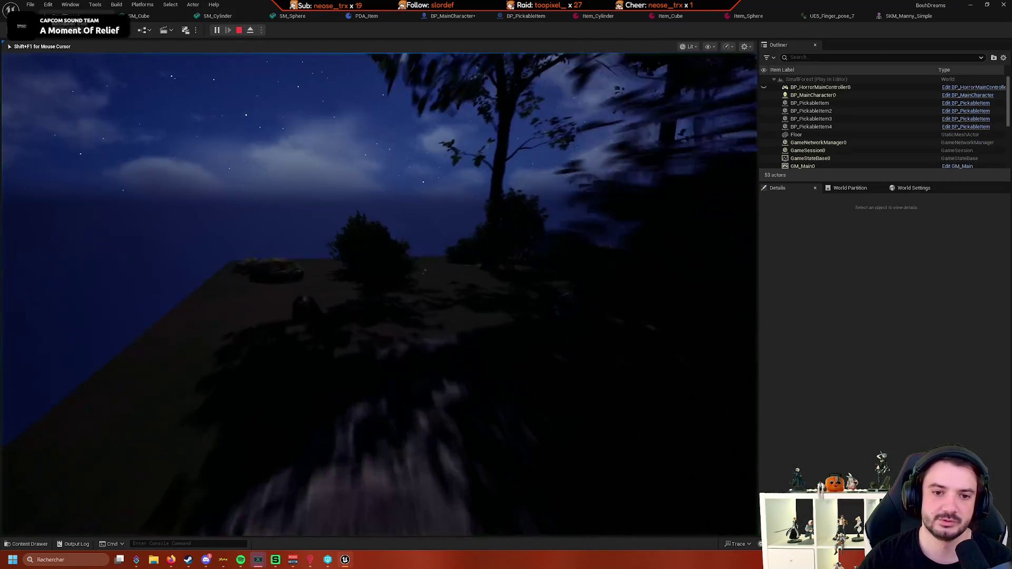
key("w")
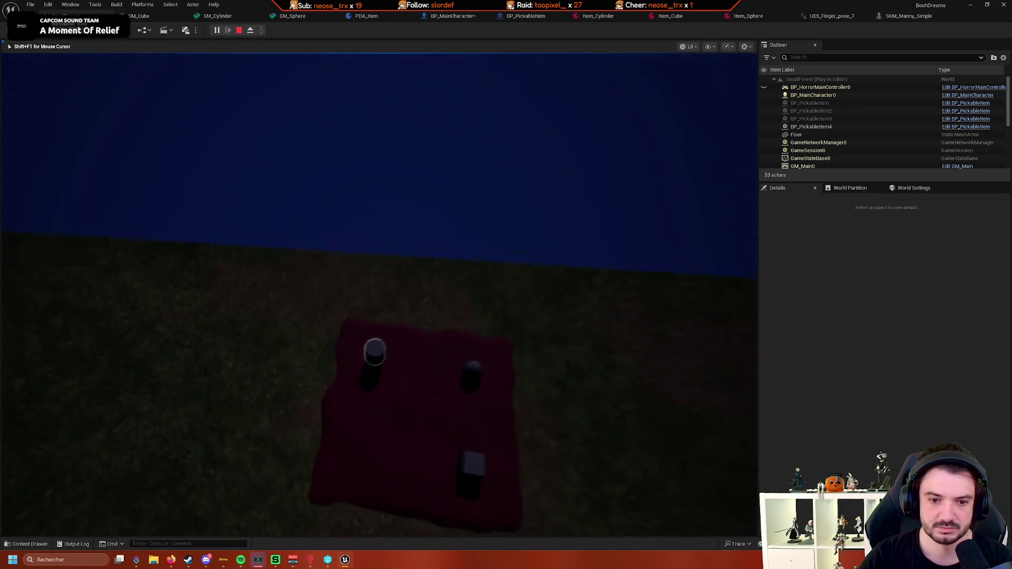
key("w")
mouse_move(379, 295)
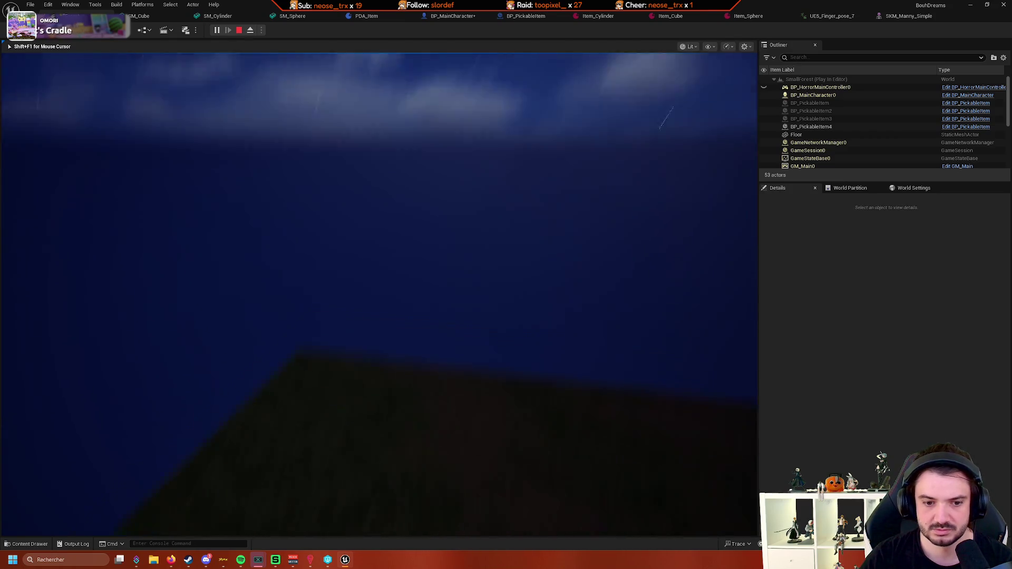
key("shift+F1")
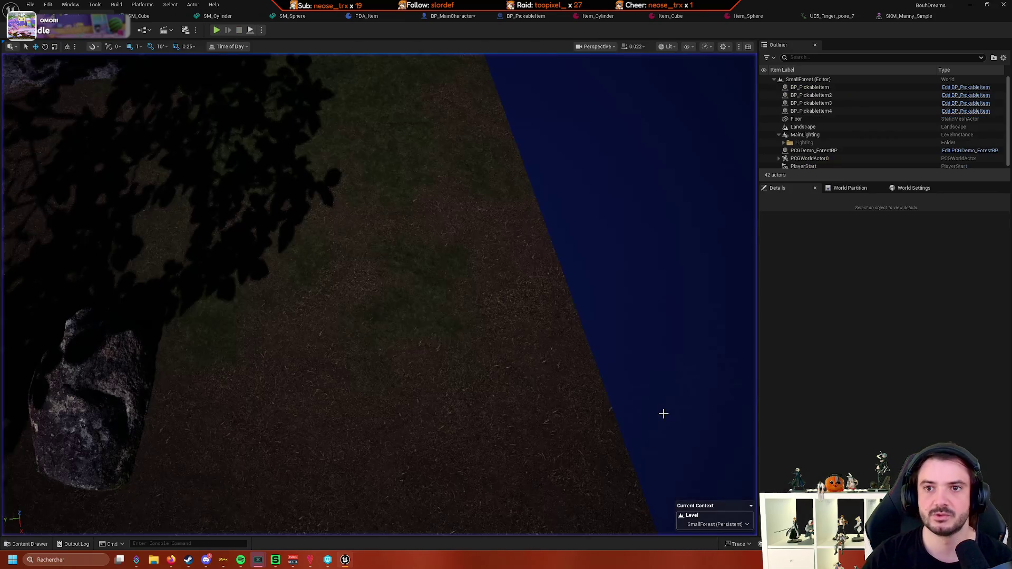
left_click(900, 16)
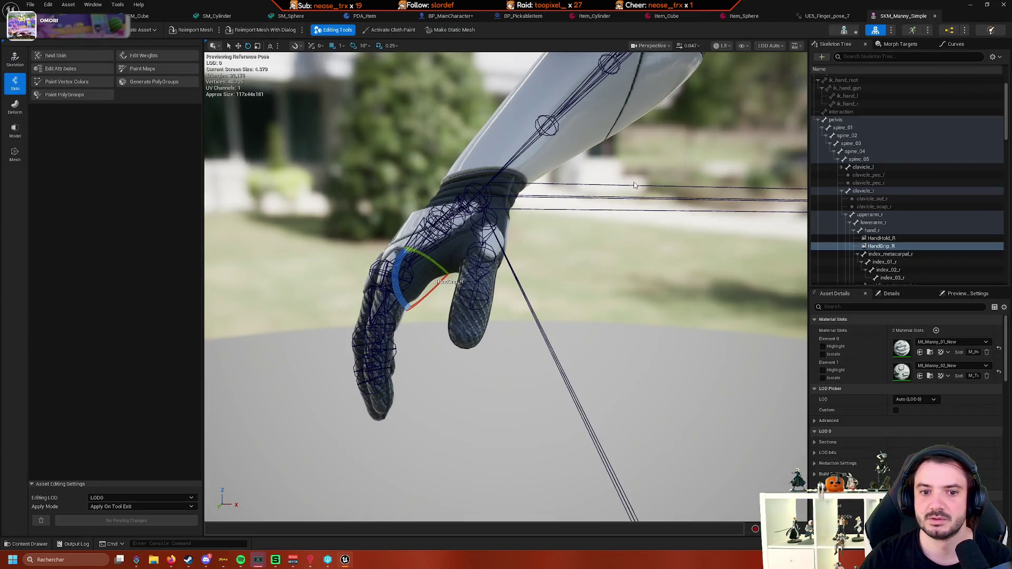
left_click(906, 240)
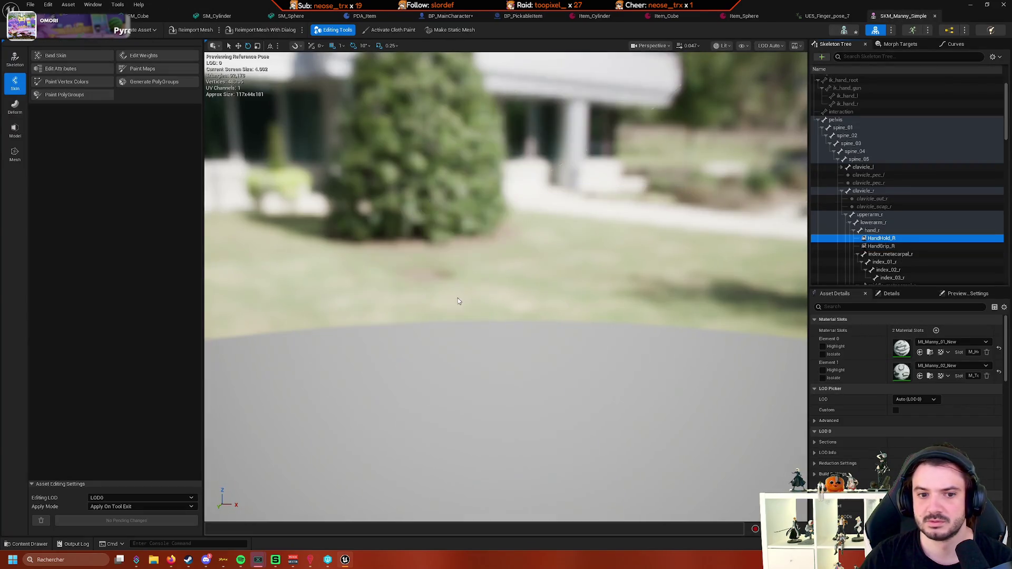
scroll(396, 328, "up", 5)
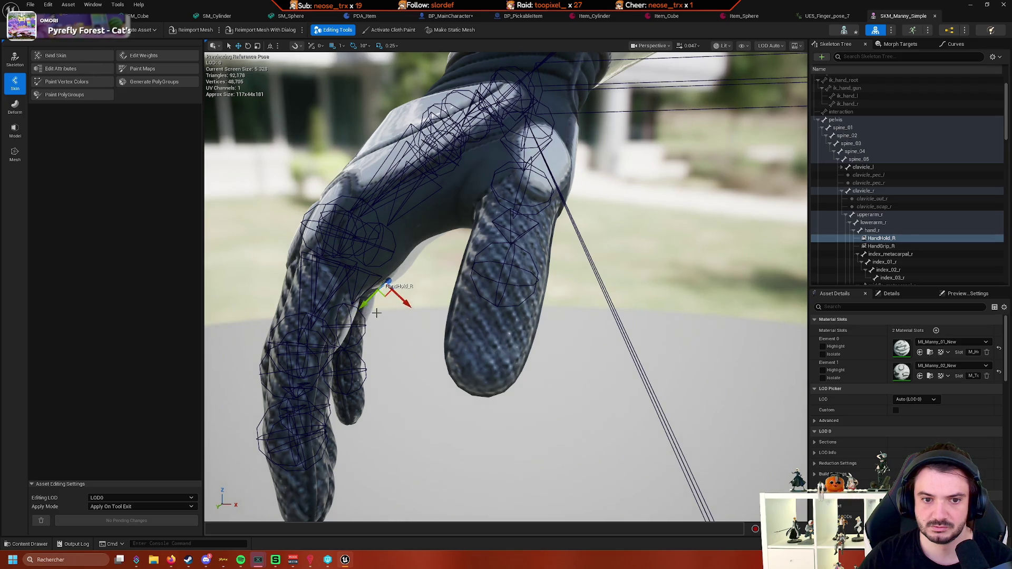
left_click_drag(377, 314, 393, 309)
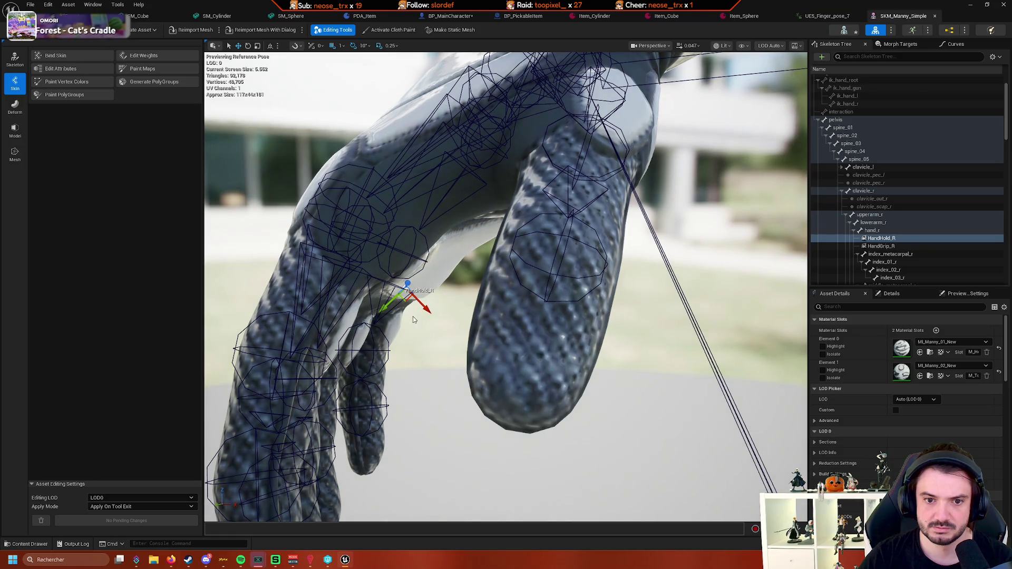
left_click_drag(391, 305, 458, 320)
scroll(444, 311, "up", 5)
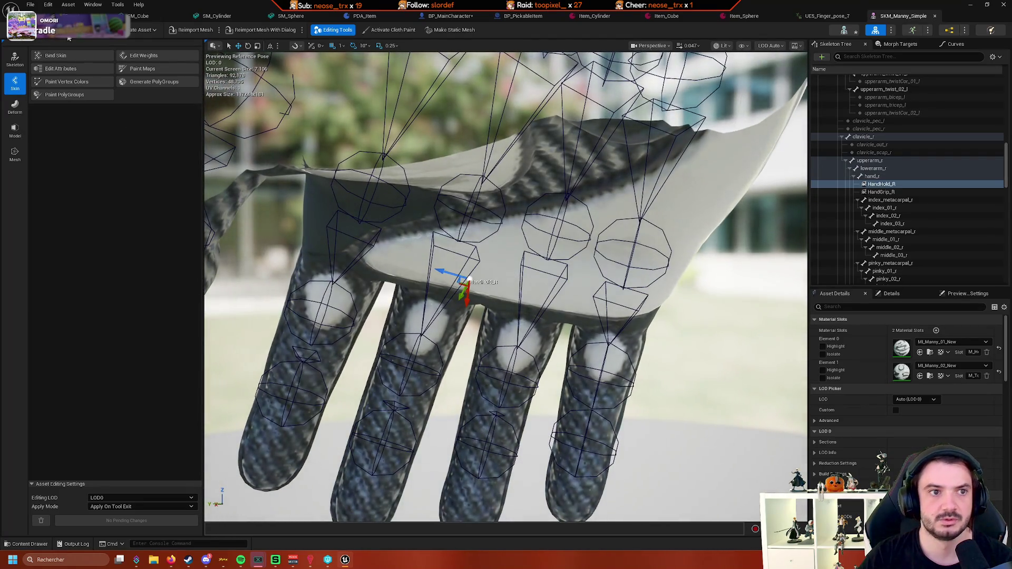
Play SmallForest, walk to an item, pick it up with E, then eject the camera
left_click(79, 15)
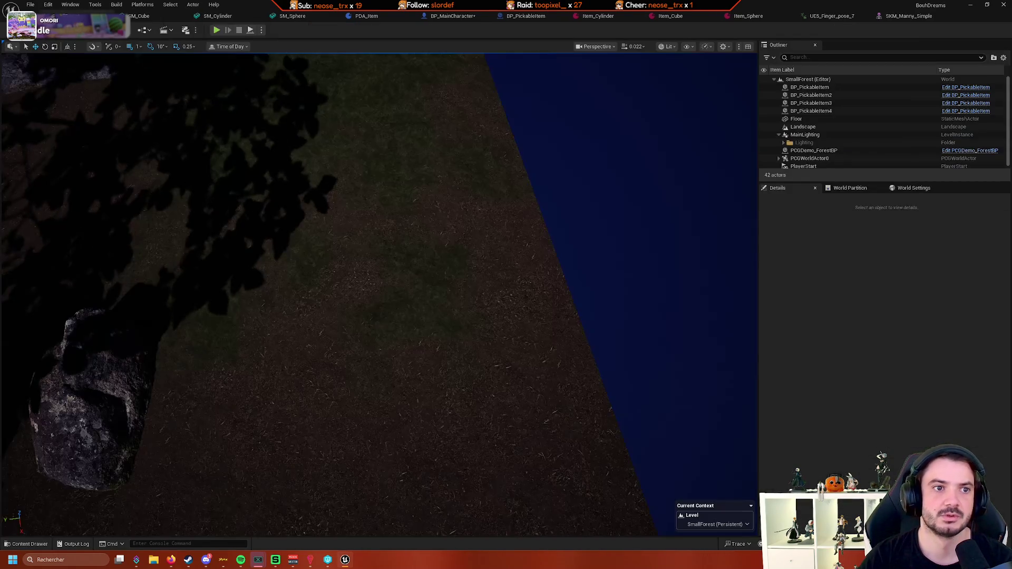
left_click(216, 30)
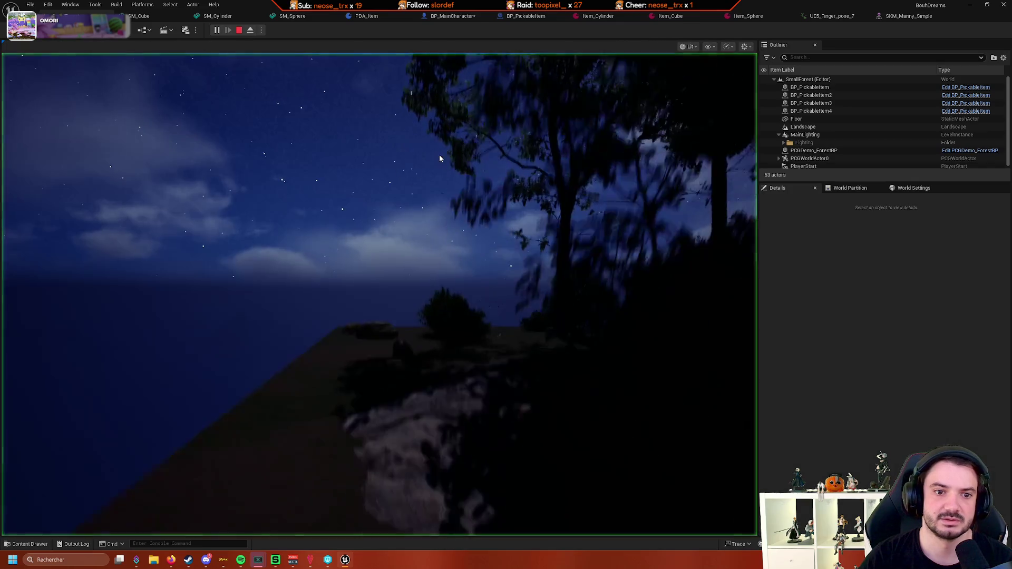
key("w")
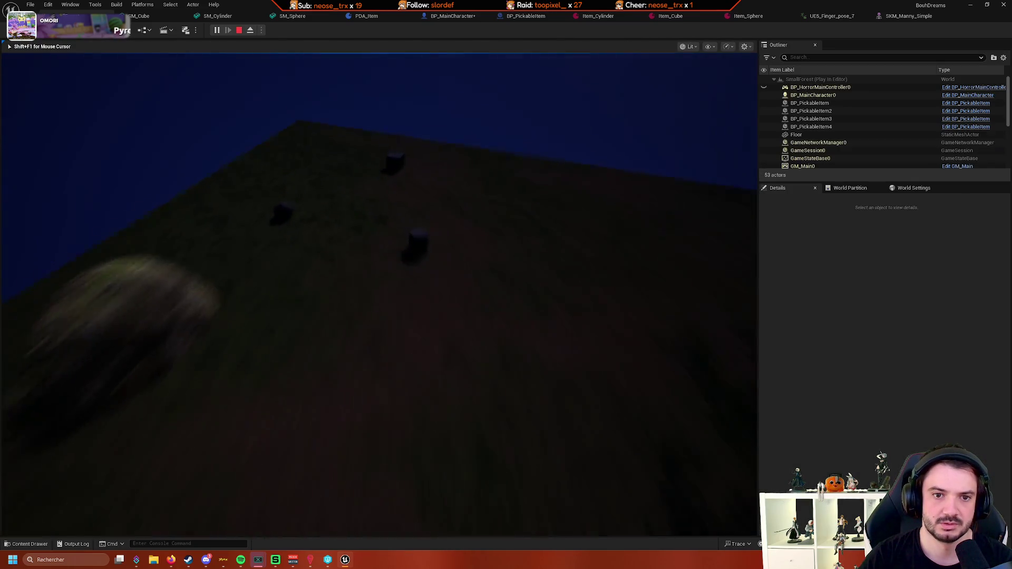
key("e")
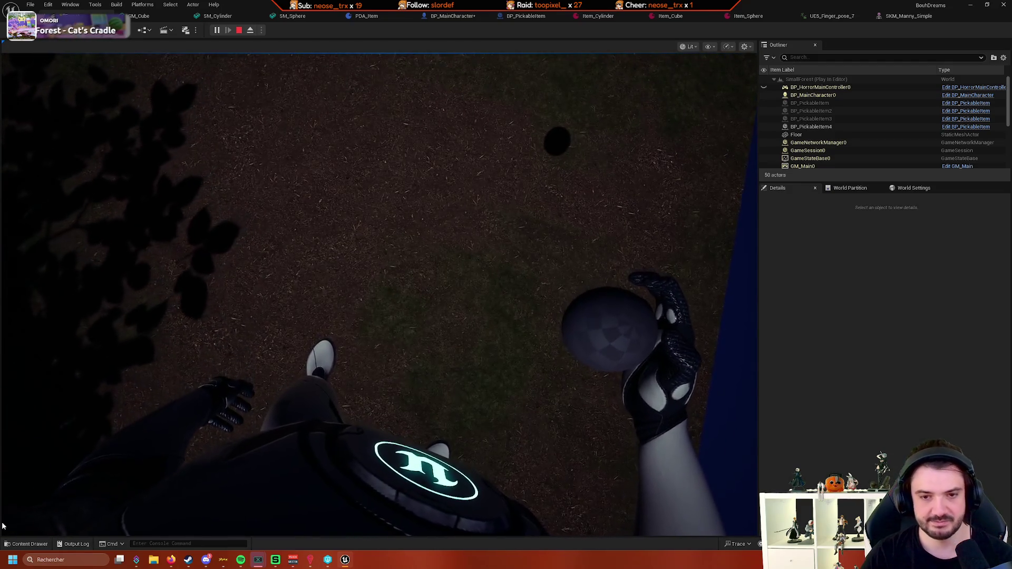
left_click(250, 30)
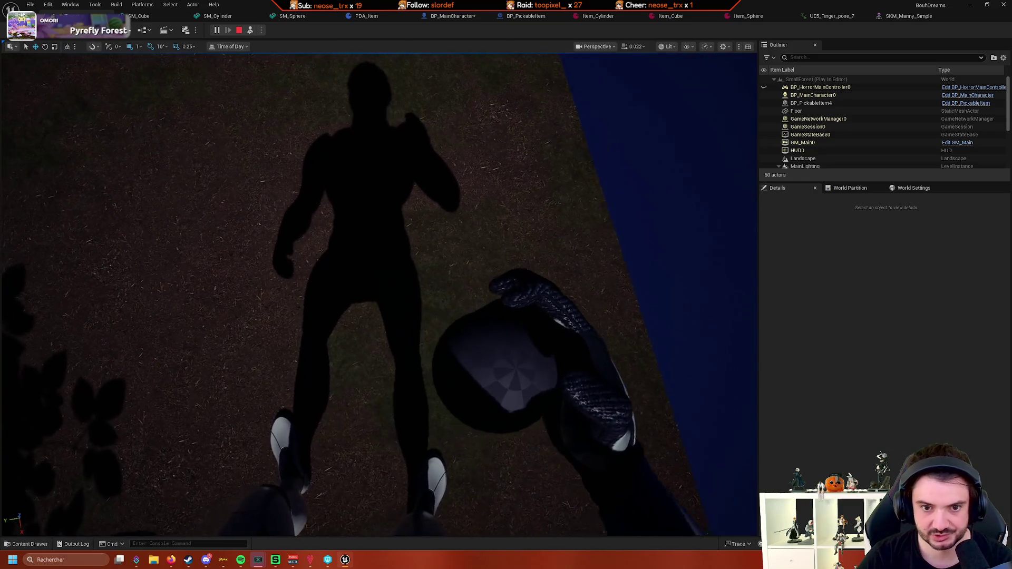
left_click(251, 31)
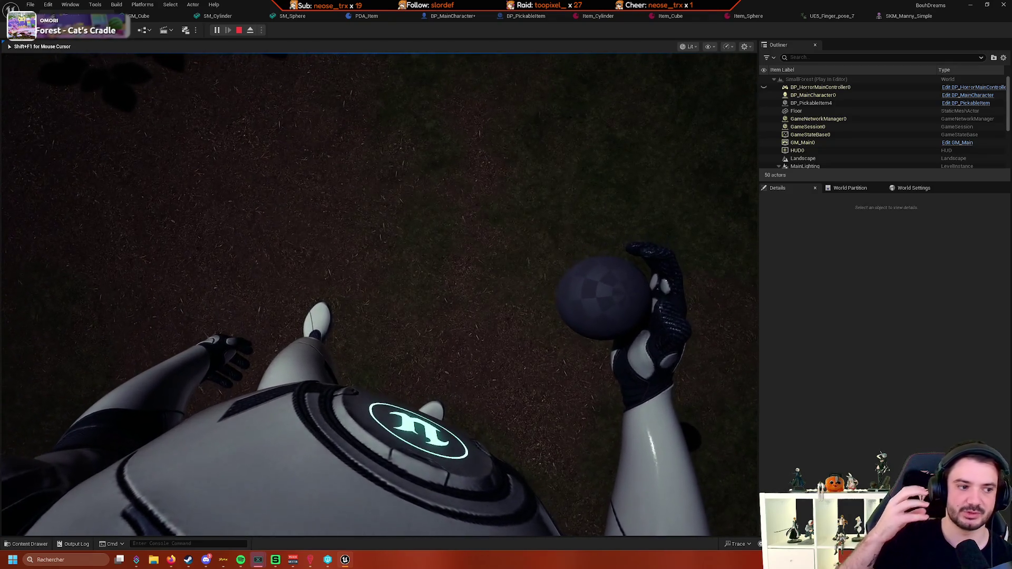
left_click(252, 31)
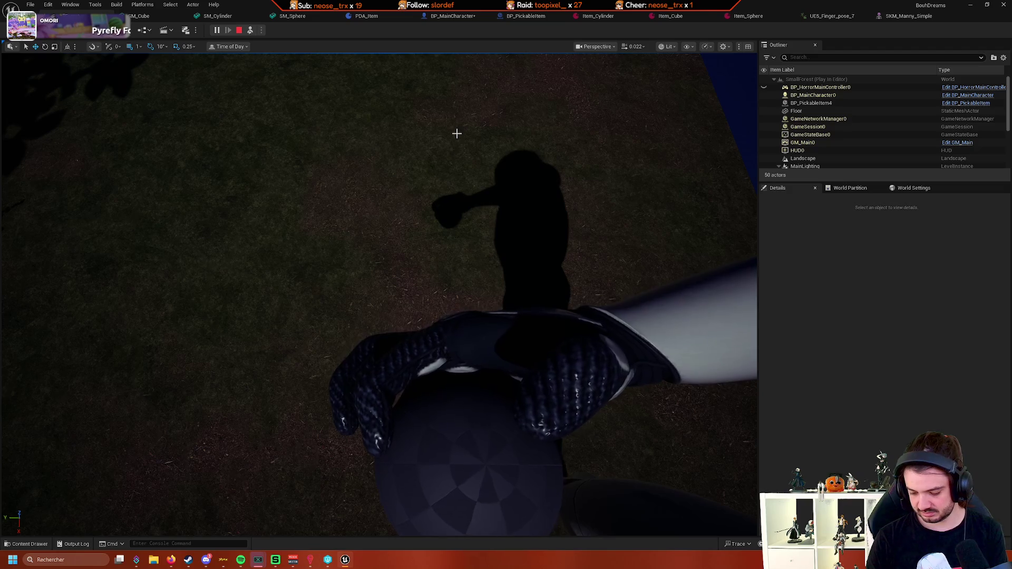
Regain game control to view the held sphere, then the cube, and stop play with Esc
left_click(457, 134)
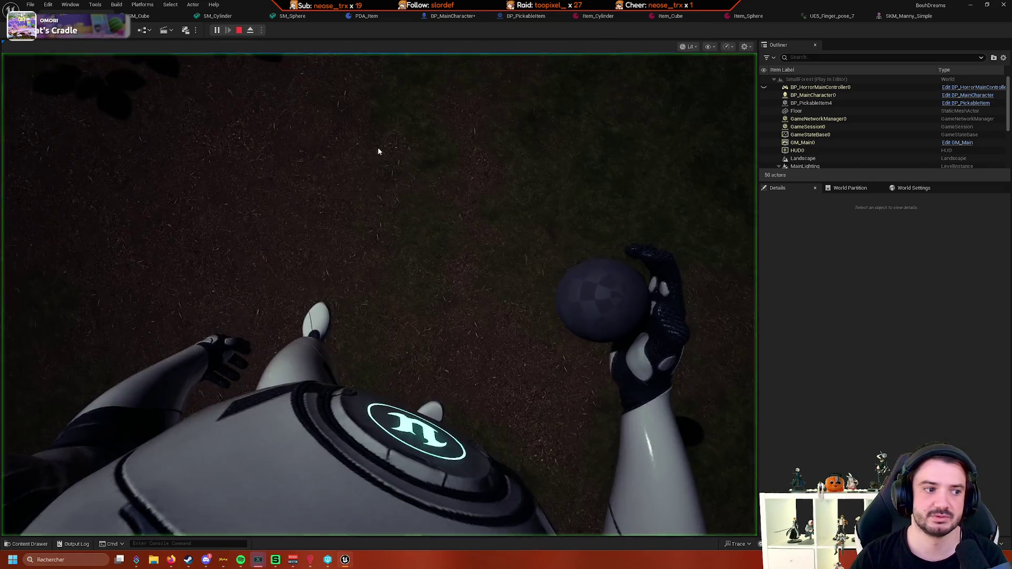
left_click(377, 147)
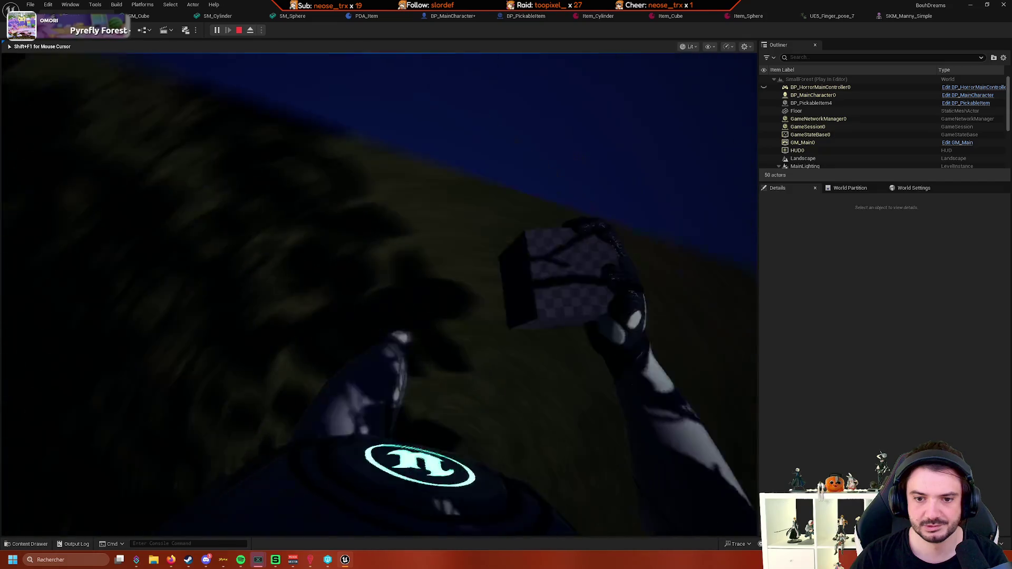
key("Escape")
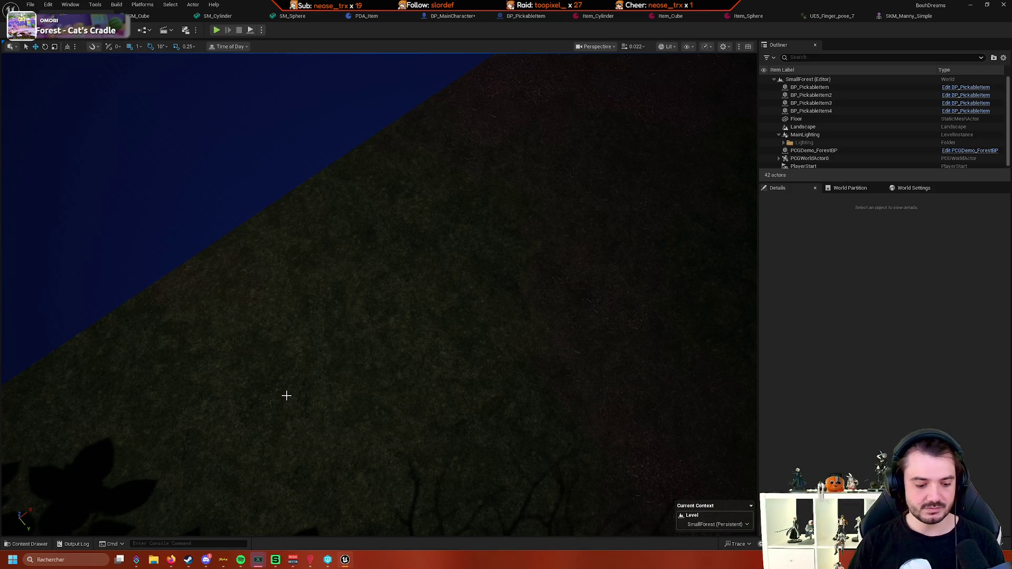
Save all and check out SK_Mannequin, then return to the Unreal editor
key("ctrl+s")
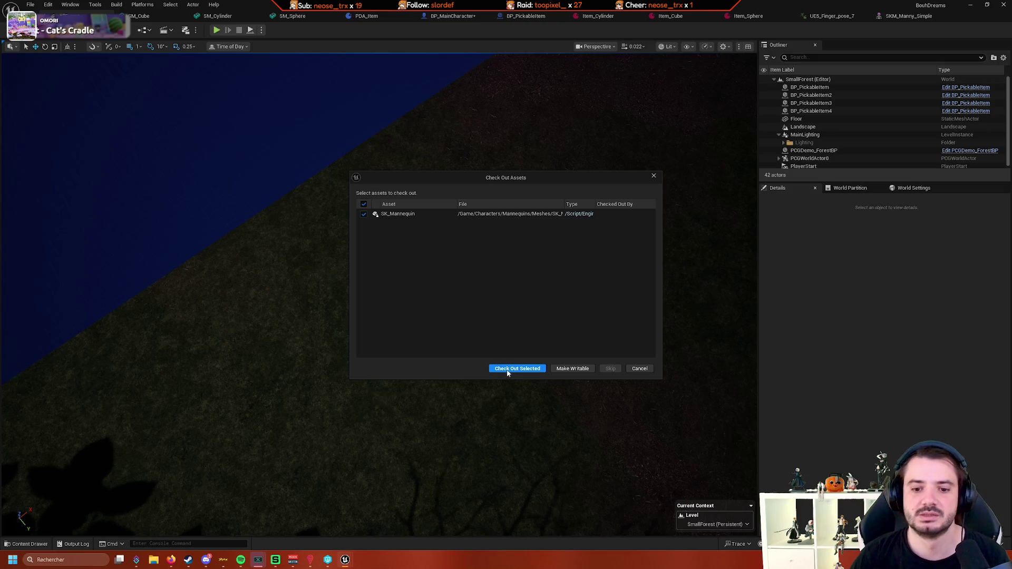
left_click(508, 372)
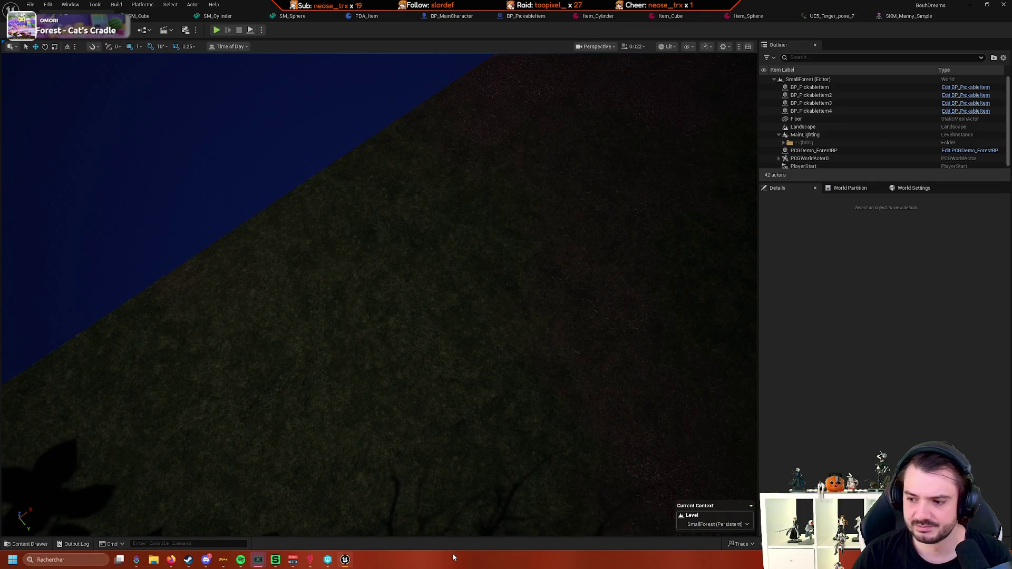
key("alt+Tab")
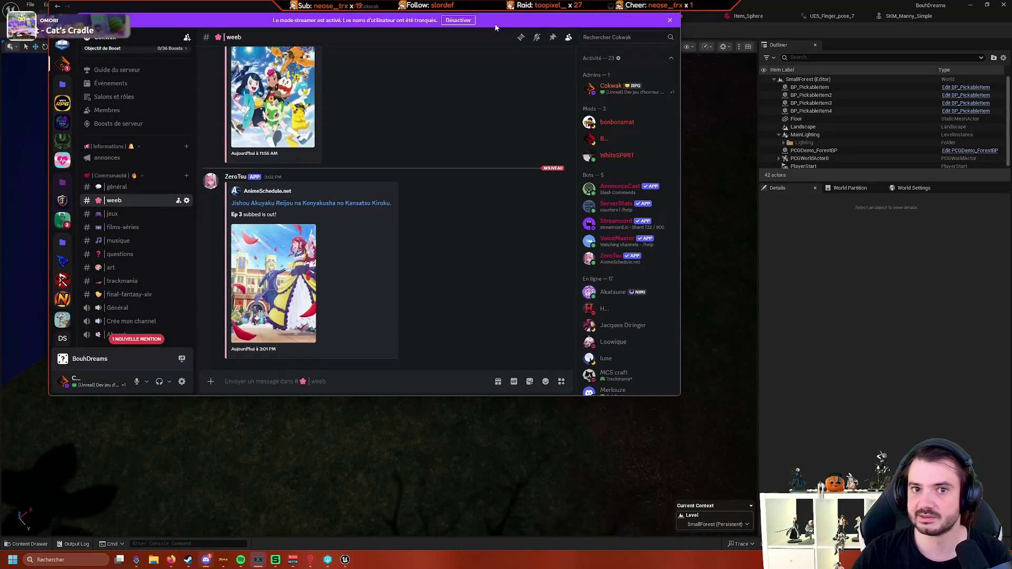
key("alt+Tab")
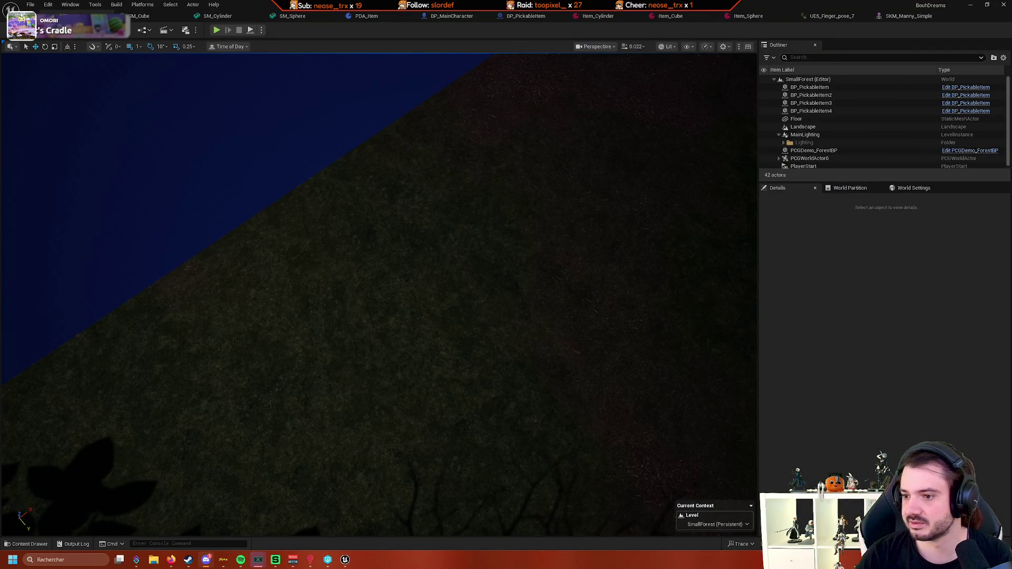